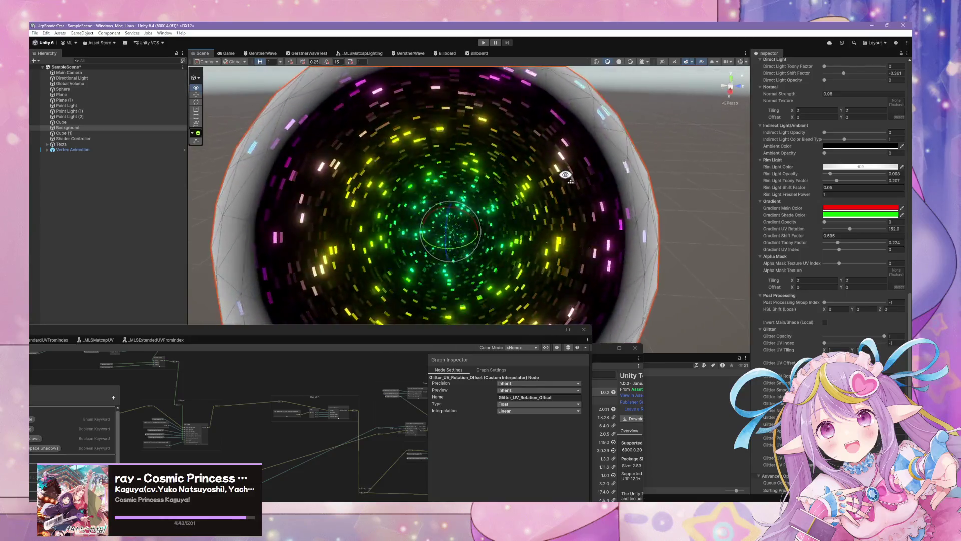
- Lower the rim light opacity to 0
scroll(565, 181, "up", 8)
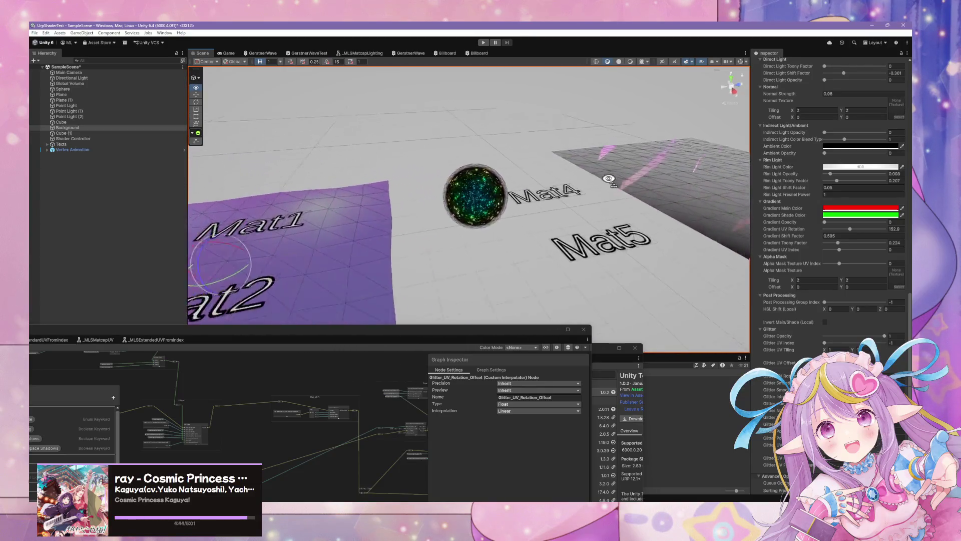
scroll(609, 199, "down", 5)
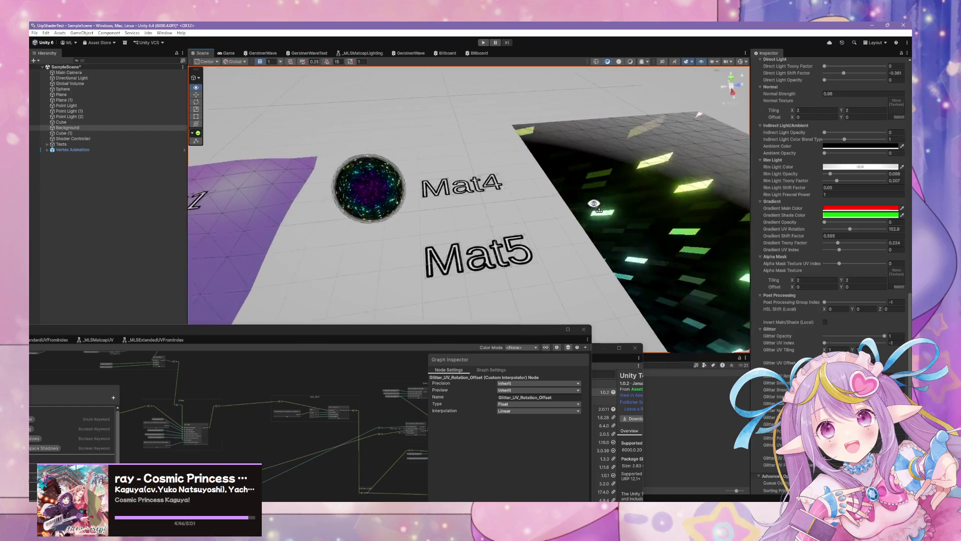
left_click_drag(831, 173, 823, 173)
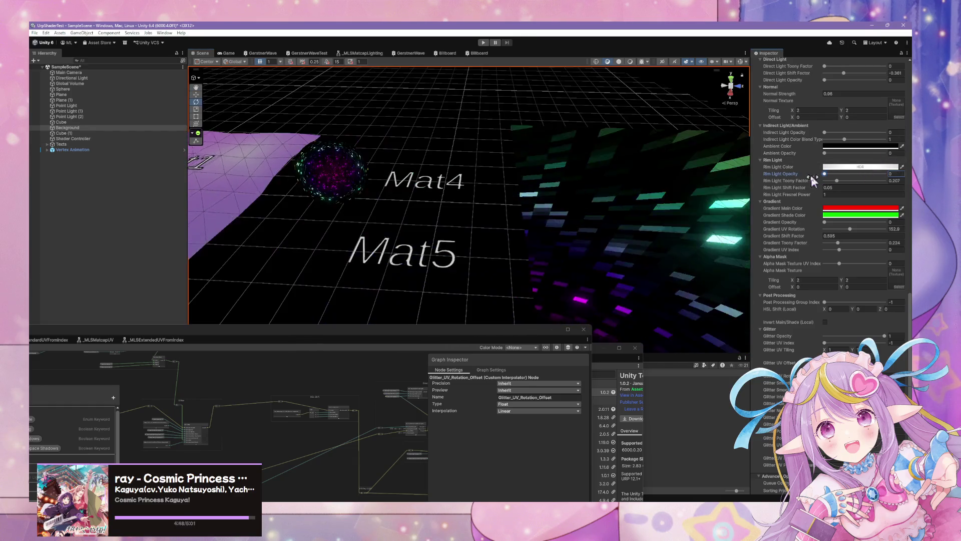
- Orbit around the glitter sphere and reselect it to show its material
mouse_move(566, 184)
left_mouse_down()
mouse_move(501, 157)
mouse_move(645, 172)
mouse_move(569, 246)
mouse_move(489, 207)
left_mouse_up()
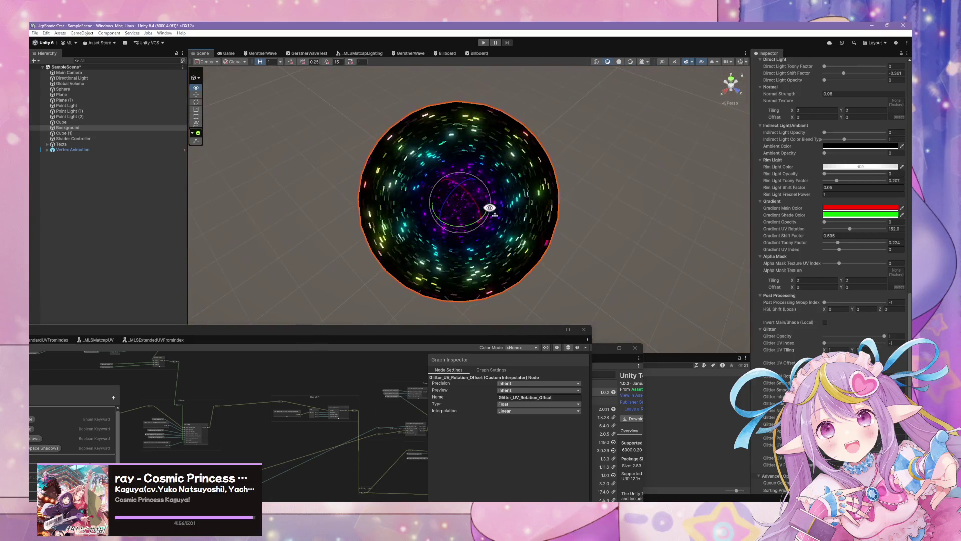
left_click(621, 218)
left_click_drag(620, 227, 581, 225)
scroll(581, 225, "up", 10)
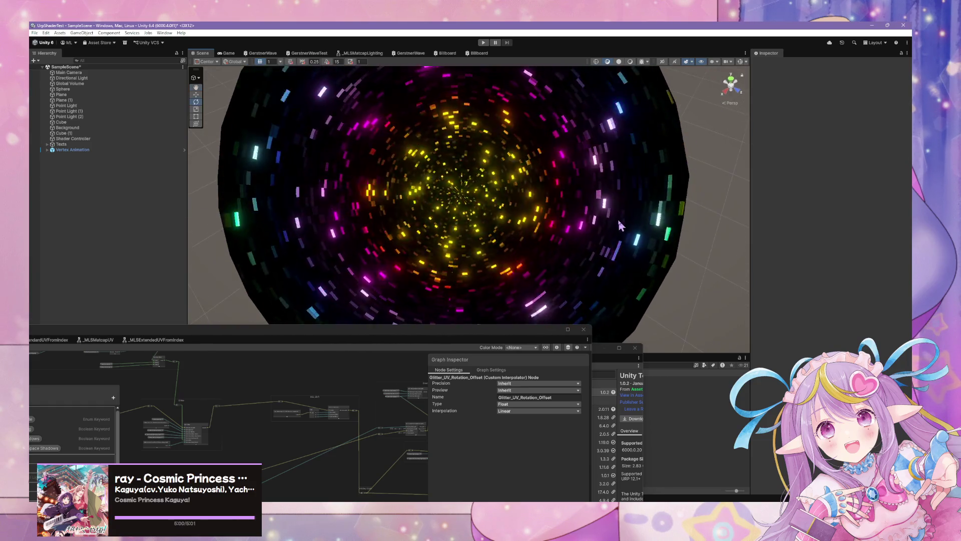
left_click(604, 222)
scroll(825, 293, "down", 10)
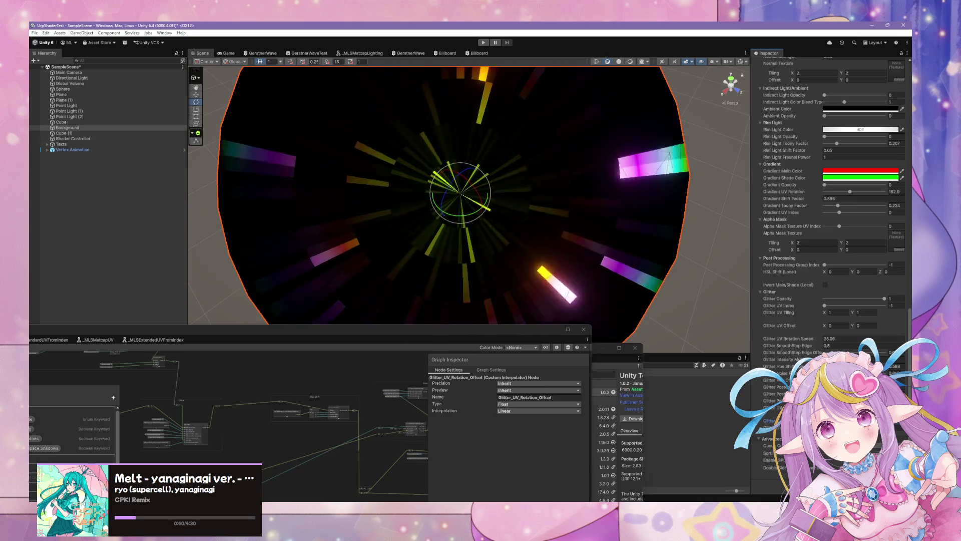
- Move the view in close to the glowing disc and raise the Shader Graph window
mouse_move(618, 317)
left_mouse_down()
mouse_move(485, 285)
mouse_move(649, 316)
mouse_move(726, 308)
mouse_move(666, 306)
mouse_move(642, 287)
mouse_move(706, 324)
mouse_move(699, 348)
mouse_move(720, 363)
left_mouse_up()
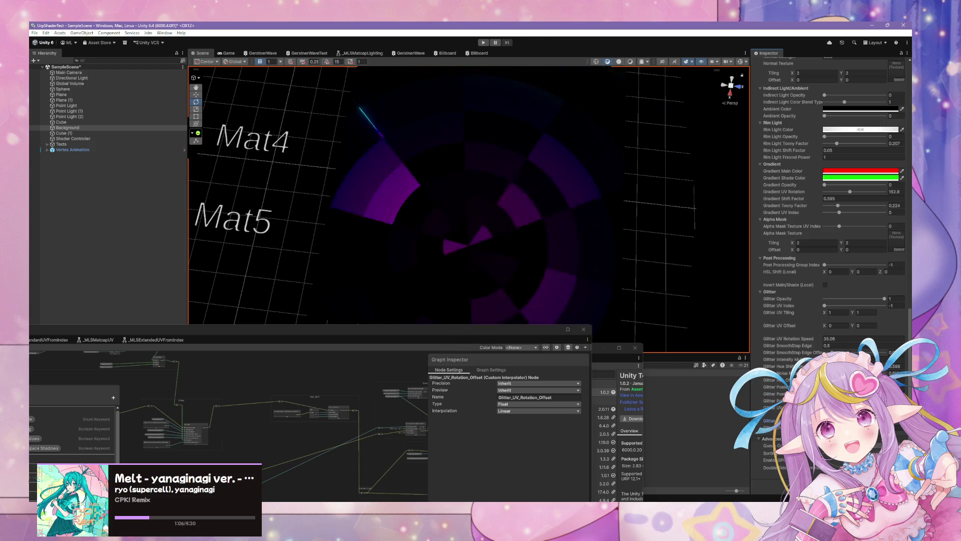
left_click_drag(579, 271, 570, 261)
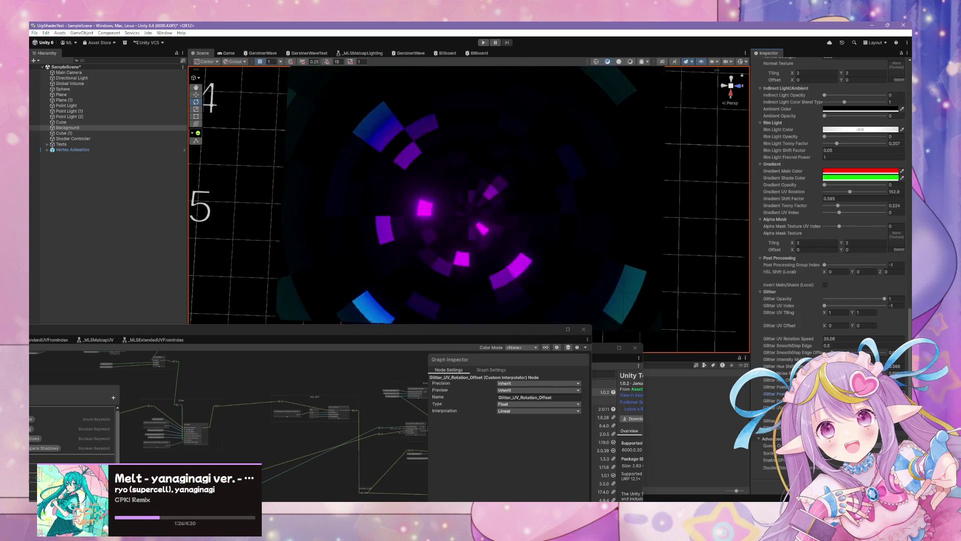
left_click_drag(390, 329, 577, 277)
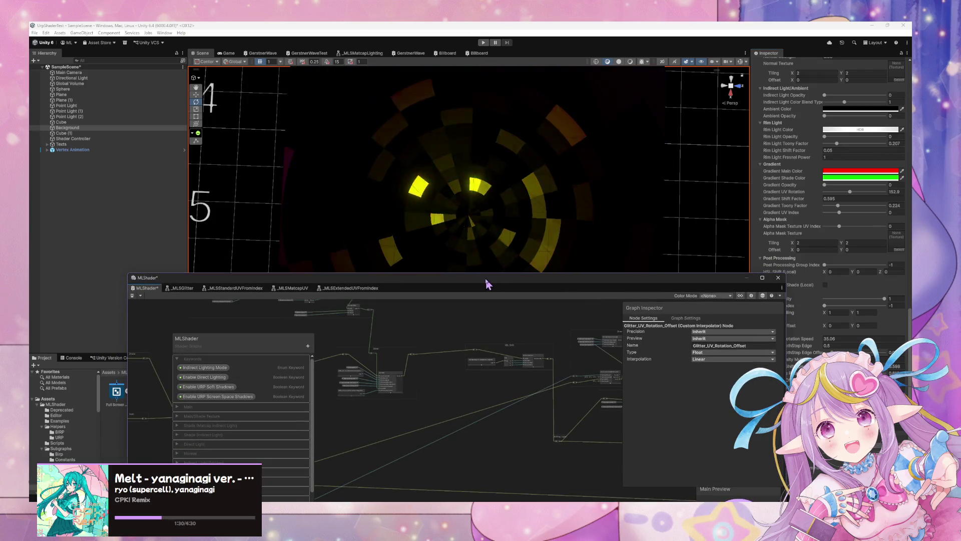
- Reposition and heighten the MLShader window, panning the canvas to the Glitter UV rotation nodes
left_click_drag(485, 285, 542, 276)
scroll(584, 331, "down", 3)
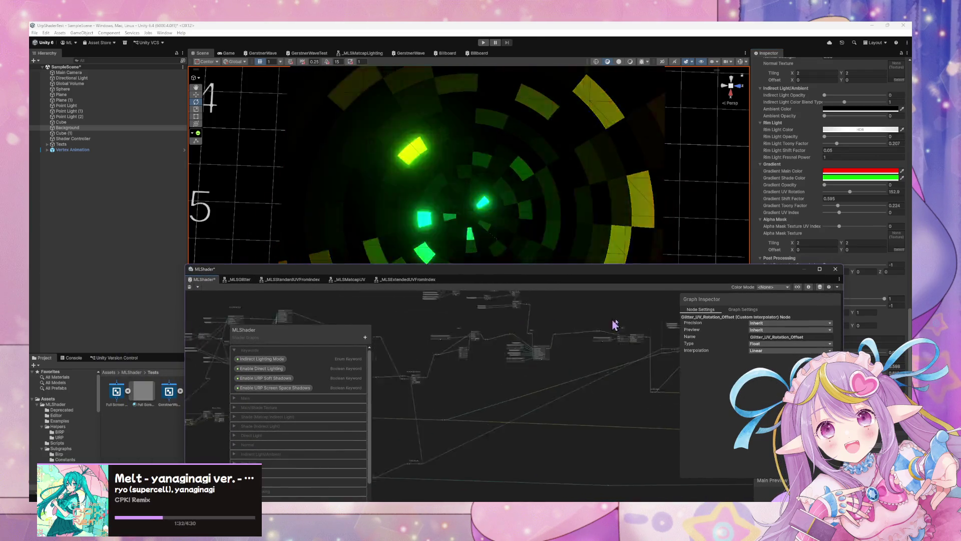
scroll(566, 350, "up", 3)
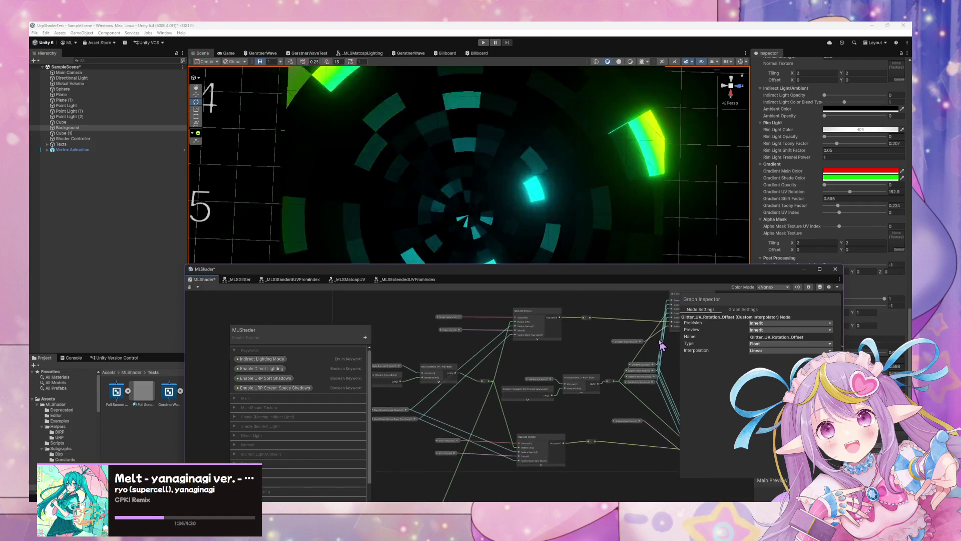
scroll(573, 361, "up", 5)
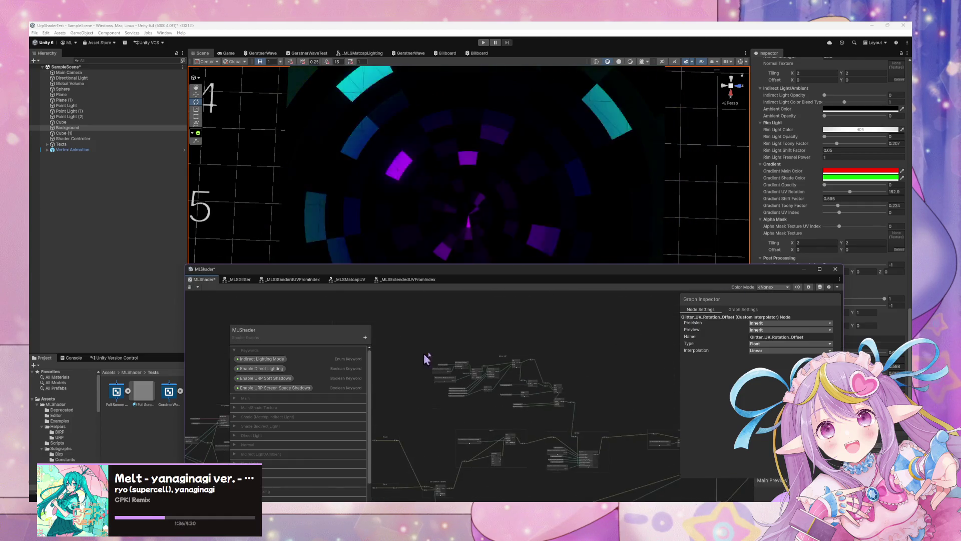
left_click_drag(500, 404, 575, 347)
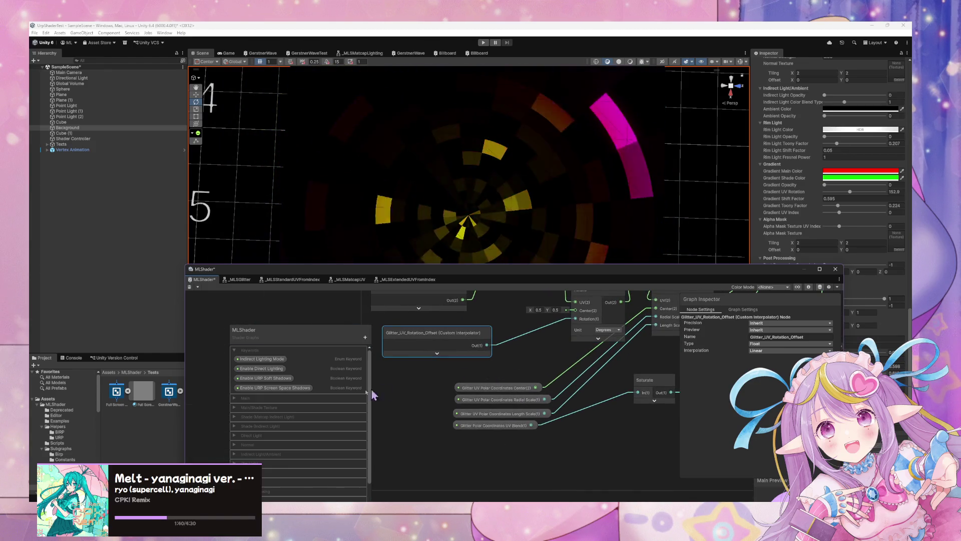
scroll(345, 381, "down", 5)
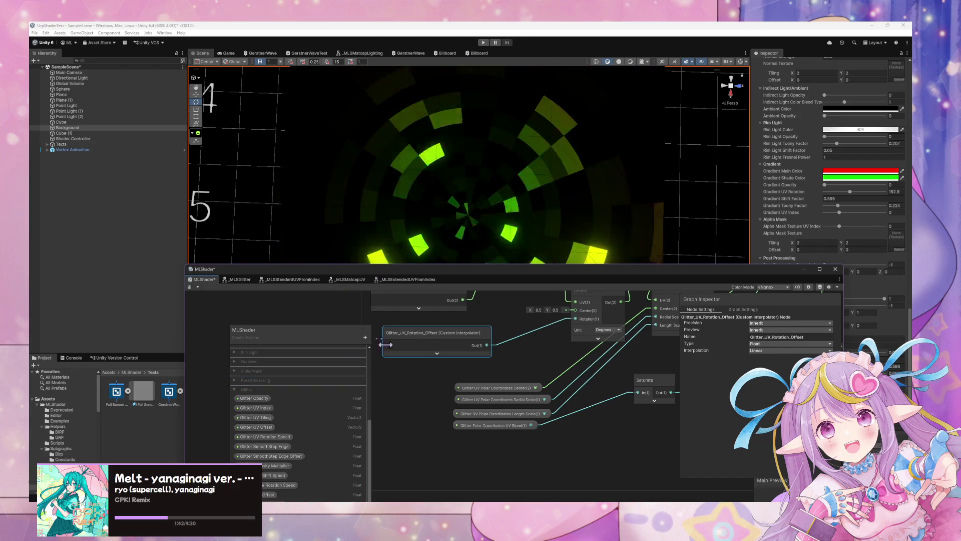
mouse_move(461, 271)
left_mouse_down()
mouse_move(457, 216)
mouse_move(472, 238)
mouse_move(497, 157)
left_mouse_up()
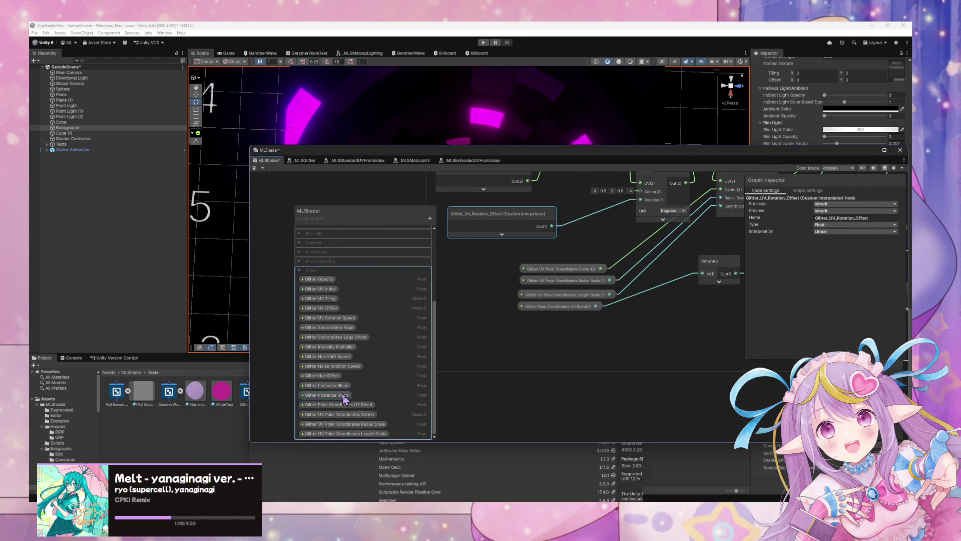
left_click(429, 218)
- Add a Vector2 blackboard property named 'Glitter Posterize XY Steps'
left_click(465, 239)
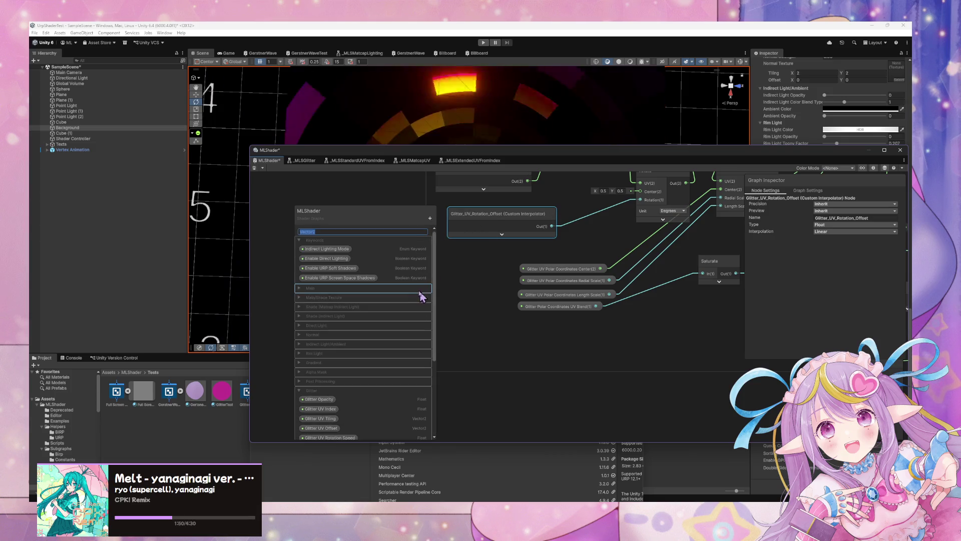
type("litter Posterize")
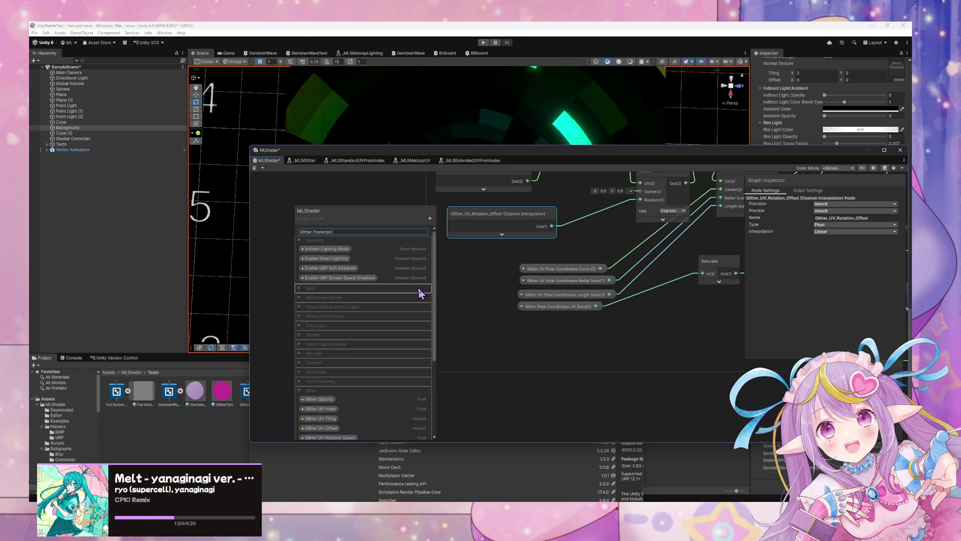
type(" S")
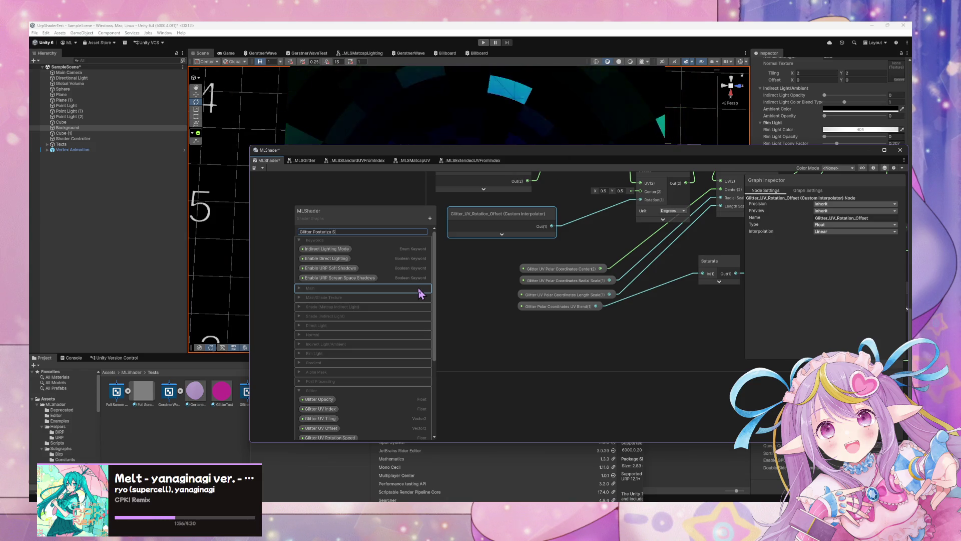
key("BackSpace")
key("BackSpace")
type("XY")
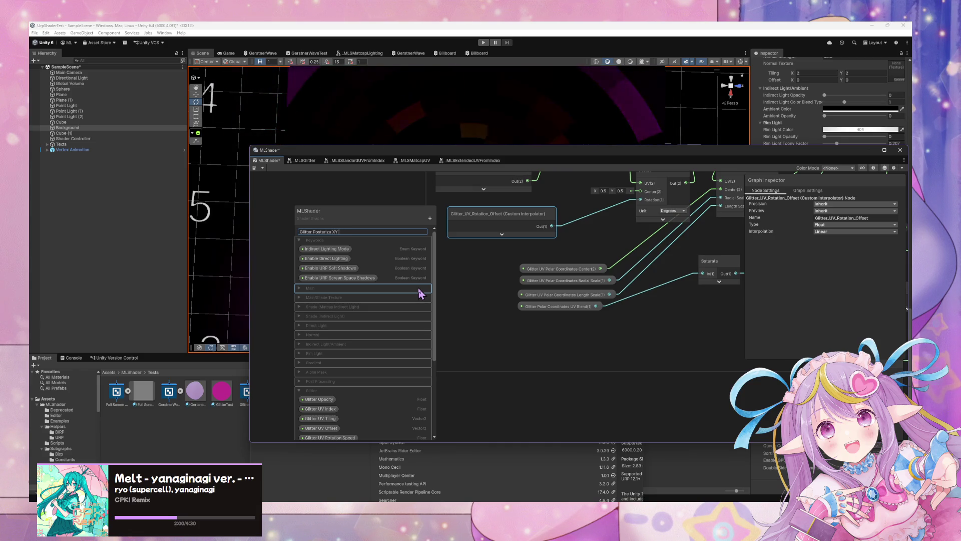
type("teps")
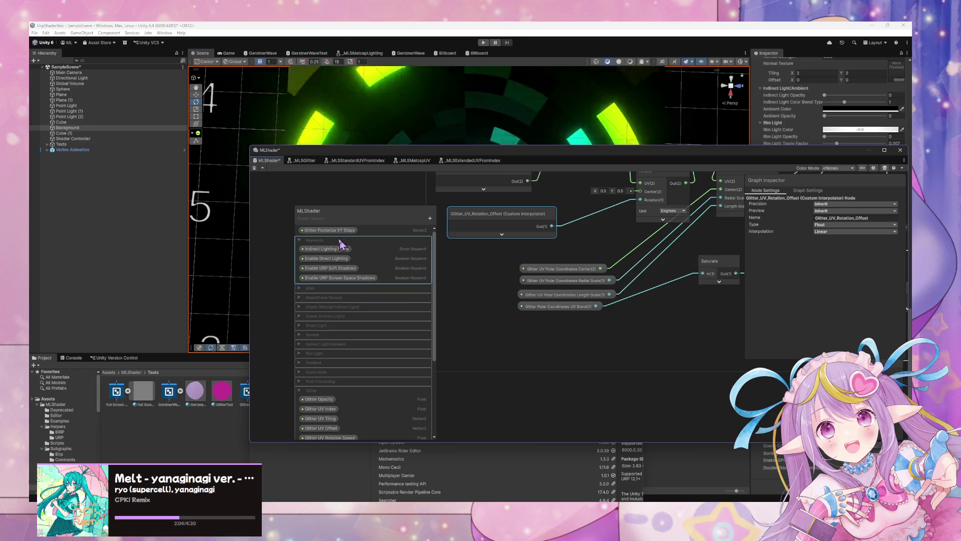
key("Return")
left_click(348, 447)
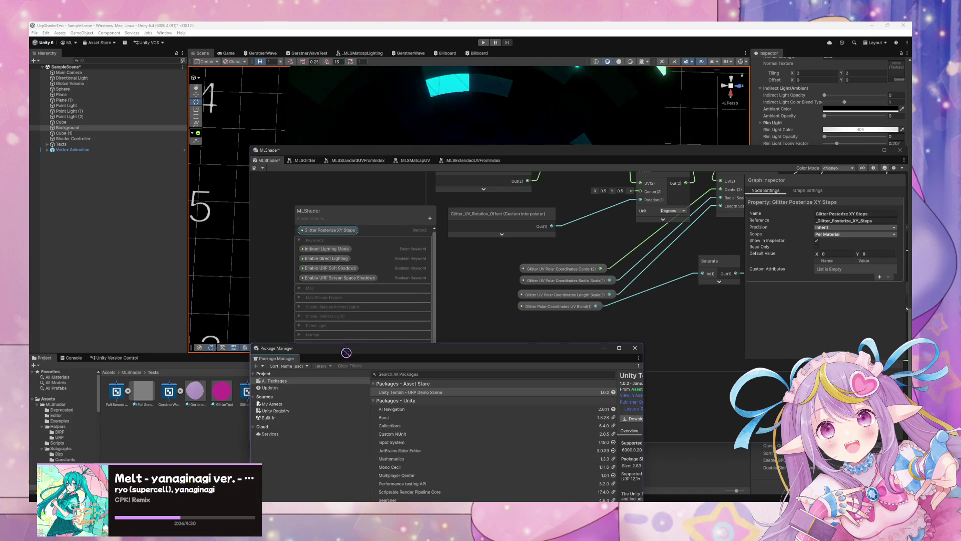
- Move Glitter Posterize XY Steps into the Glitter category after Glitter Posterize Blend
left_click(352, 331)
scroll(352, 396, "down", 2)
mouse_move(352, 413)
left_mouse_down()
mouse_move(354, 422)
mouse_move(370, 387)
left_mouse_up()
scroll(370, 387, "down", 1)
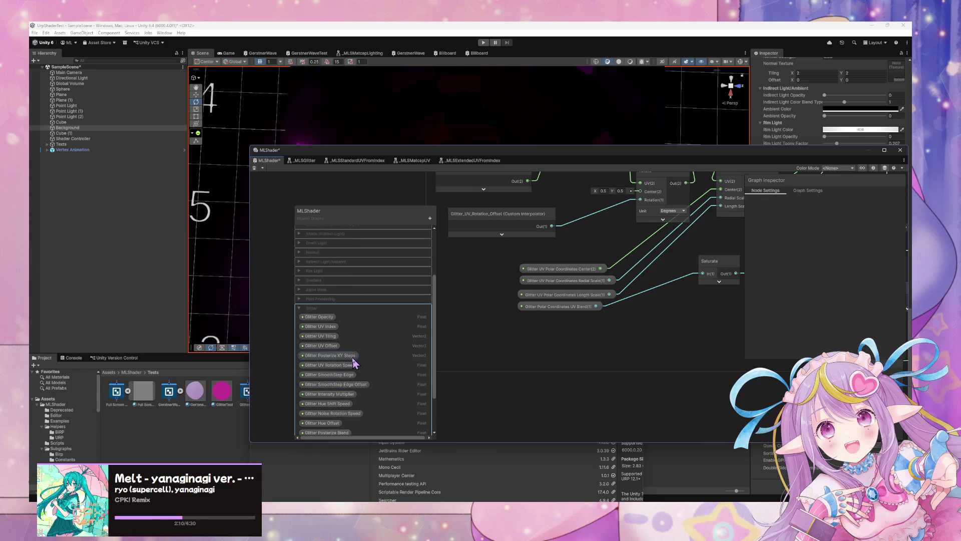
scroll(354, 360, "down", 3)
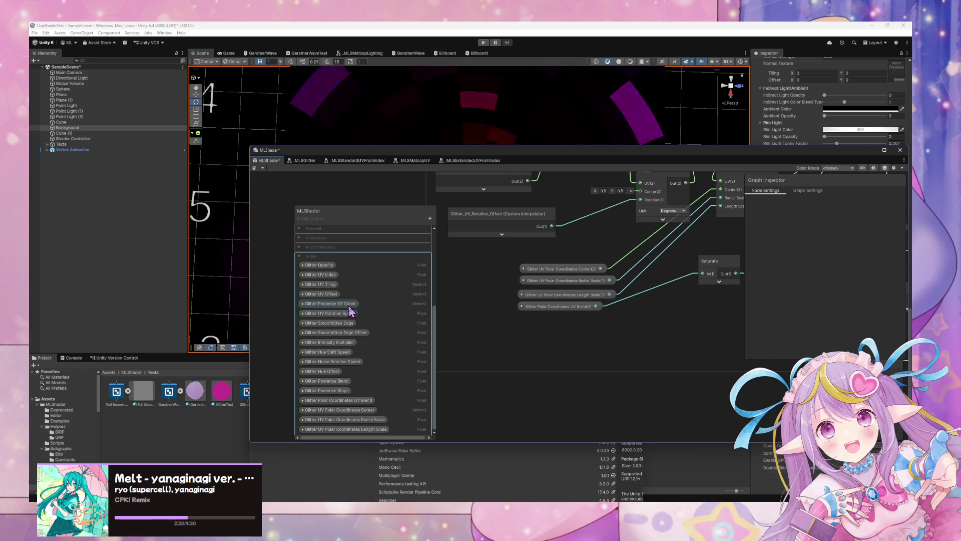
left_click_drag(350, 308, 356, 391)
- Set its Default Value X and Y to 100 in the Graph Inspector
left_click(837, 254)
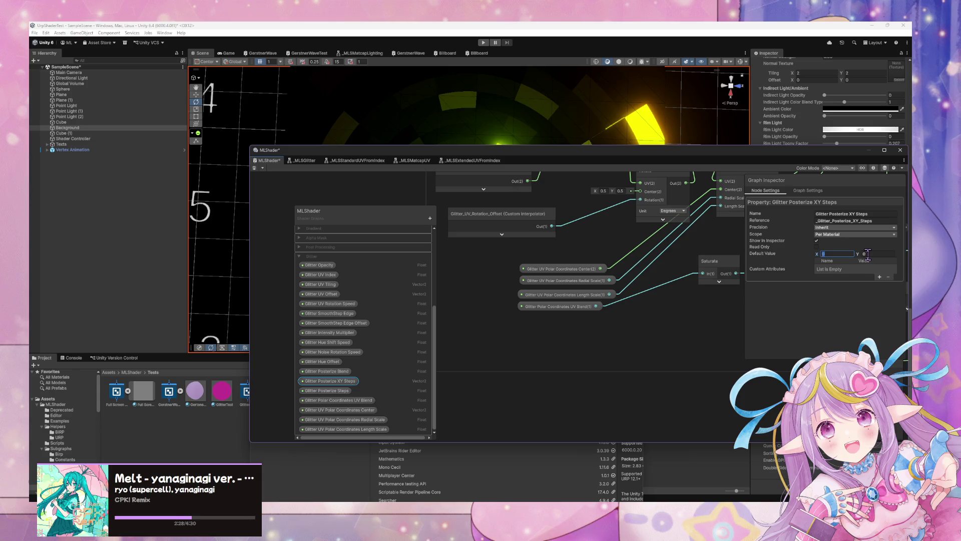
type("1")
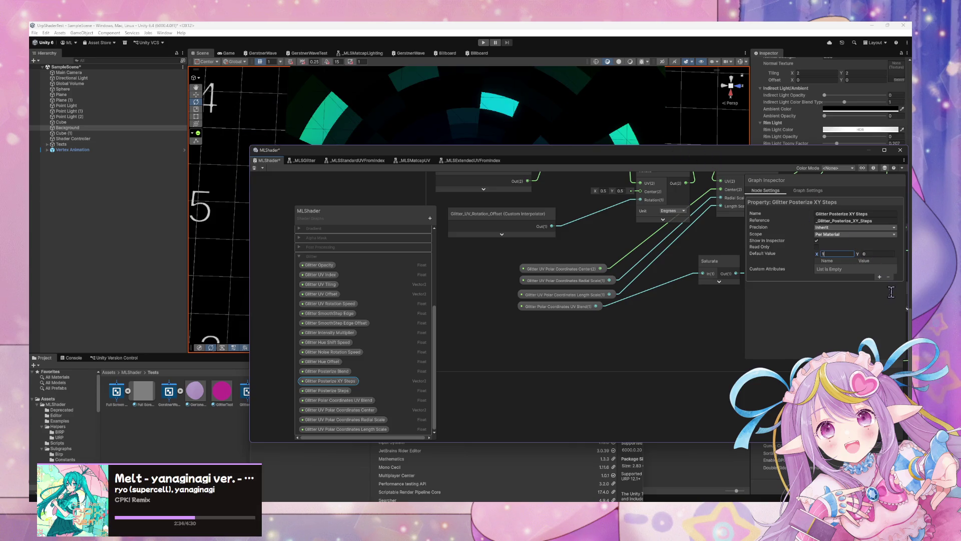
key("ctrl+s")
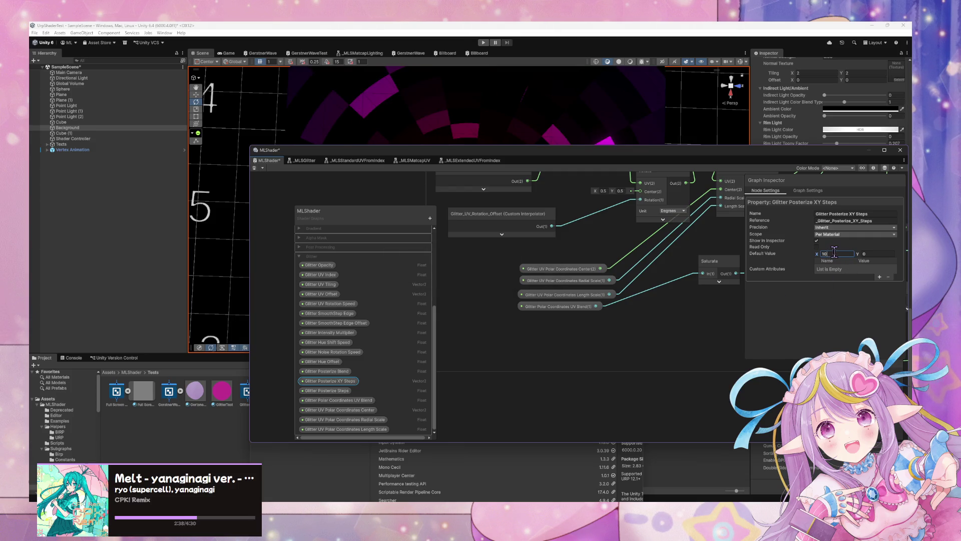
key("ctrl+s")
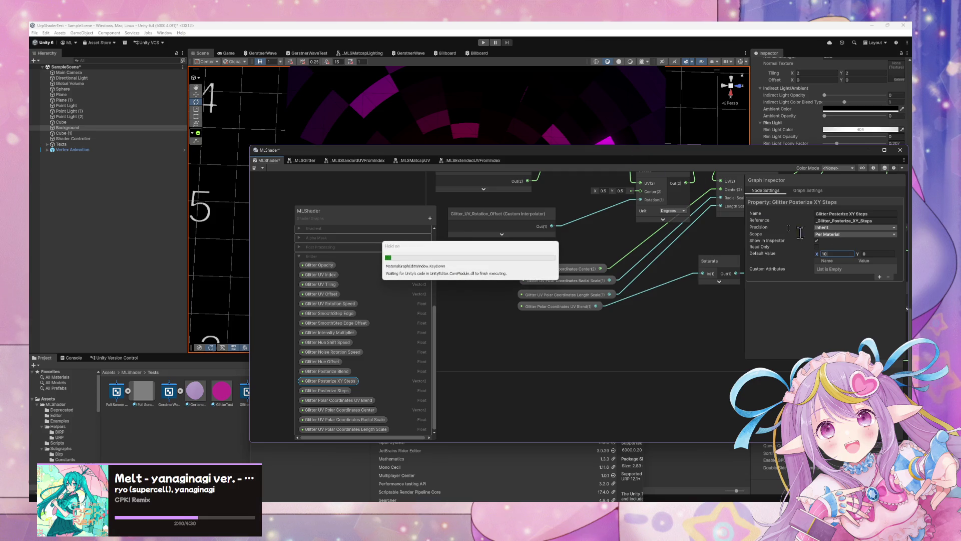
left_click(870, 255)
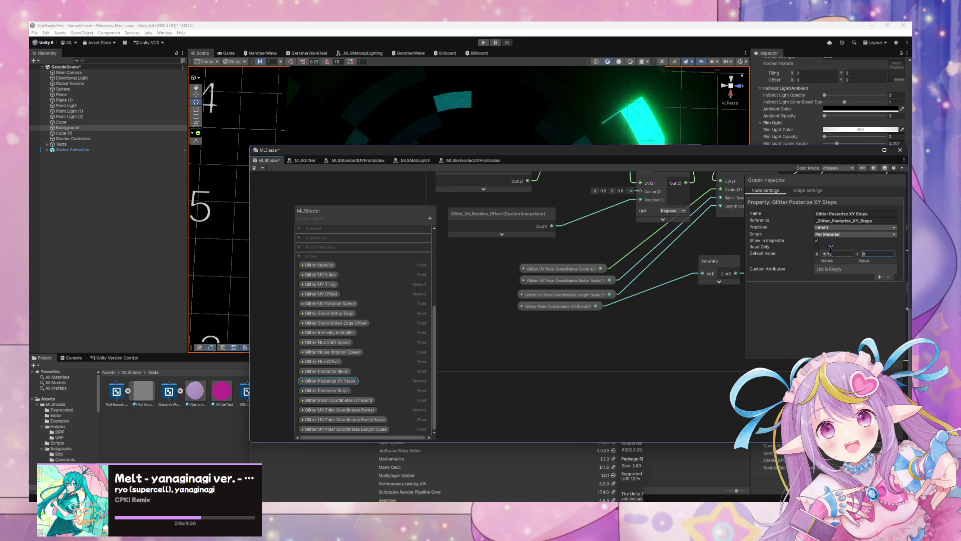
key("shift+Tab")
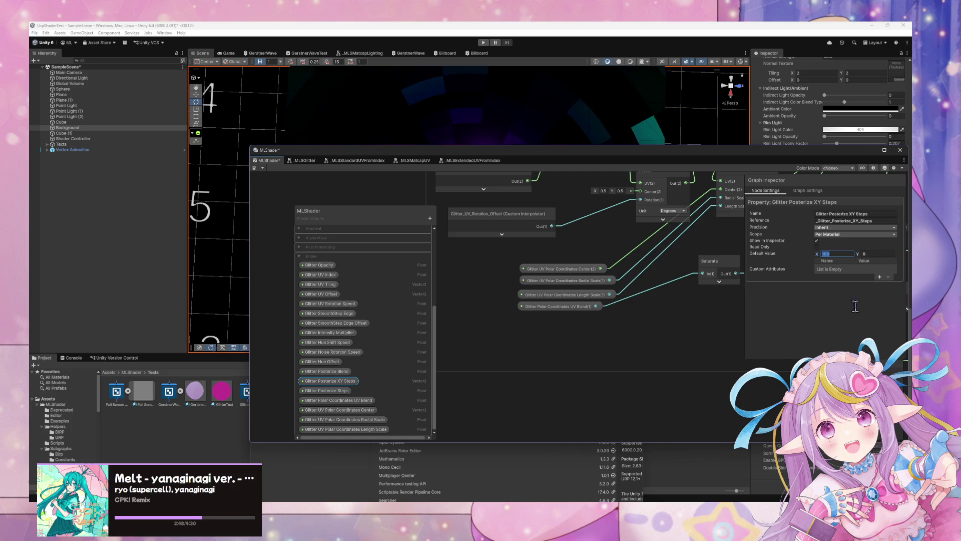
left_click(869, 254)
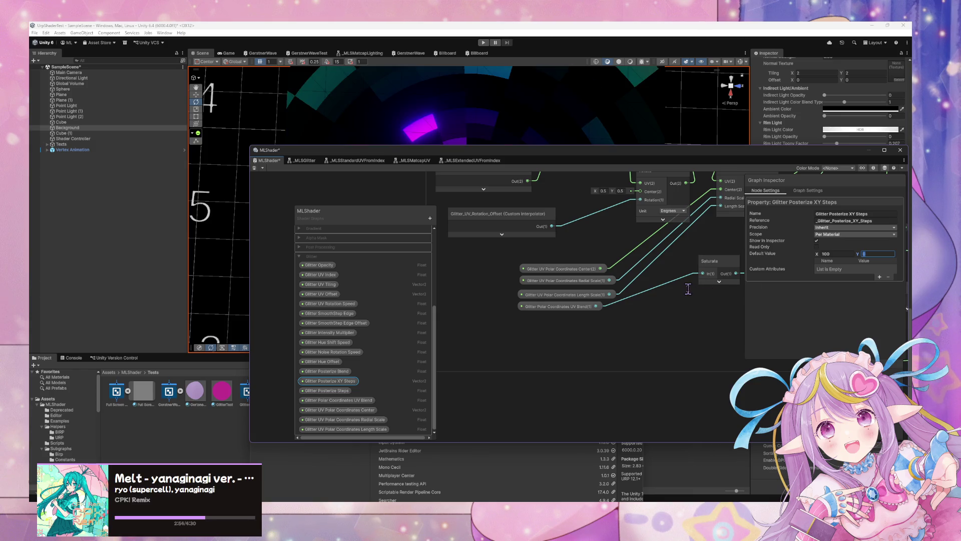
key("ctrl+s")
type("100")
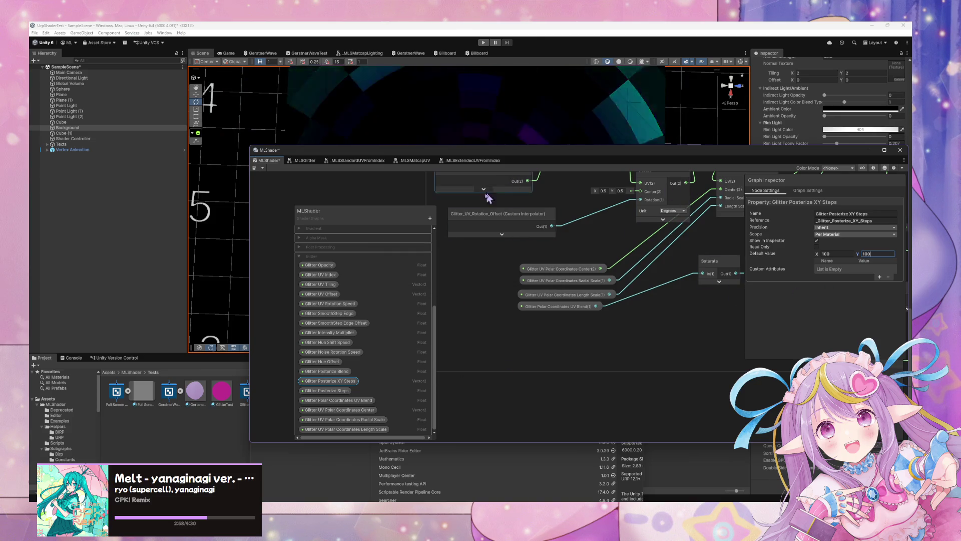
scroll(492, 317, "down", 2)
scroll(515, 333, "up", 2)
scroll(517, 414, "down", 5)
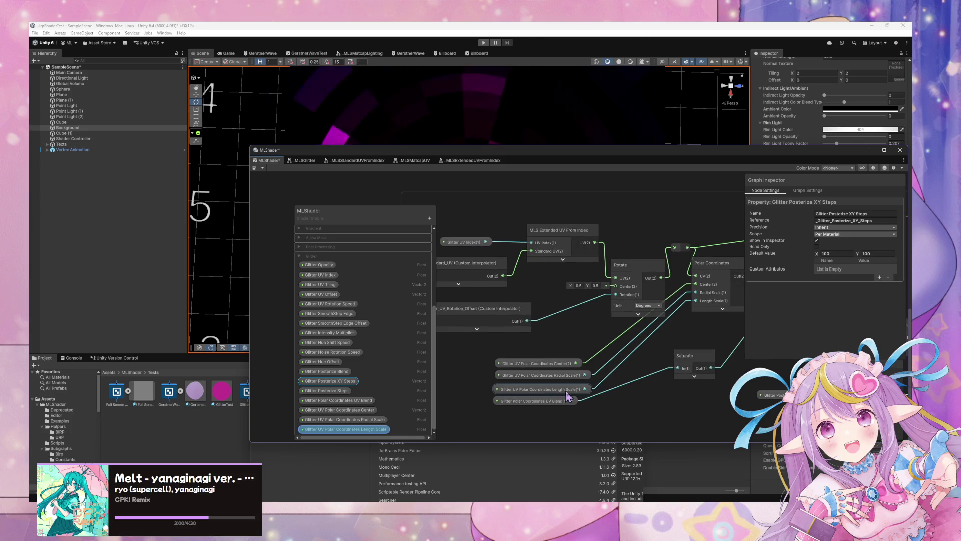
- Drop a Glitter Posterize XY Steps node beside the Posterize node and move the graph window aside
scroll(590, 364, "up", 3)
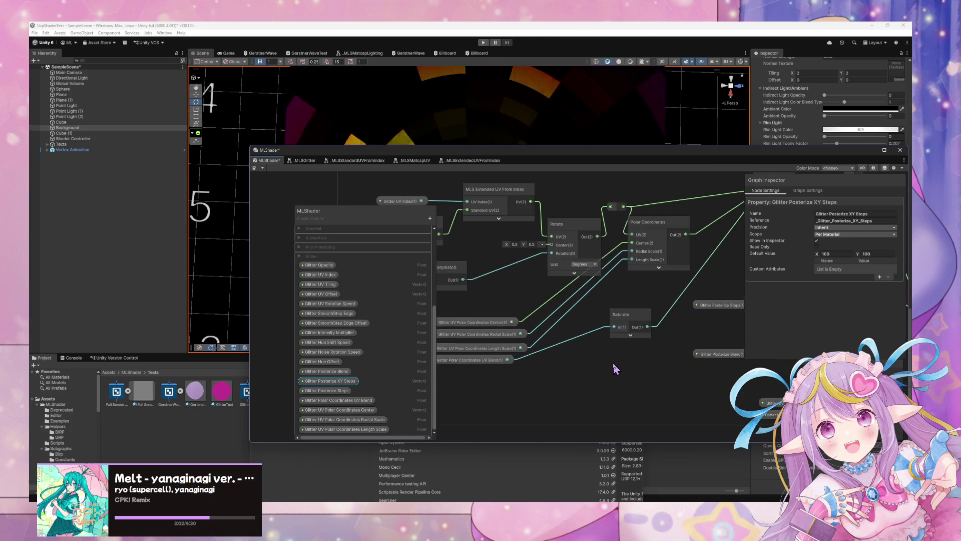
scroll(611, 360, "down", 2)
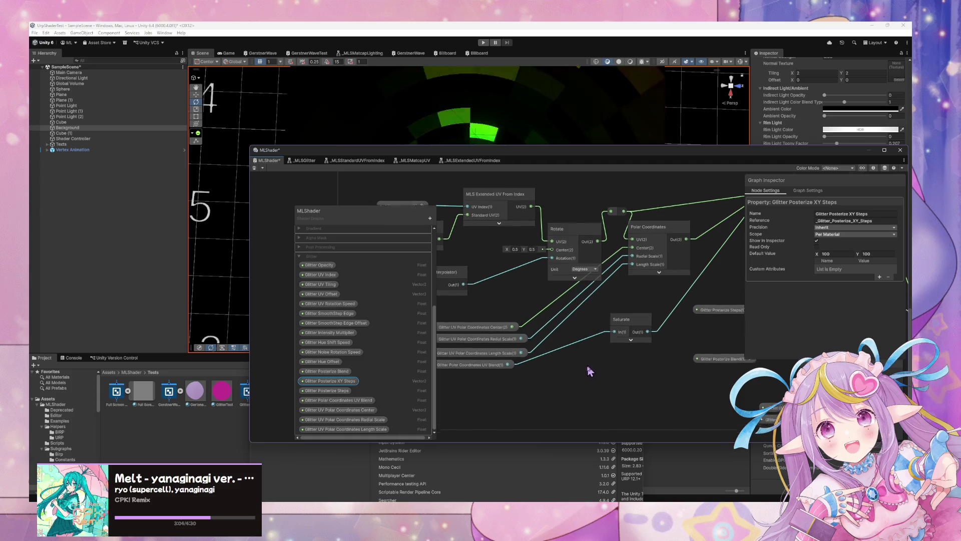
scroll(596, 383, "up", 1)
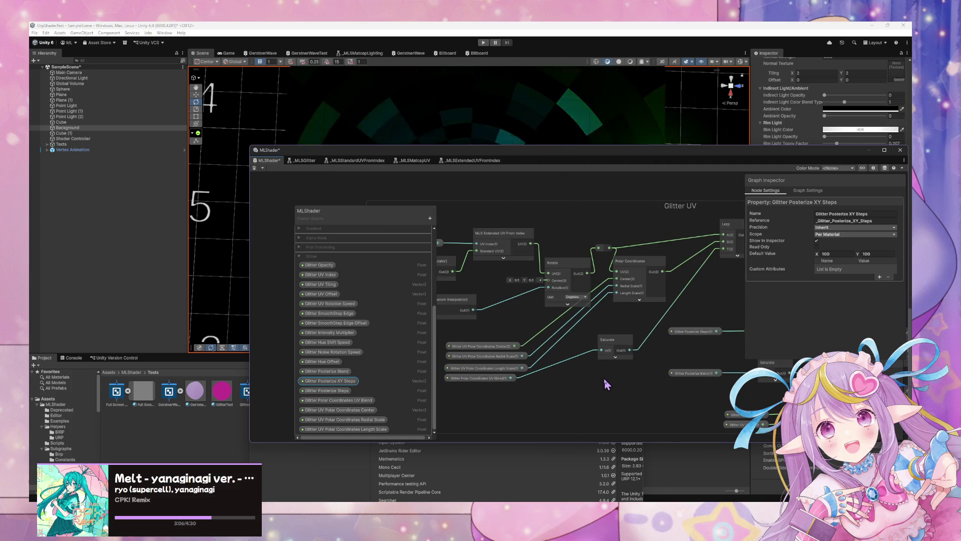
left_click_drag(604, 379, 458, 356)
left_click_drag(330, 381, 554, 321)
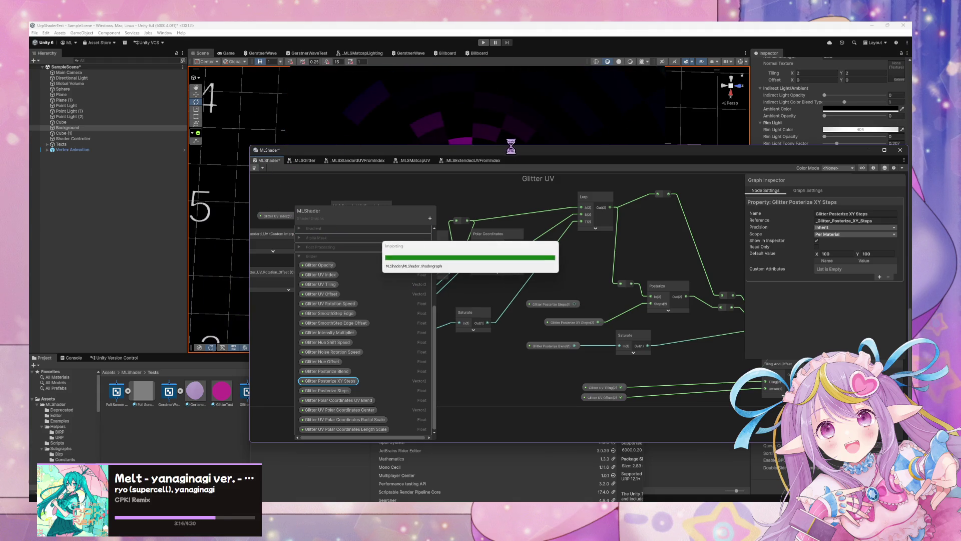
mouse_move(517, 156)
left_mouse_down()
mouse_move(457, 176)
mouse_move(252, 297)
left_mouse_up()
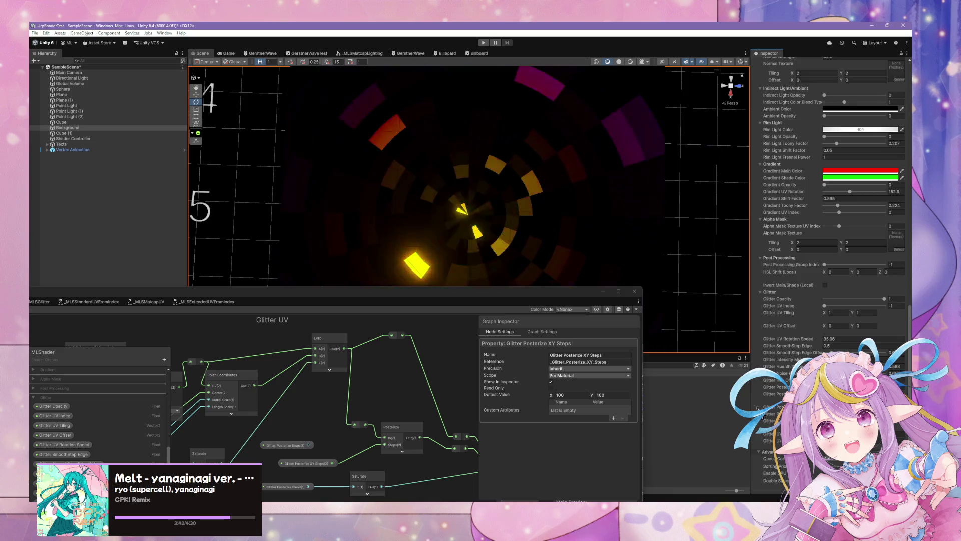
- Widen the Inspector and set Glitter UV Rotation Speed to 0
mouse_move(751, 408)
left_mouse_down()
mouse_move(658, 407)
mouse_move(685, 408)
left_mouse_up()
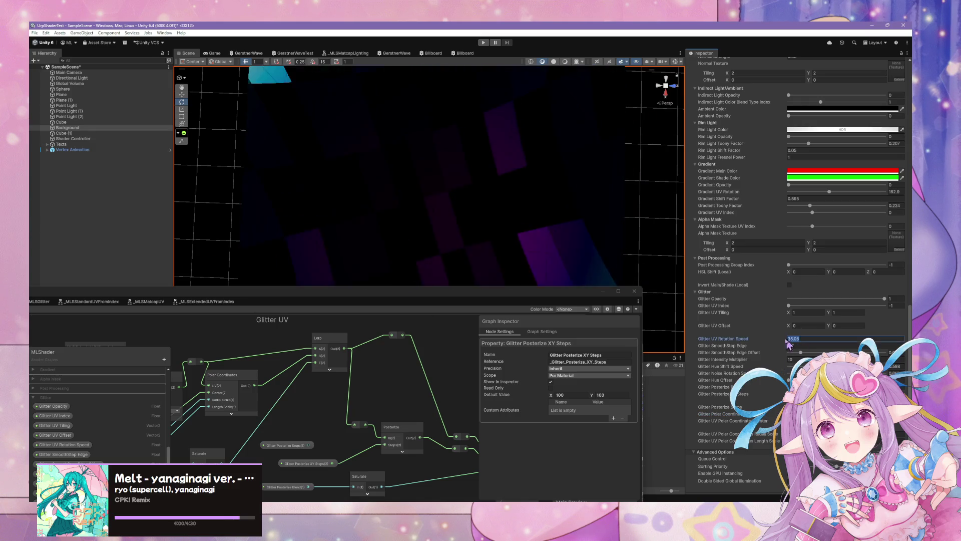
type("0")
mouse_move(554, 270)
left_mouse_down()
mouse_move(337, 199)
mouse_move(230, 140)
mouse_move(470, 100)
mouse_move(461, 98)
mouse_move(489, 80)
mouse_move(516, 84)
left_mouse_up()
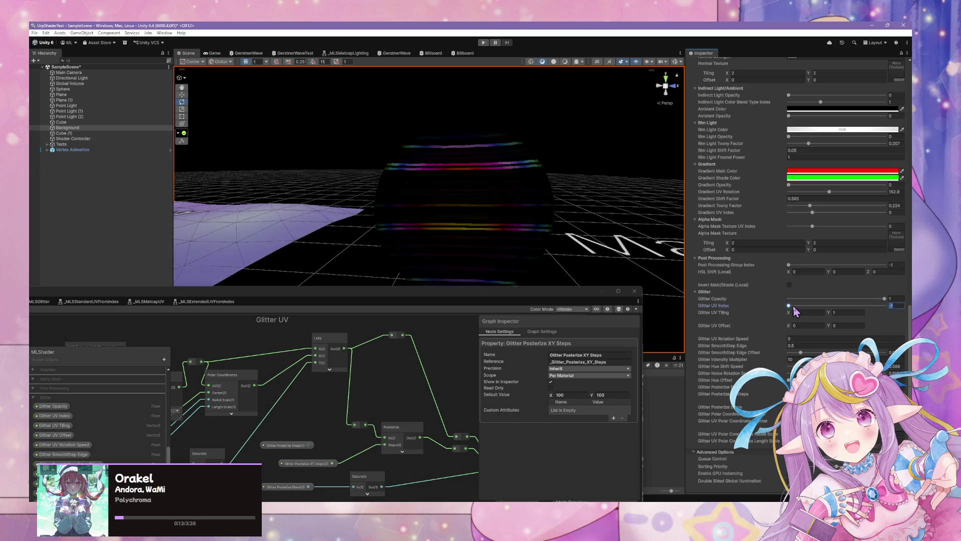
- Orbit toward the Mat4/Mat5 samples, shift the graph window, and set Glitter UV Index to -1
mouse_move(661, 190)
left_mouse_down()
mouse_move(637, 197)
mouse_move(584, 247)
mouse_move(527, 316)
mouse_move(542, 326)
mouse_move(490, 339)
mouse_move(474, 294)
mouse_move(450, 272)
mouse_move(547, 270)
mouse_move(546, 285)
left_mouse_up()
mouse_move(450, 302)
left_mouse_down()
mouse_move(348, 221)
mouse_move(267, 245)
left_mouse_up()
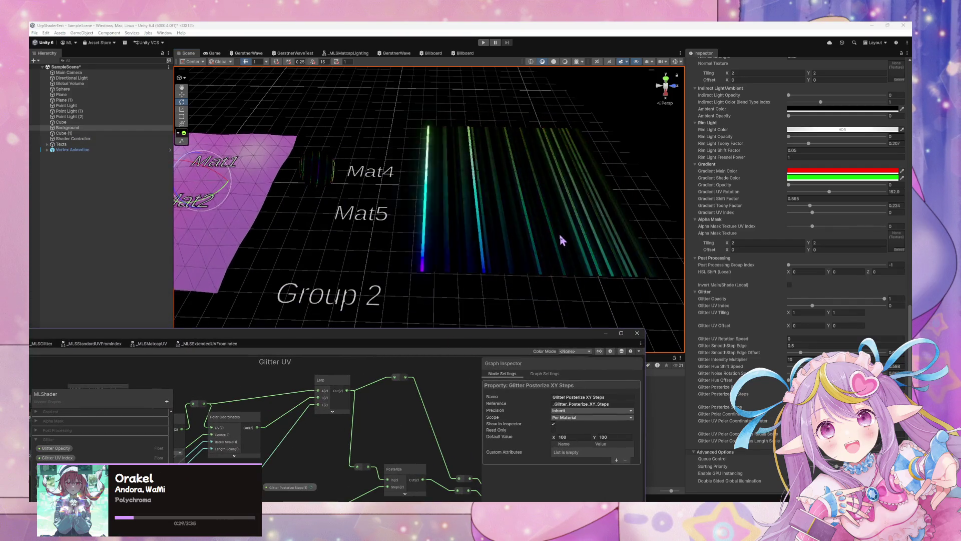
scroll(425, 404, "up", 5)
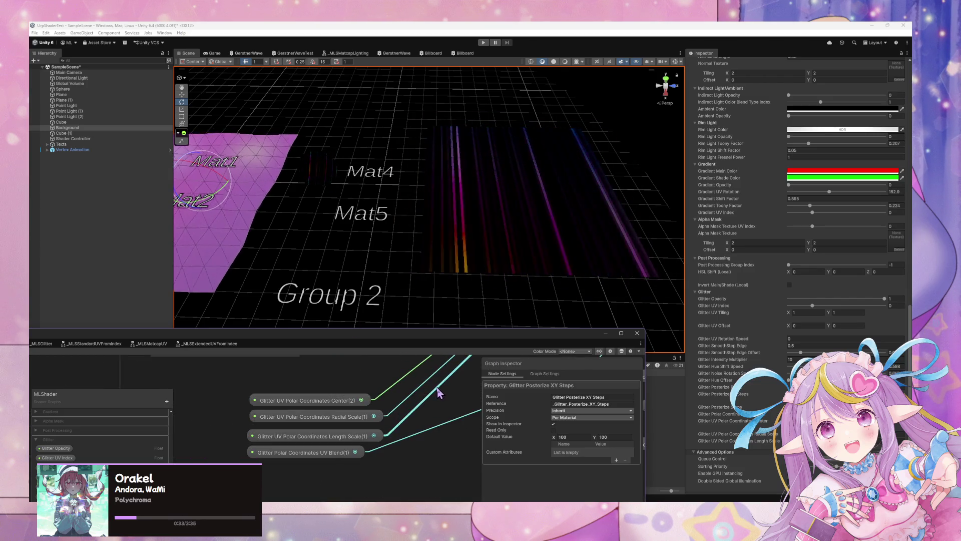
scroll(428, 390, "down", 2)
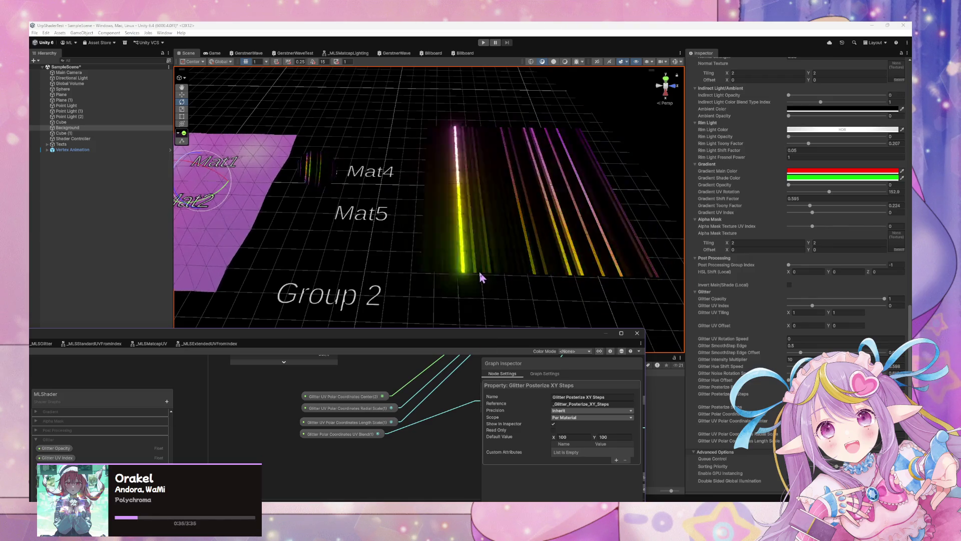
mouse_move(482, 275)
left_mouse_down()
mouse_move(389, 217)
mouse_move(427, 227)
mouse_move(429, 277)
mouse_move(369, 276)
mouse_move(333, 262)
mouse_move(408, 281)
left_mouse_up()
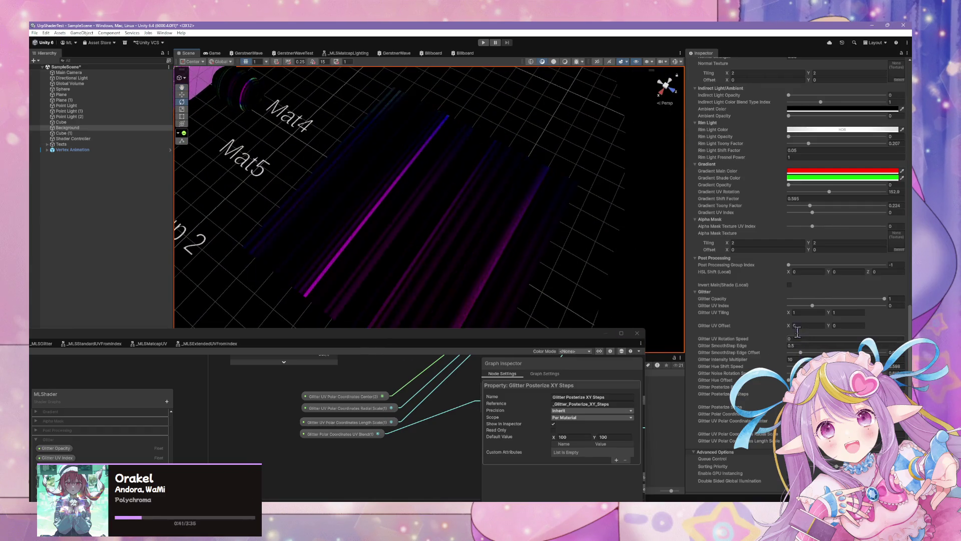
left_click(795, 306)
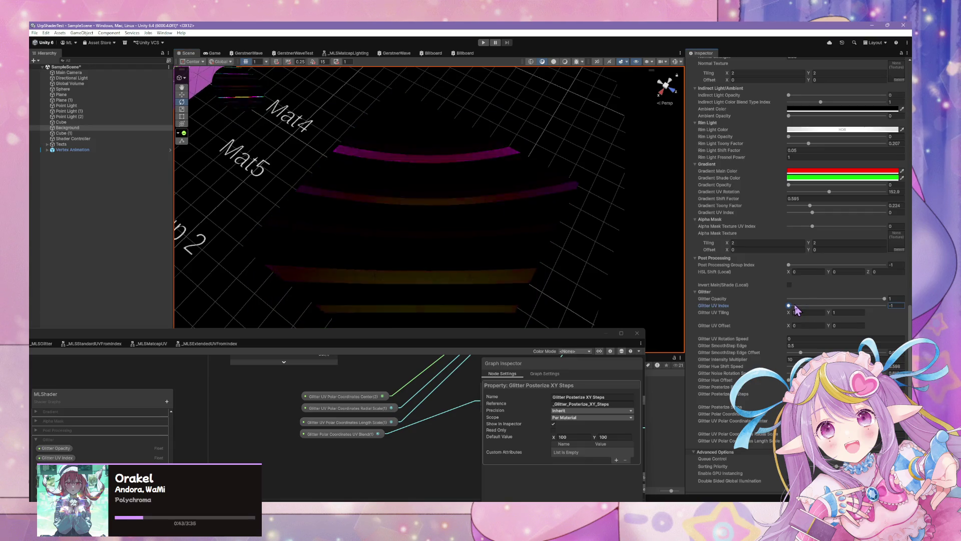
- Fly the Scene camera to the sphere and set the posterize steps default Y to 100
mouse_move(360, 230)
left_mouse_down()
mouse_move(394, 238)
mouse_move(414, 173)
left_mouse_up()
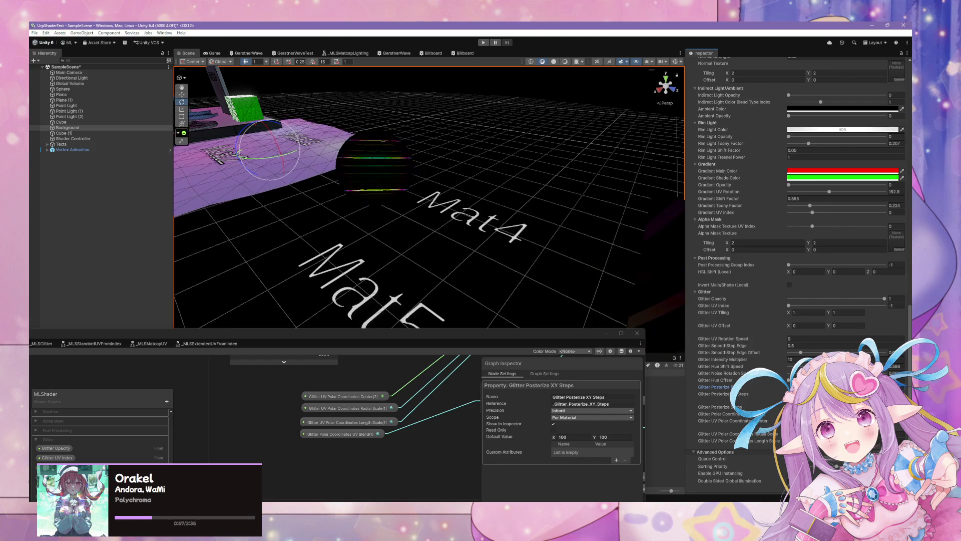
left_click_drag(435, 247, 435, 246)
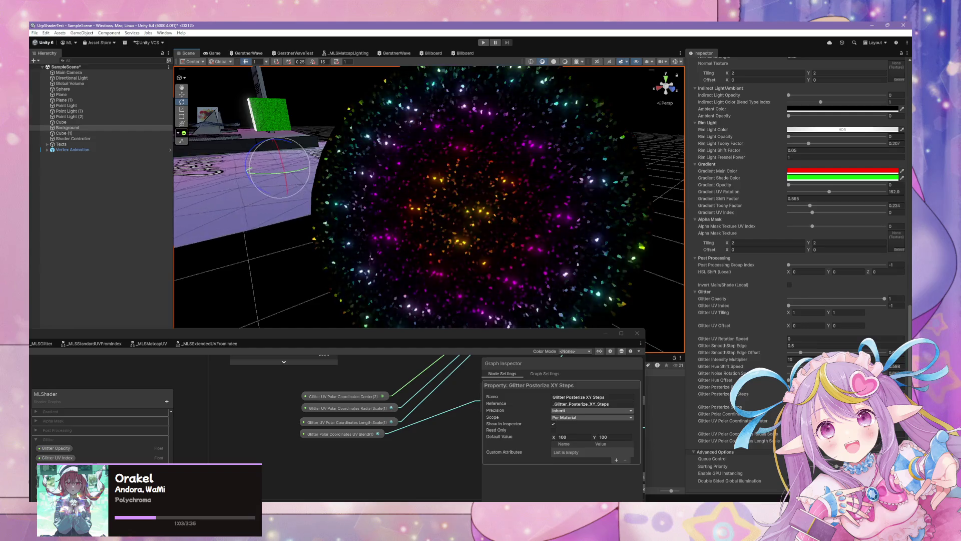
mouse_move(546, 321)
left_mouse_down()
mouse_move(638, 263)
mouse_move(603, 437)
left_mouse_up()
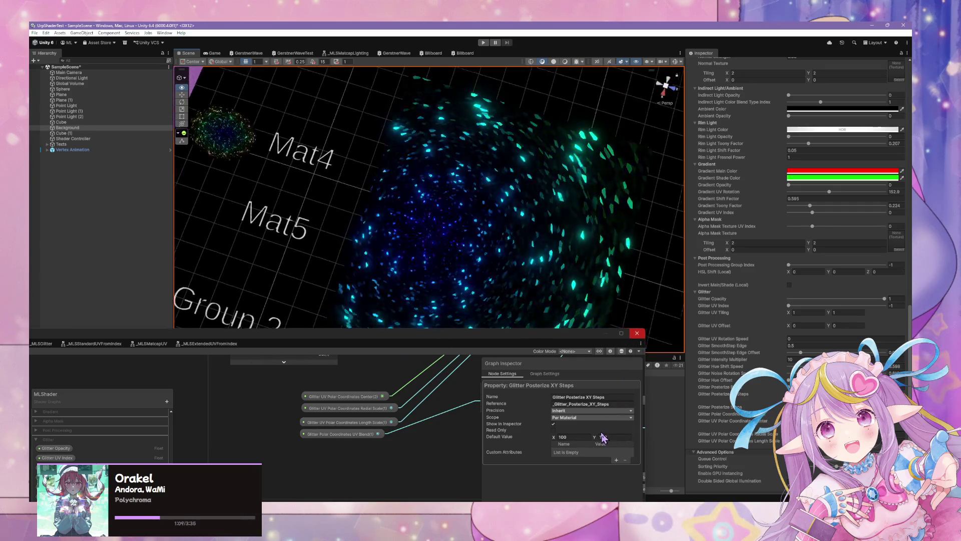
left_click(603, 437)
type("100")
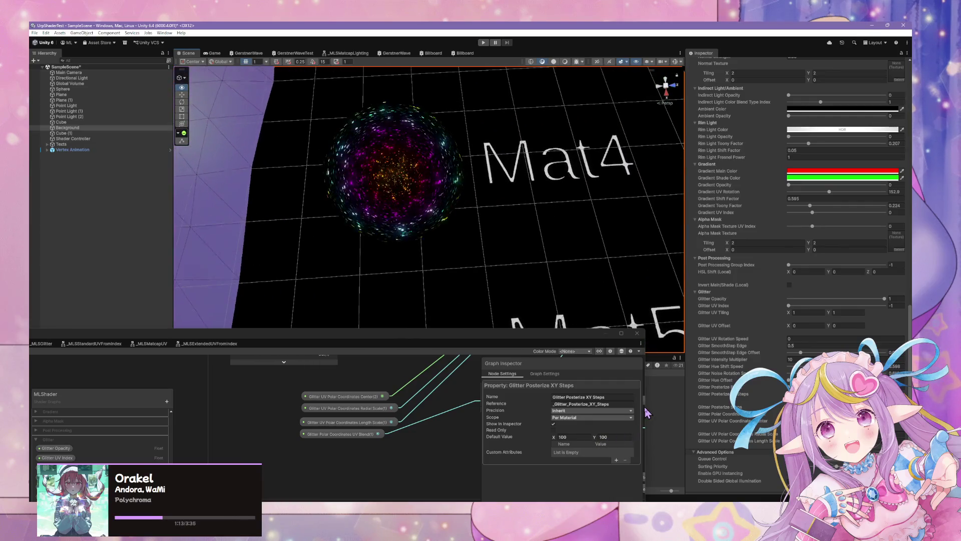
mouse_move(647, 412)
left_mouse_down()
mouse_move(613, 339)
mouse_move(634, 420)
left_mouse_up()
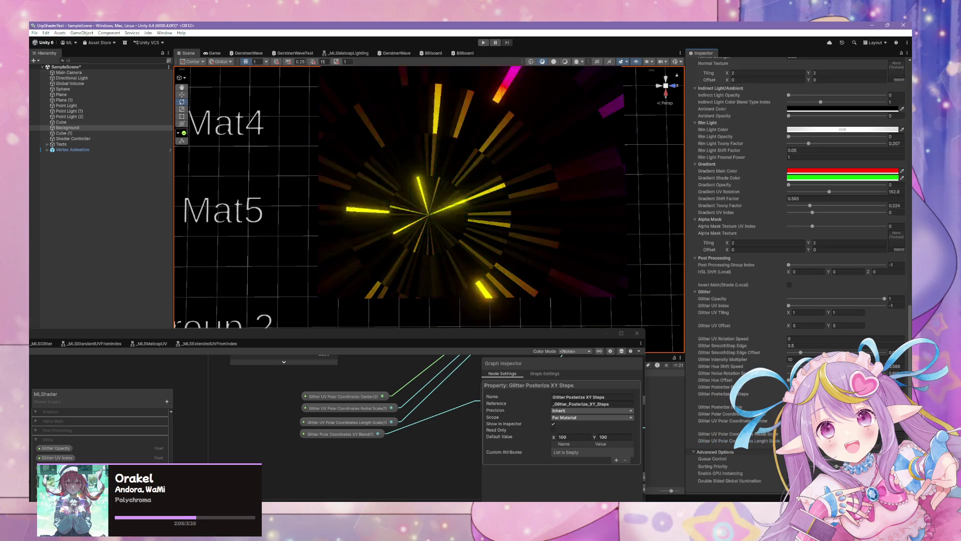
mouse_move(557, 252)
left_mouse_down()
mouse_move(488, 225)
mouse_move(489, 255)
mouse_move(480, 253)
mouse_move(484, 215)
mouse_move(463, 180)
mouse_move(438, 238)
mouse_move(371, 178)
mouse_move(407, 88)
mouse_move(785, 365)
left_mouse_up()
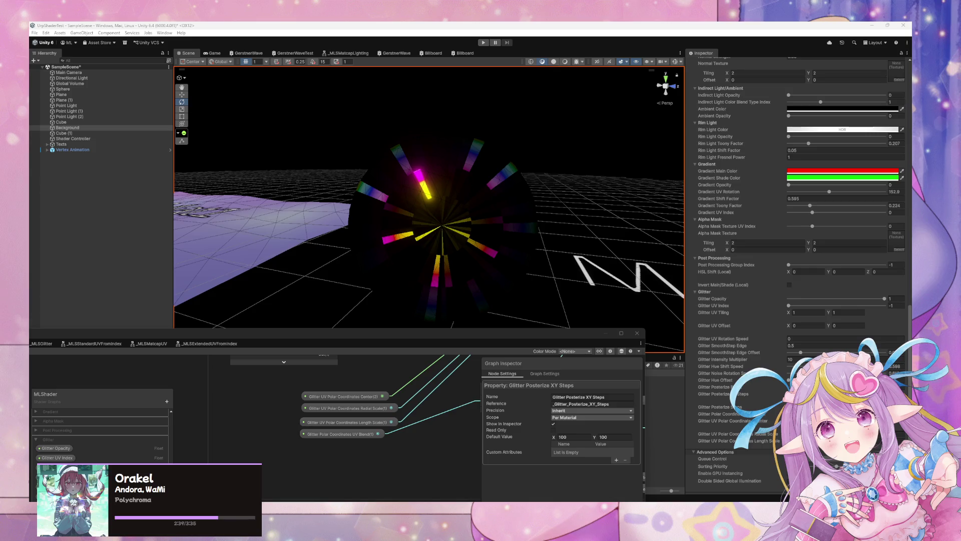
left_click(716, 440)
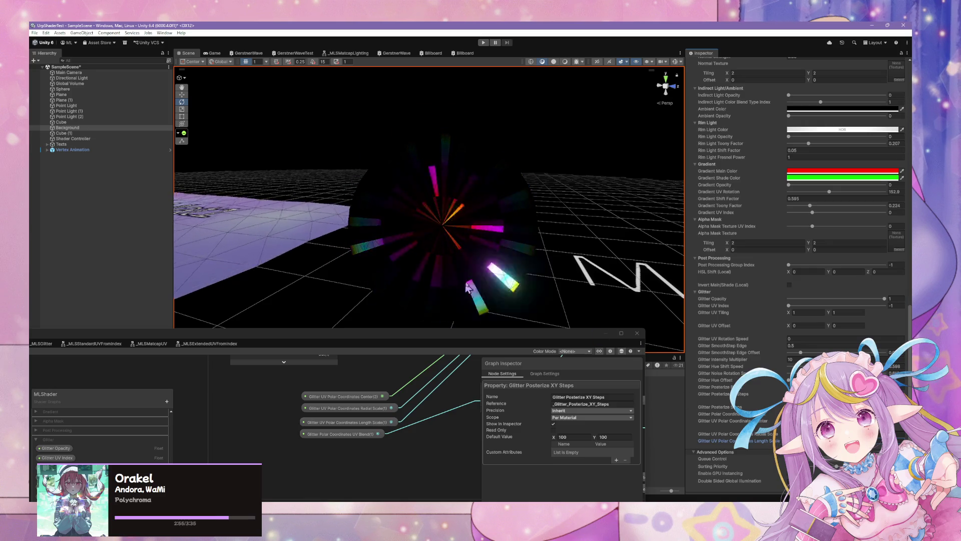
mouse_move(490, 281)
left_mouse_down()
mouse_move(441, 277)
mouse_move(556, 261)
mouse_move(397, 285)
mouse_move(496, 301)
mouse_move(487, 296)
left_mouse_up()
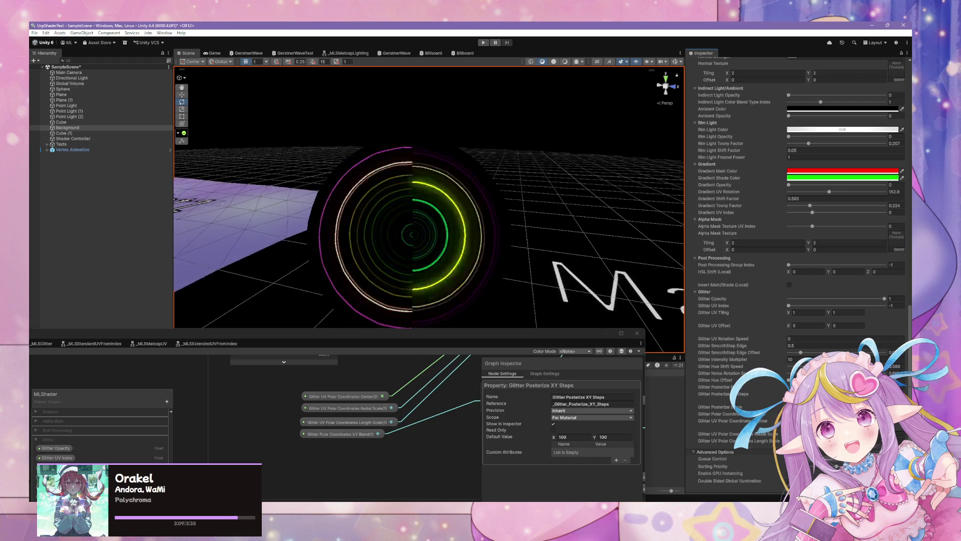
mouse_move(518, 299)
left_mouse_down()
mouse_move(575, 369)
mouse_move(575, 432)
mouse_move(560, 430)
left_mouse_up()
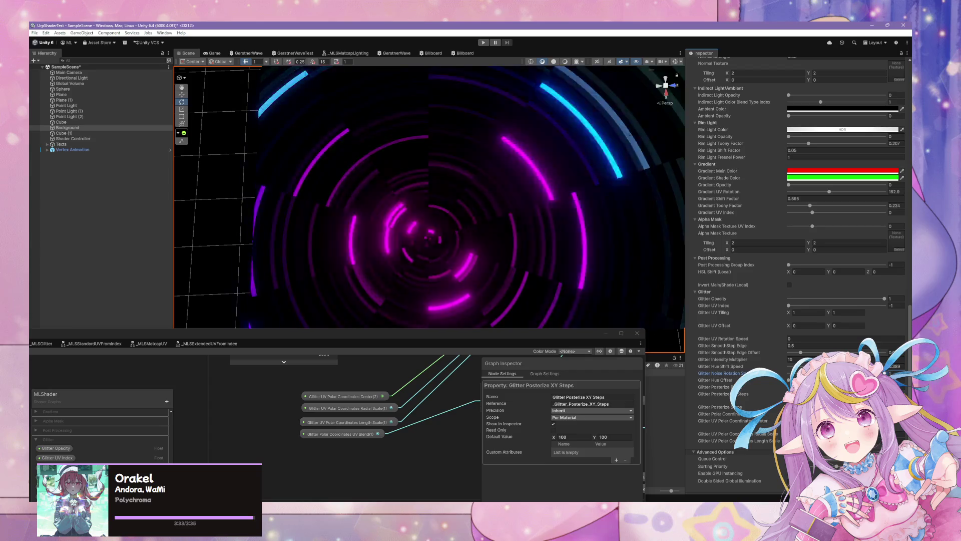
mouse_move(450, 220)
left_mouse_down()
mouse_move(466, 229)
mouse_move(477, 211)
mouse_move(401, 199)
mouse_move(394, 171)
mouse_move(354, 144)
mouse_move(370, 150)
left_mouse_up()
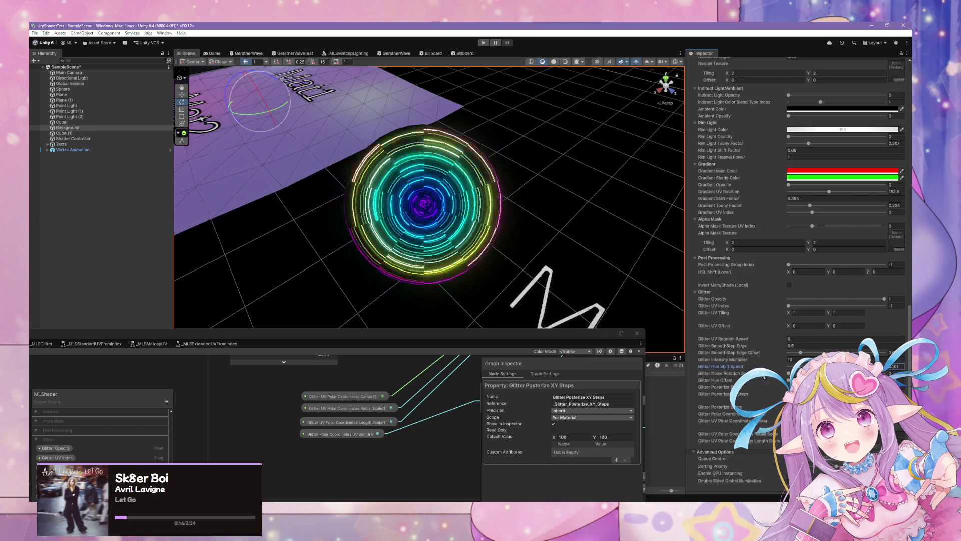
scroll(481, 253, "up", 5)
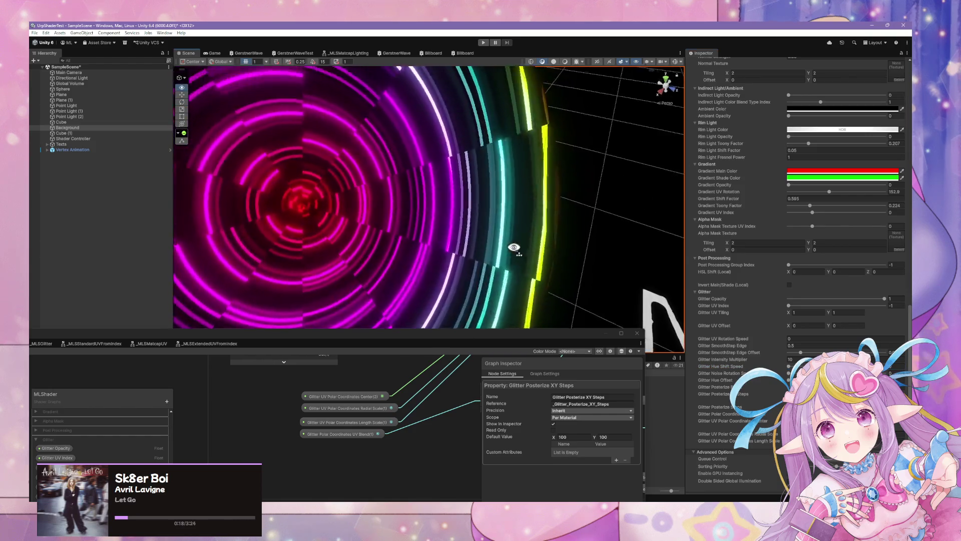
scroll(515, 251, "down", 3)
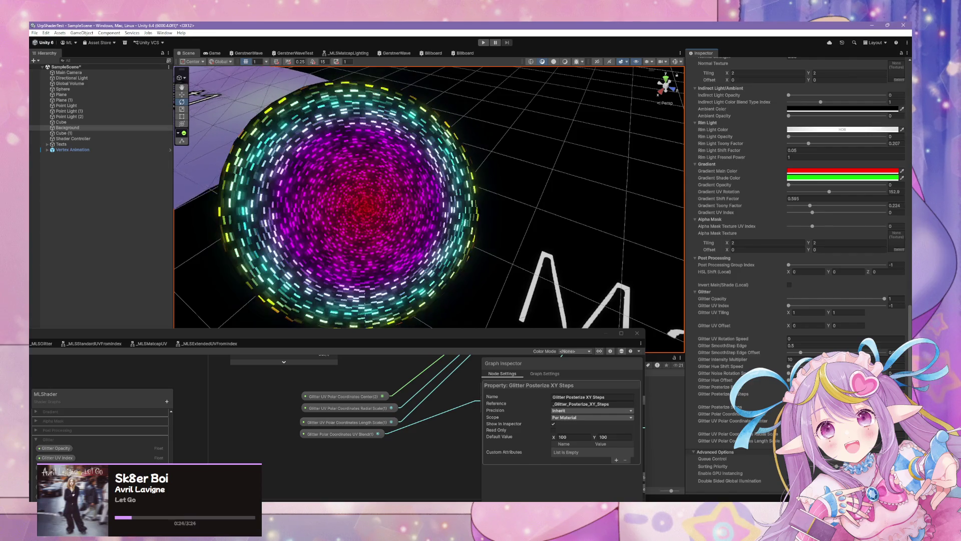
scroll(441, 252, "up", 5)
scroll(382, 232, "down", 5)
scroll(382, 232, "up", 4)
scroll(385, 232, "down", 6)
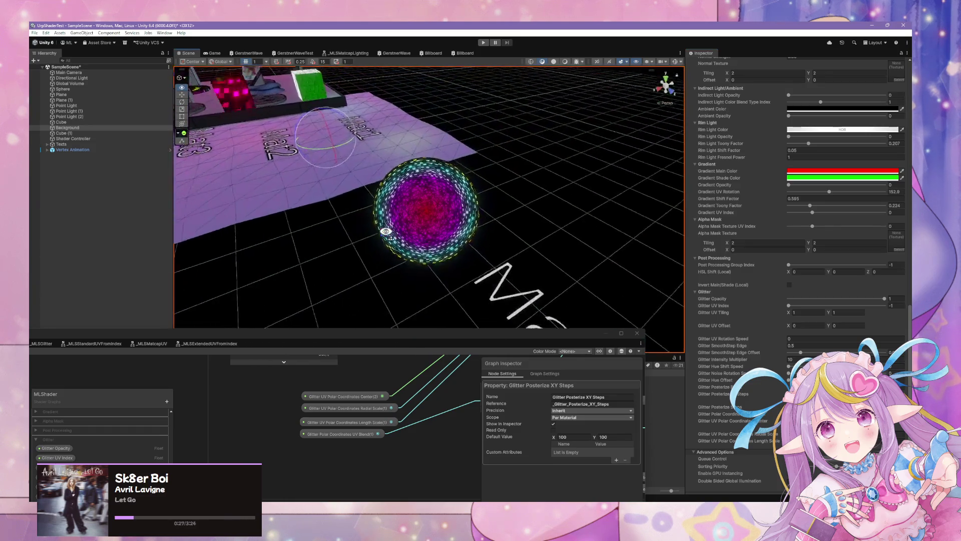
scroll(385, 232, "up", 4)
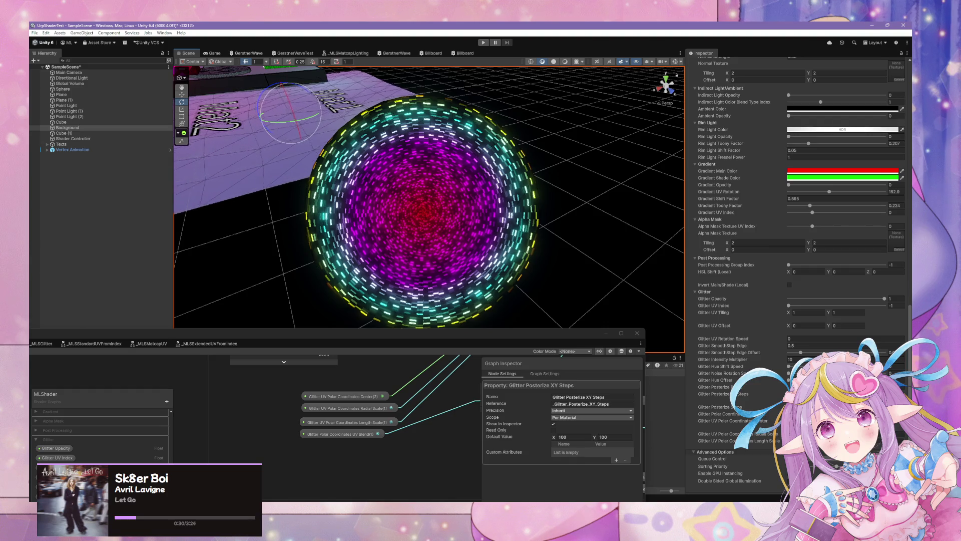
mouse_move(779, 441)
left_mouse_down()
mouse_move(770, 445)
mouse_move(779, 439)
left_mouse_up()
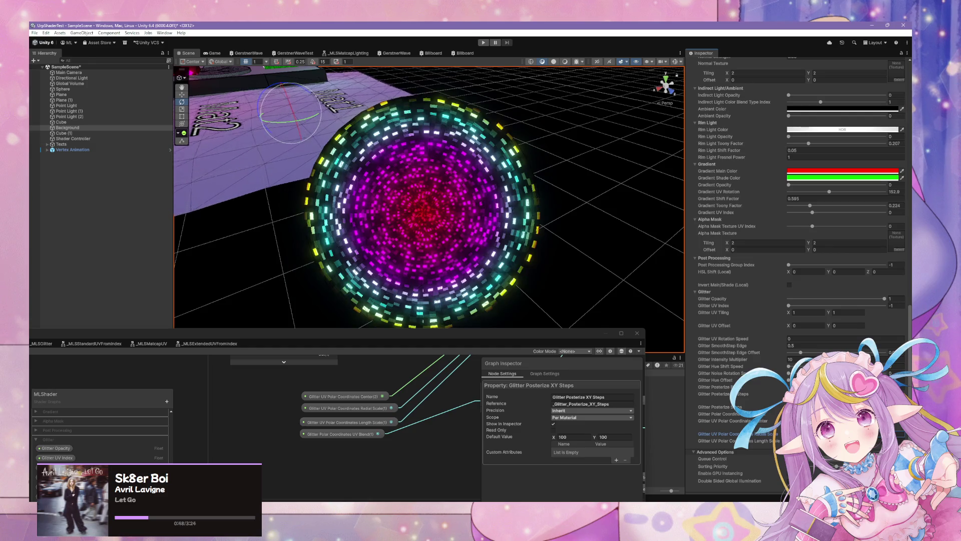
scroll(551, 265, "up", 5)
scroll(548, 261, "down", 5)
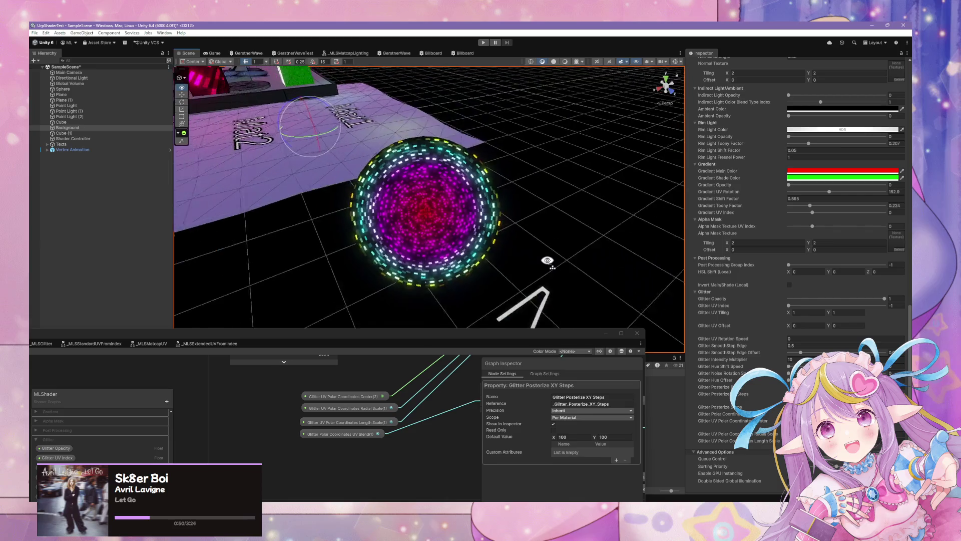
scroll(548, 261, "up", 3)
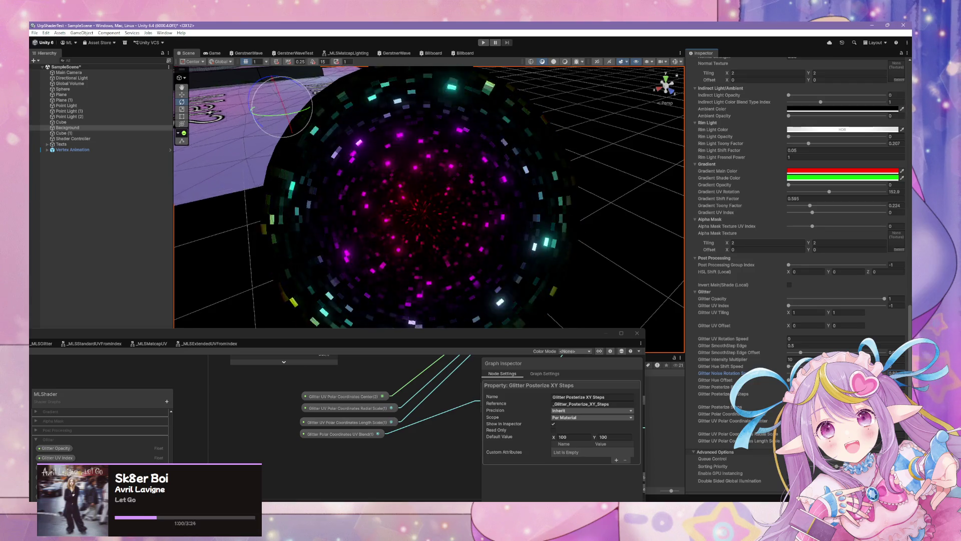
key("alt+Tab")
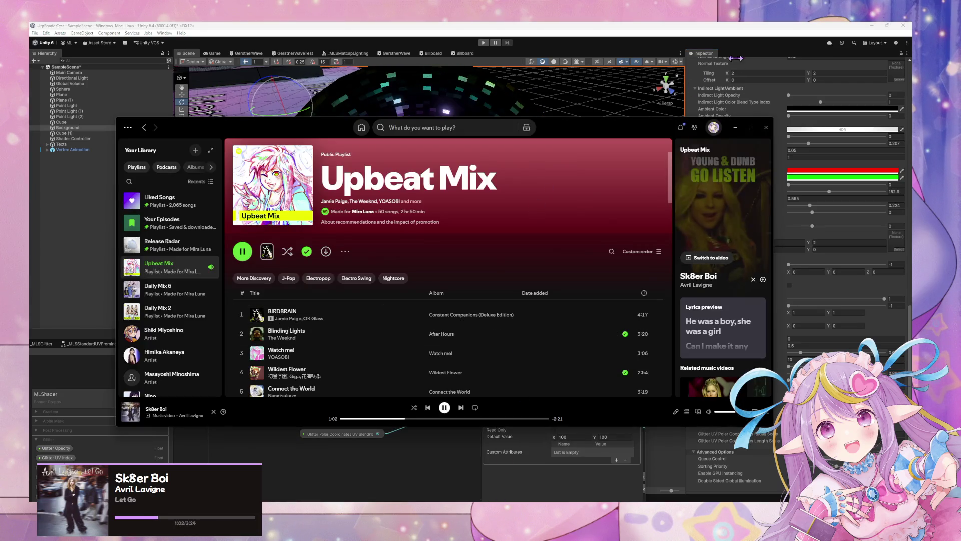
left_click(909, 336)
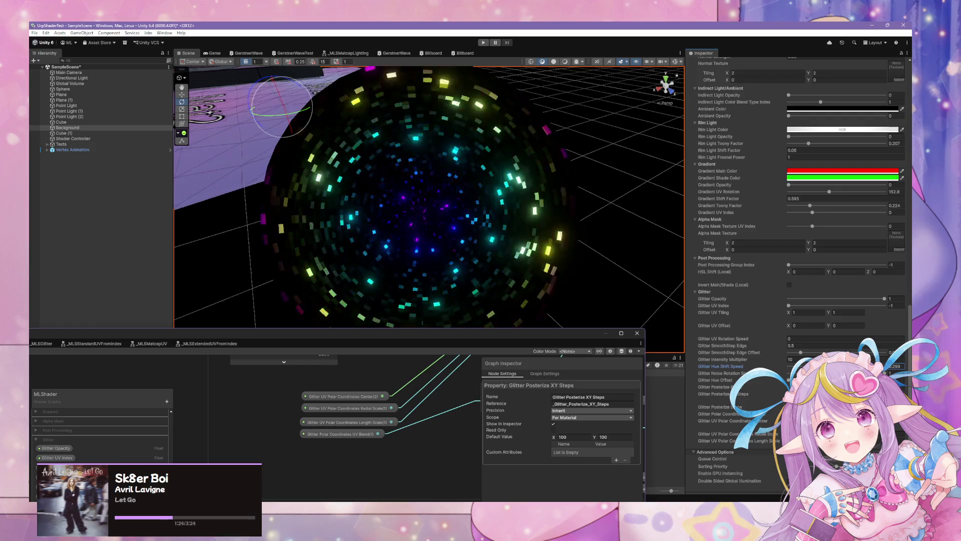
mouse_move(551, 223)
left_mouse_down()
mouse_move(569, 189)
mouse_move(644, 215)
mouse_move(632, 247)
mouse_move(623, 242)
mouse_move(637, 321)
mouse_move(522, 232)
left_mouse_up()
left_click_drag(532, 227, 575, 202)
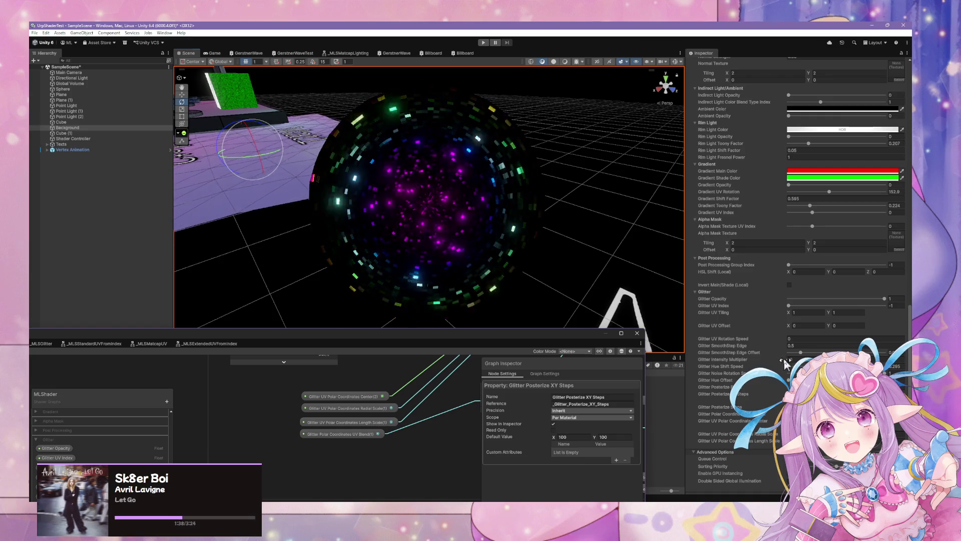
type("10")
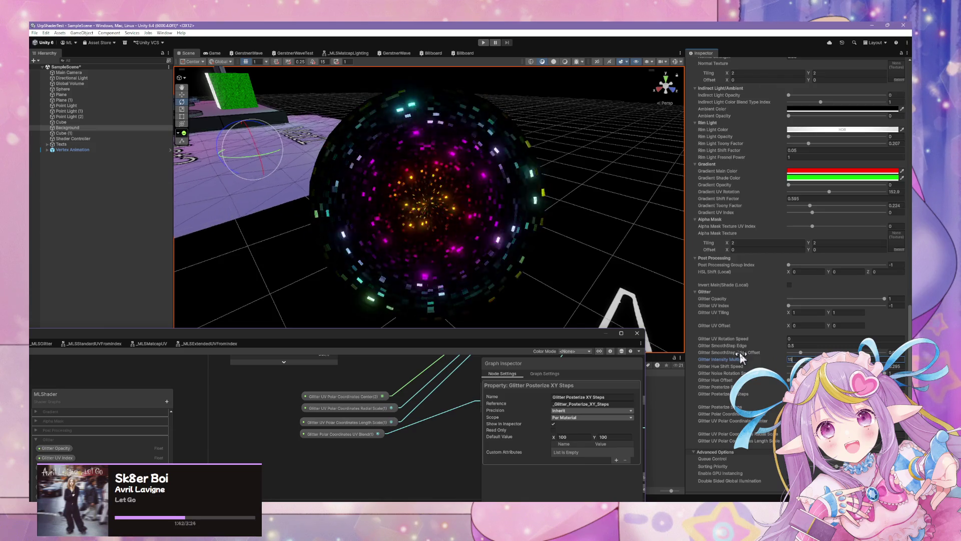
mouse_move(606, 288)
left_mouse_down()
mouse_move(580, 211)
mouse_move(554, 189)
mouse_move(569, 162)
mouse_move(553, 176)
left_mouse_up()
key("w")
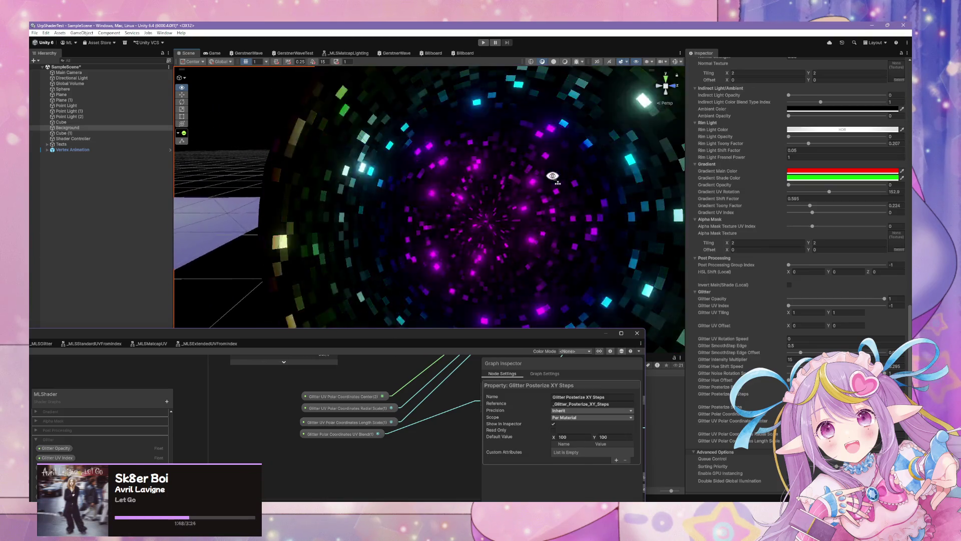
key("s")
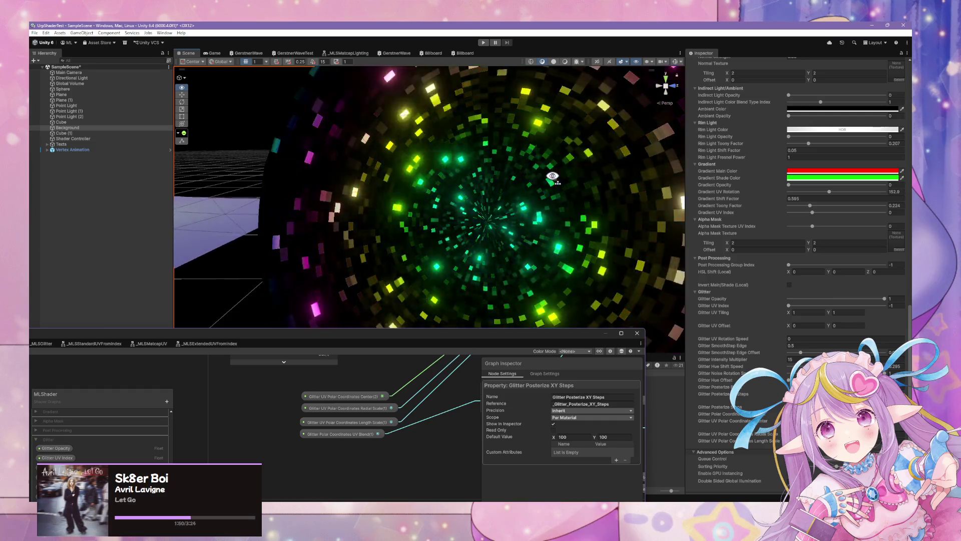
mouse_move(557, 152)
left_mouse_down()
mouse_move(547, 257)
mouse_move(547, 266)
mouse_move(553, 200)
mouse_move(554, 328)
mouse_move(530, 316)
mouse_move(540, 315)
left_mouse_up()
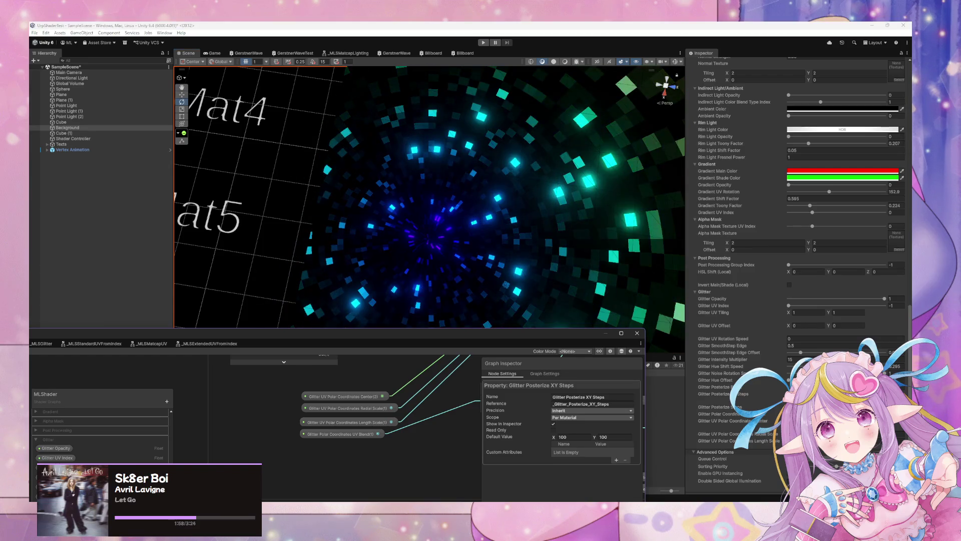
mouse_move(266, 200)
left_mouse_down()
mouse_move(341, 120)
mouse_move(346, 75)
mouse_move(405, 86)
mouse_move(370, 76)
left_mouse_up()
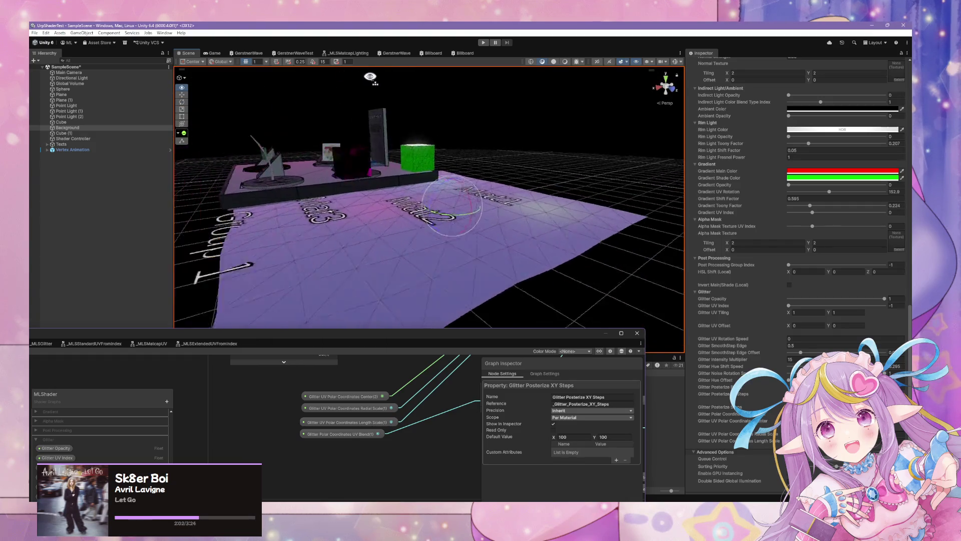
- Orbit in close around the glitter cube, then raise the Shader Graph window
left_click_drag(450, 50, 386, 56)
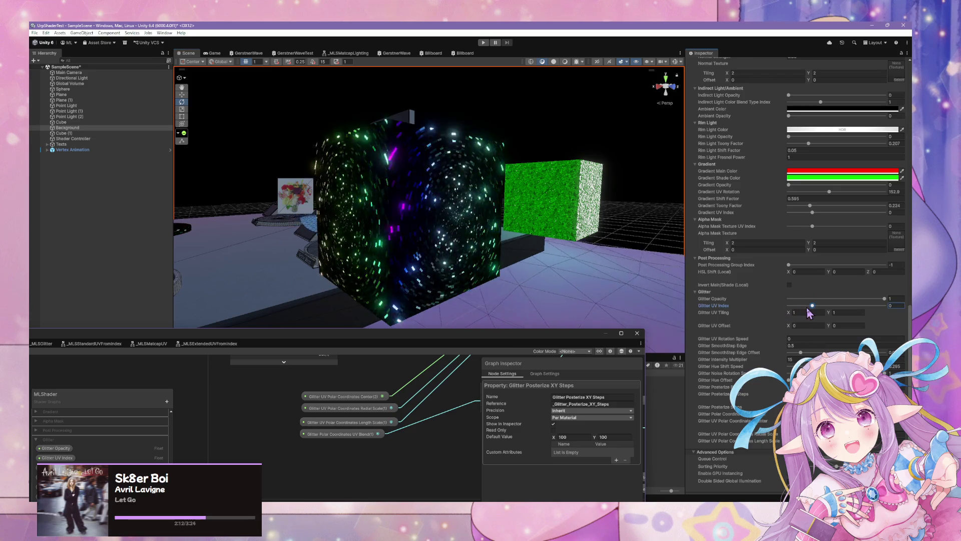
mouse_move(534, 242)
left_mouse_down()
mouse_move(589, 239)
mouse_move(441, 251)
mouse_move(503, 245)
left_mouse_up()
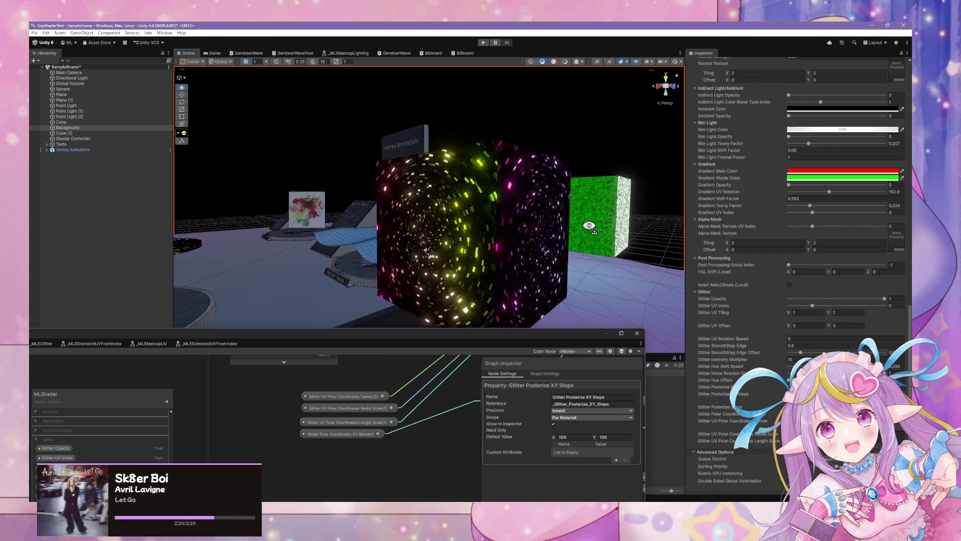
mouse_move(529, 164)
left_mouse_down()
mouse_move(610, 334)
mouse_move(781, 216)
mouse_move(693, 240)
mouse_move(525, 247)
mouse_move(515, 235)
mouse_move(635, 270)
mouse_move(596, 197)
mouse_move(602, 319)
mouse_move(570, 304)
left_mouse_up()
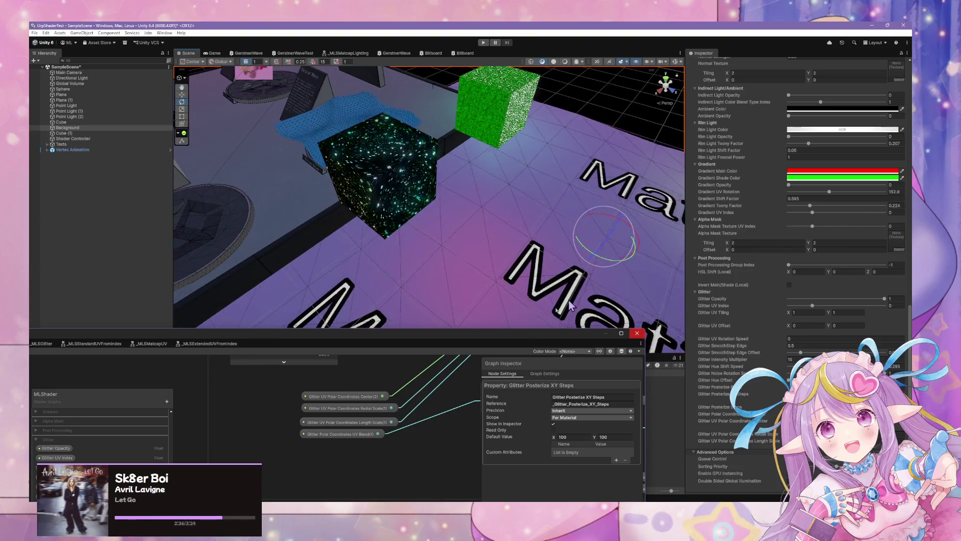
left_click_drag(469, 343, 644, 172)
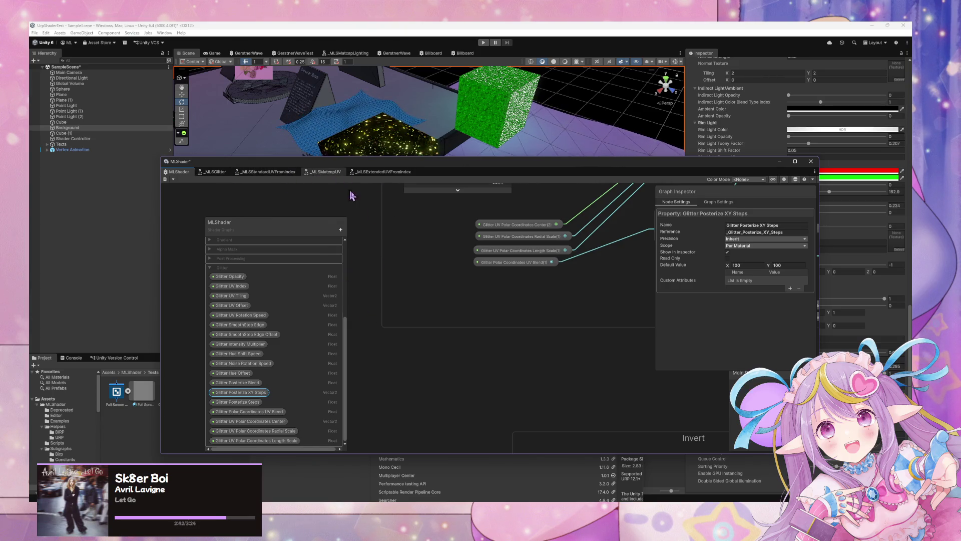
- In the _MLSMatcapUV subgraph, add an MLS View Projection UV node via a 'proje' search
left_click(325, 171)
key("space")
type("uvp")
key("BackSpace")
key("BackSpace")
key("BackSpace")
type("proje")
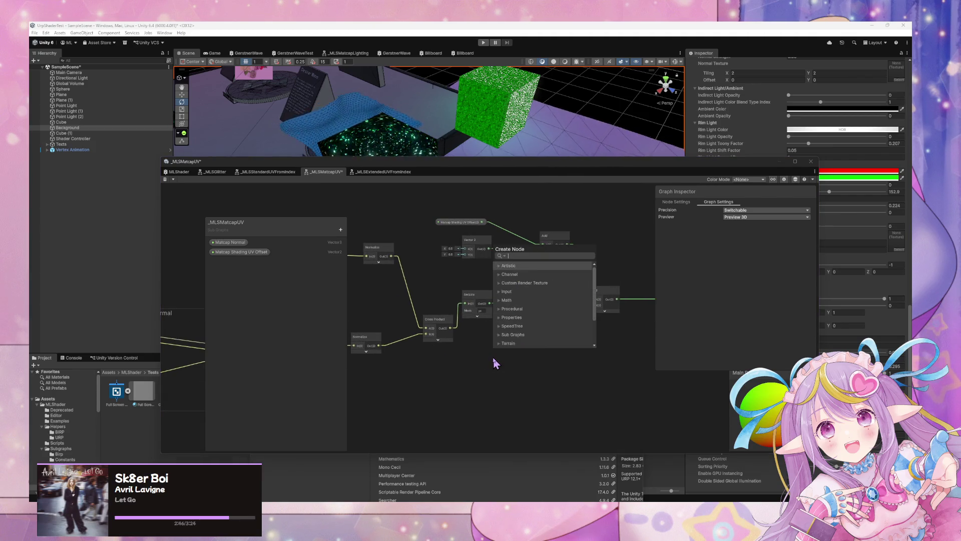
key("Down")
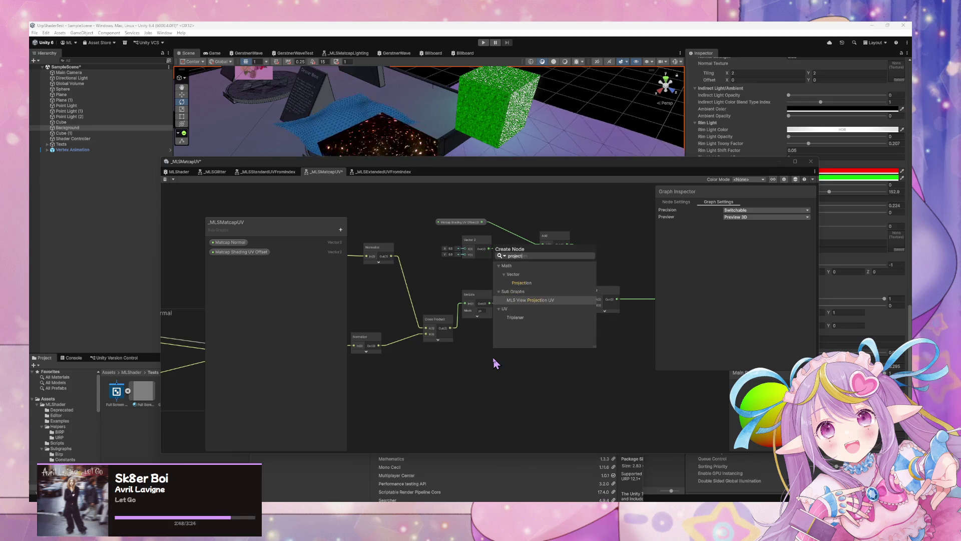
key("Return")
- Connect it to the Matcap_UV output, save the subgraph, and move the window down-left
scroll(557, 353, "up", 3)
mouse_move(529, 372)
left_mouse_down()
mouse_move(404, 392)
mouse_move(478, 354)
left_mouse_up()
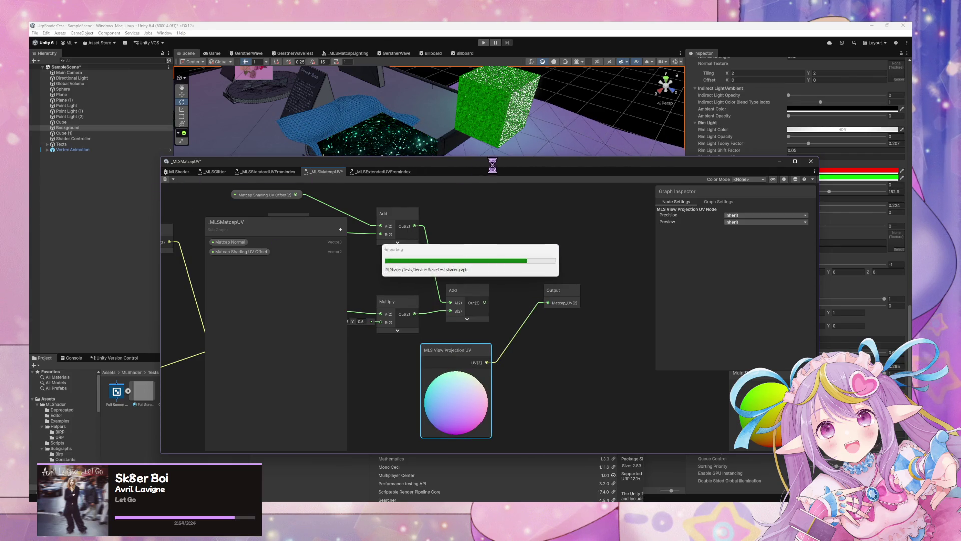
key("ctrl+s")
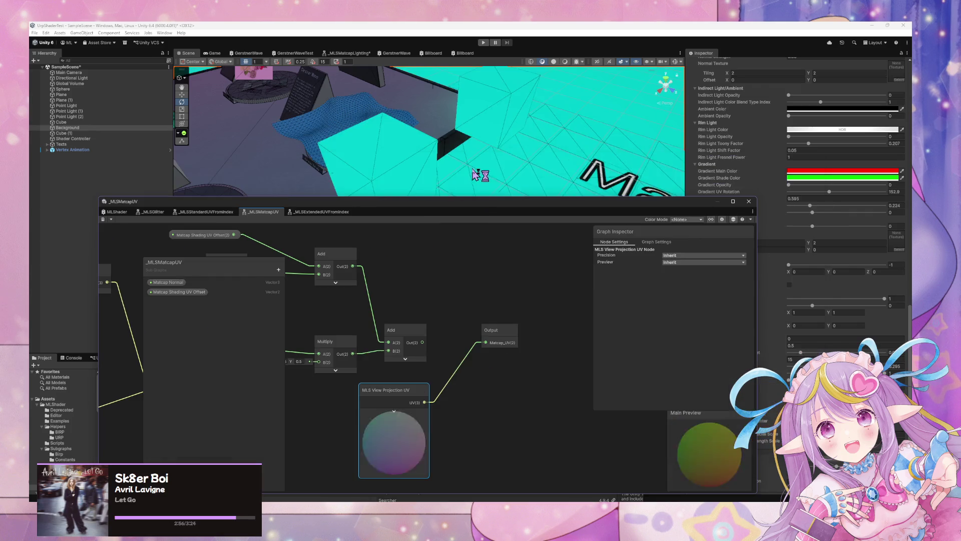
left_click_drag(457, 208, 354, 294)
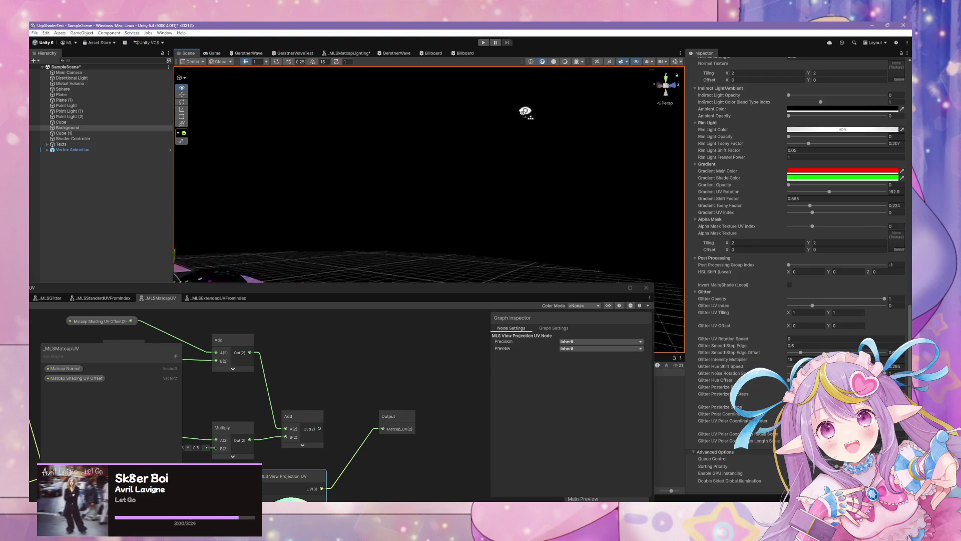
- Set the material's Shade Color to a bright magenta
scroll(863, 222, "up", 2)
scroll(863, 222, "up", 10)
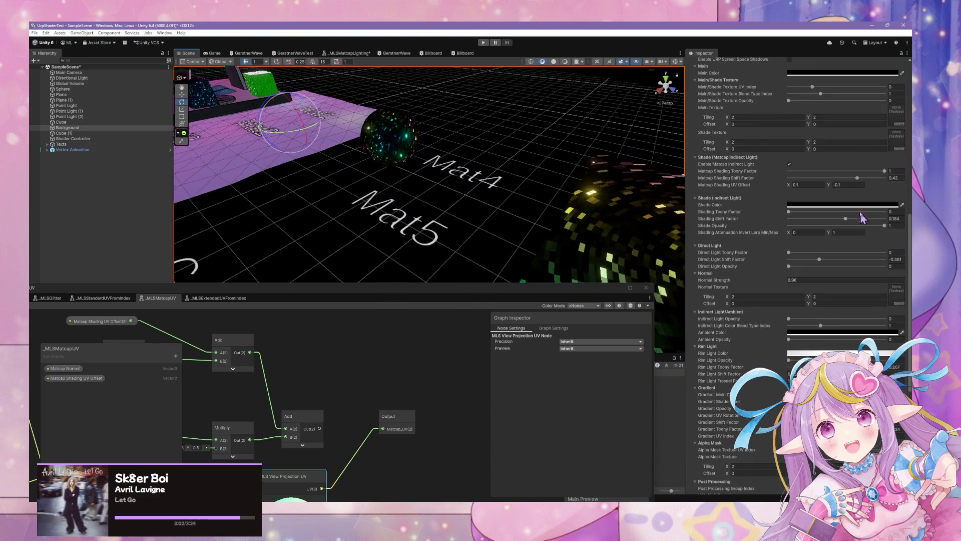
scroll(851, 213, "up", 3)
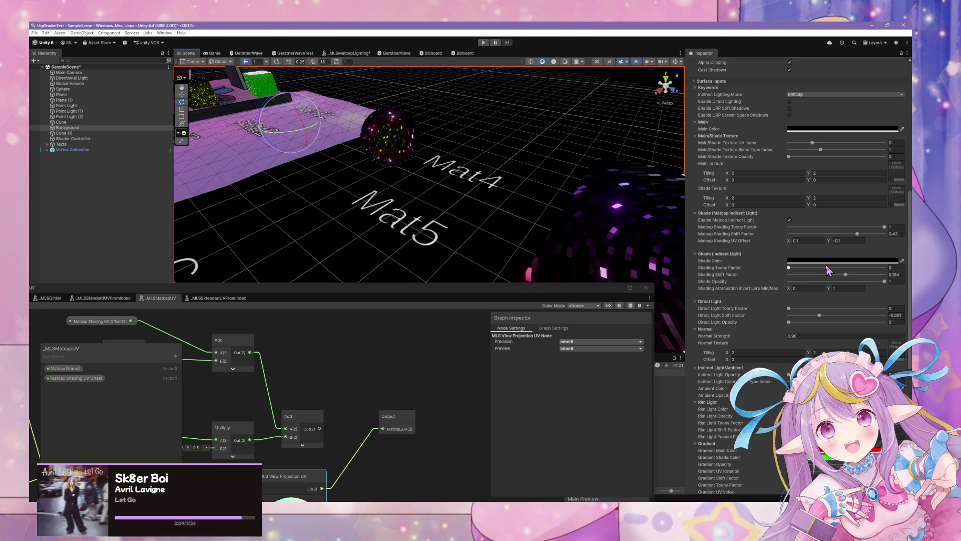
left_click(828, 260)
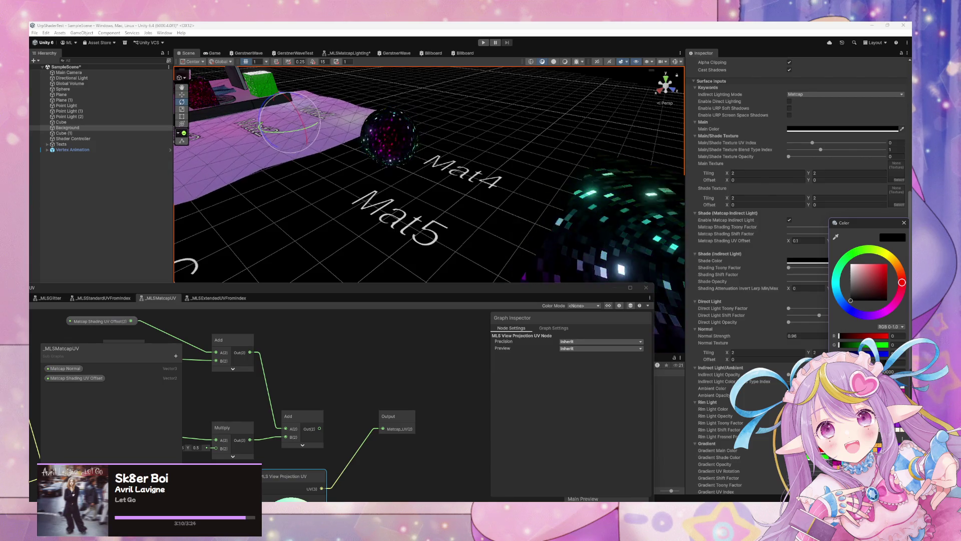
left_click_drag(902, 282, 893, 304)
left_click(887, 277)
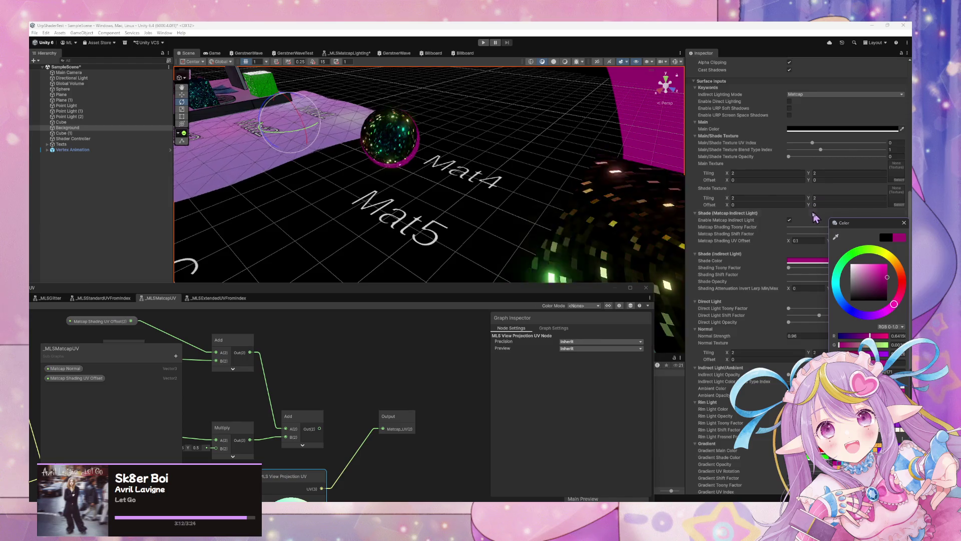
- Set the Main Color to magenta too, fine-tuning it while orbiting the now-pink sphere
scroll(815, 209, "up", 3)
left_click(842, 185)
left_click(838, 342)
mouse_move(396, 173)
left_mouse_down()
mouse_move(455, 159)
mouse_move(451, 122)
mouse_move(518, 168)
mouse_move(580, 258)
mouse_move(648, 133)
mouse_move(633, 200)
mouse_move(615, 211)
mouse_move(644, 208)
mouse_move(526, 188)
left_mouse_up()
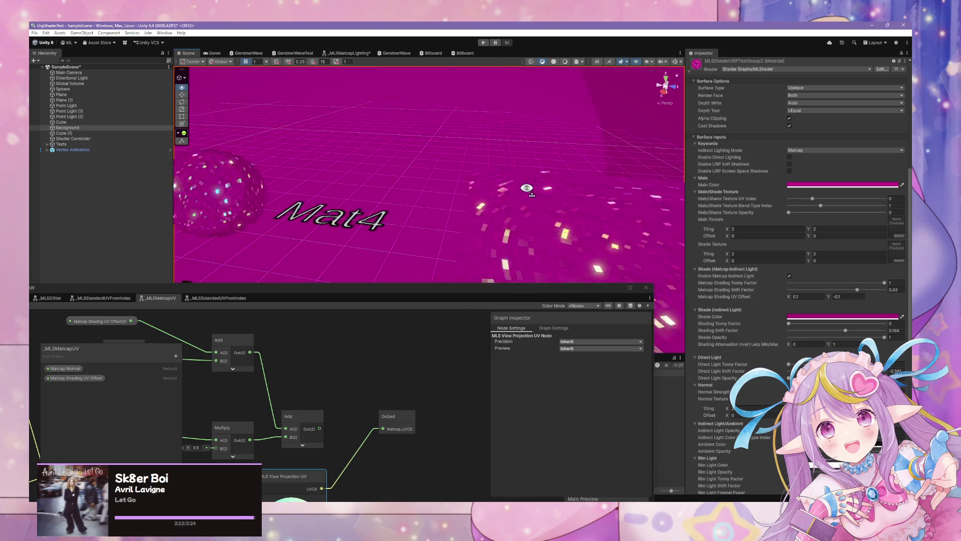
left_click(844, 184)
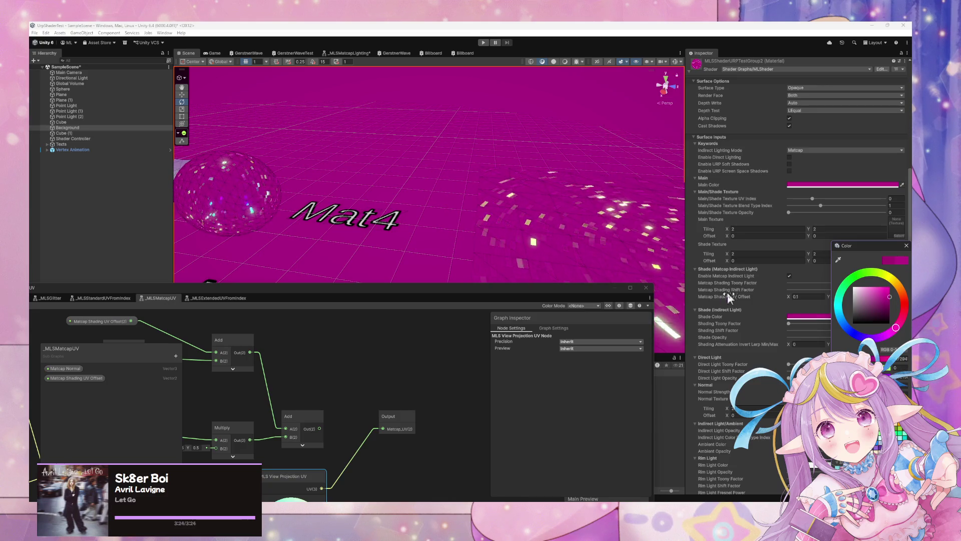
left_click_drag(834, 252, 828, 187)
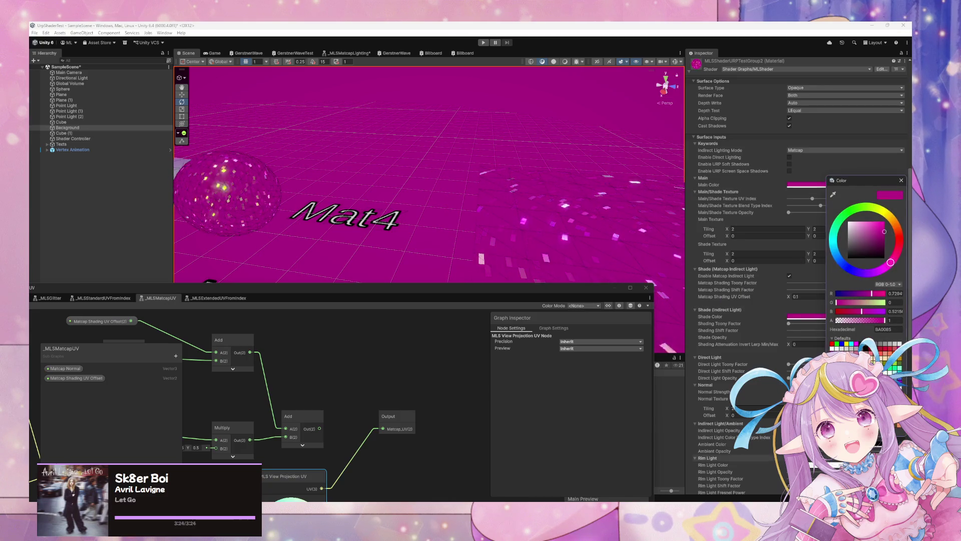
mouse_move(576, 226)
left_mouse_down()
mouse_move(510, 203)
mouse_move(551, 204)
mouse_move(596, 228)
mouse_move(591, 208)
mouse_move(543, 215)
mouse_move(540, 194)
mouse_move(391, 188)
mouse_move(366, 171)
mouse_move(279, 182)
mouse_move(322, 171)
mouse_move(337, 148)
mouse_move(382, 206)
mouse_move(424, 213)
mouse_move(496, 199)
mouse_move(436, 195)
mouse_move(468, 137)
mouse_move(458, 133)
mouse_move(479, 178)
left_mouse_up()
scroll(485, 201, "up", 3)
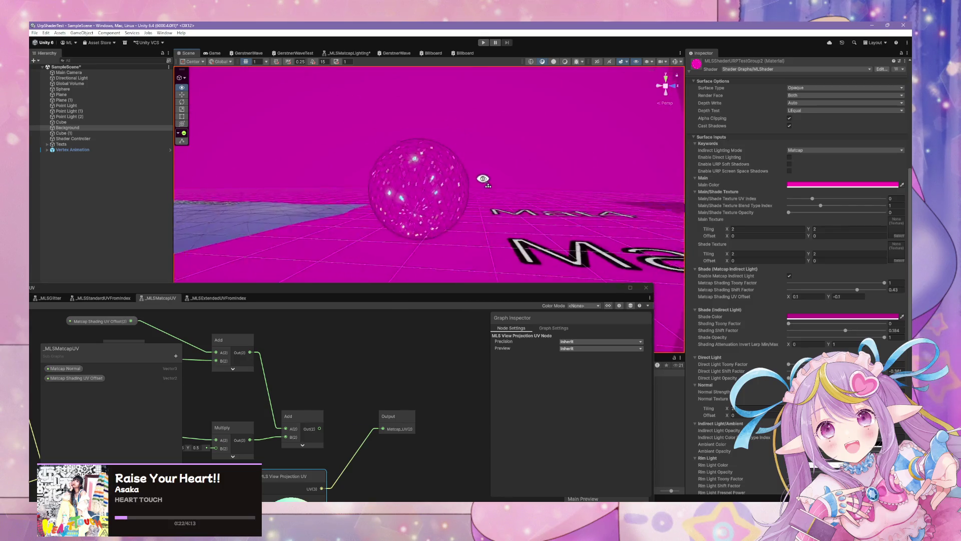
mouse_move(416, 184)
left_mouse_down()
mouse_move(308, 181)
mouse_move(603, 189)
mouse_move(128, 217)
mouse_move(215, 204)
mouse_move(531, 251)
left_mouse_up()
left_click_drag(326, 436, 394, 360)
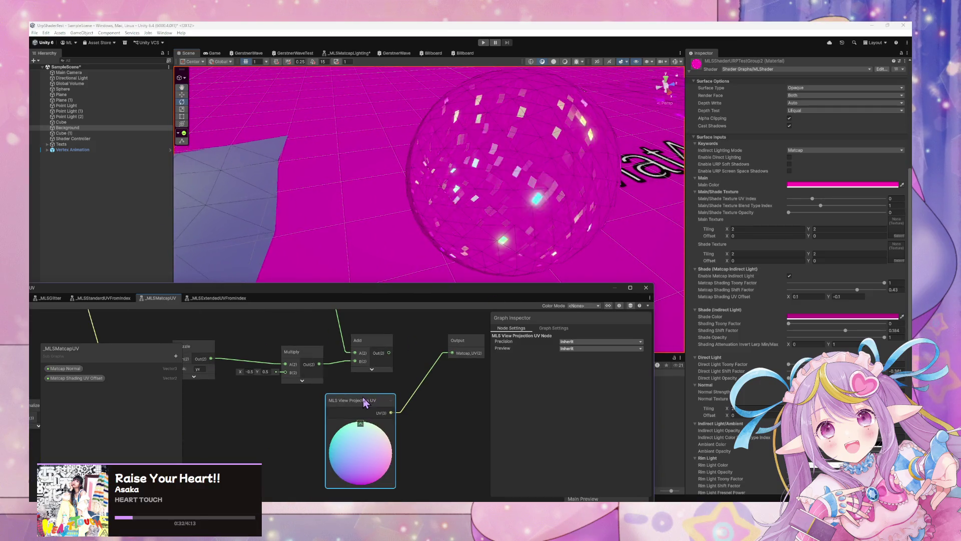
- Open the MLS View Projection UV subgraph, keep its Normal Vector in View space, and toggle wireframe shading
double_click(364, 401)
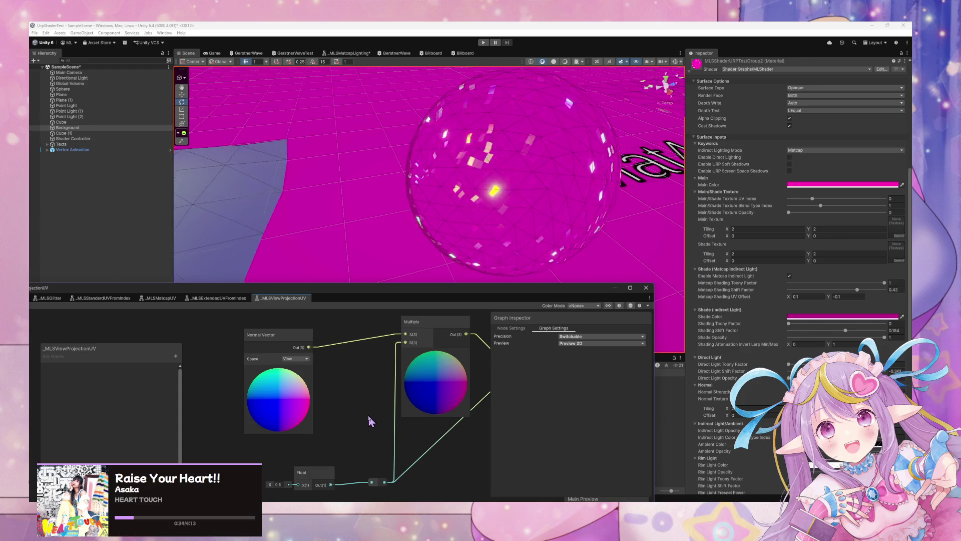
left_click_drag(369, 420, 302, 414)
scroll(336, 421, "down", 2)
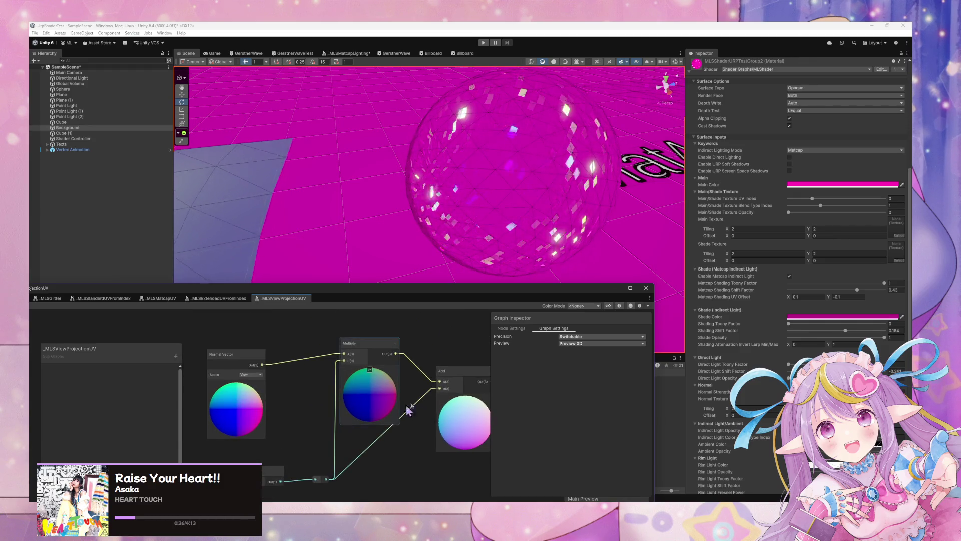
left_click(256, 375)
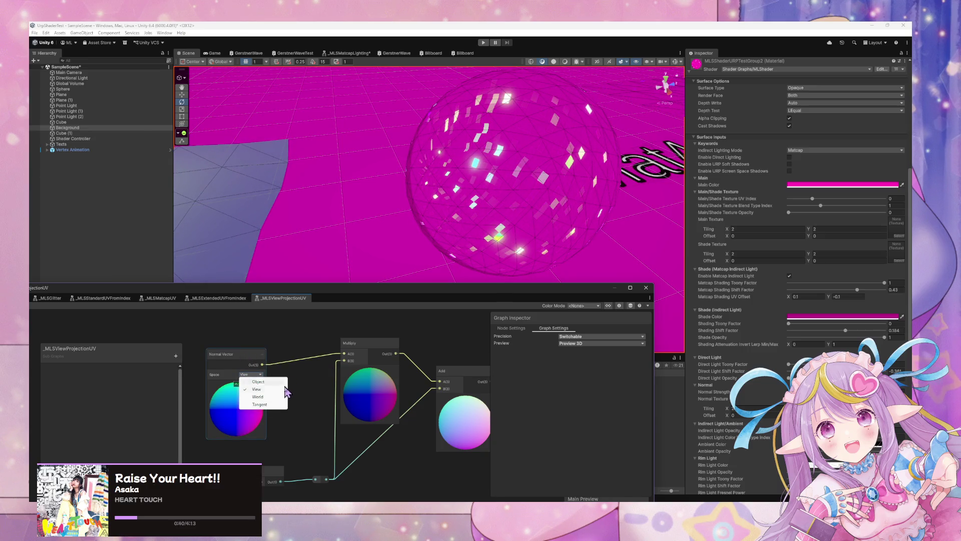
left_click(317, 380)
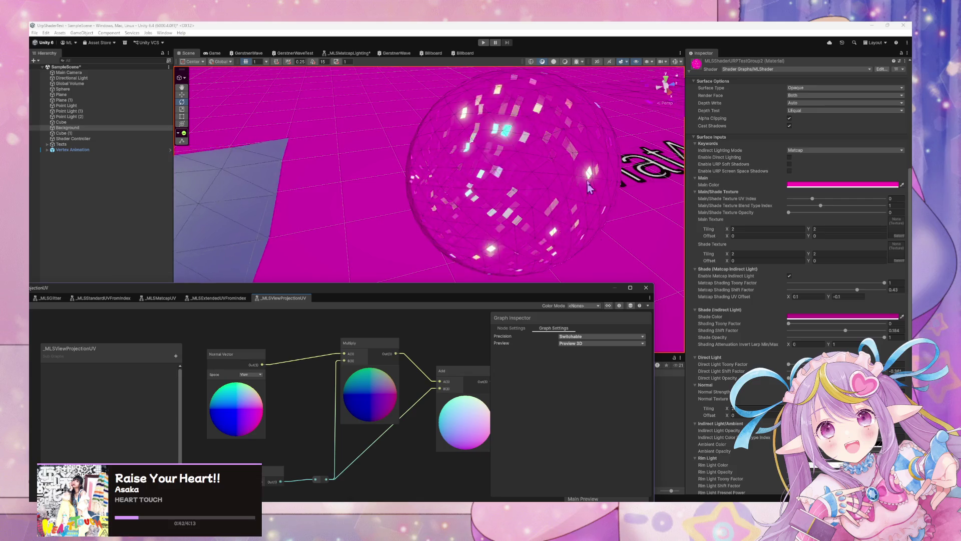
left_click(531, 63)
left_click(542, 61)
mouse_move(560, 70)
left_mouse_down()
mouse_move(526, 156)
mouse_move(490, 148)
mouse_move(653, 144)
mouse_move(443, 155)
mouse_move(440, 197)
mouse_move(456, 232)
mouse_move(477, 163)
left_mouse_up()
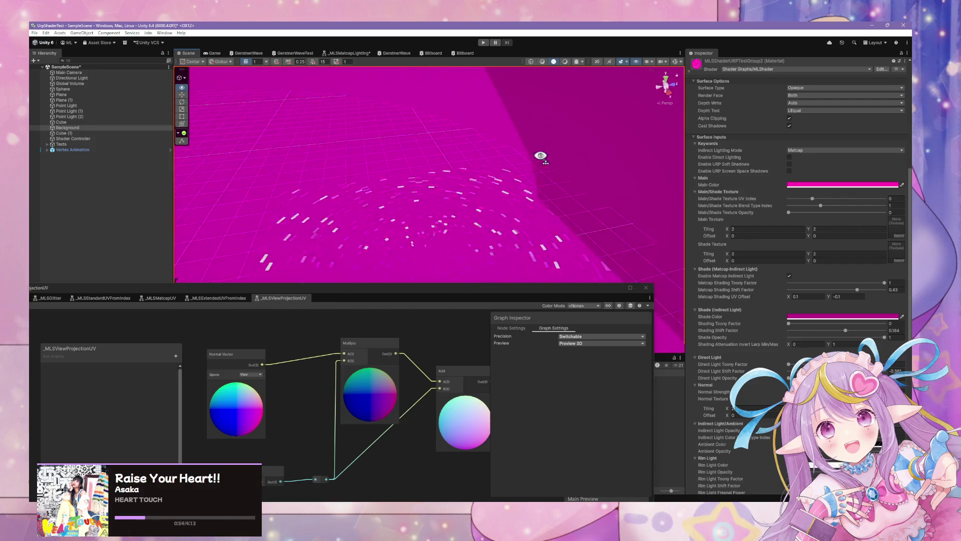
left_click_drag(536, 155, 667, 216)
mouse_move(786, 107)
left_mouse_down()
mouse_move(630, 127)
mouse_move(499, 158)
mouse_move(534, 177)
mouse_move(590, 178)
mouse_move(401, 117)
left_mouse_up()
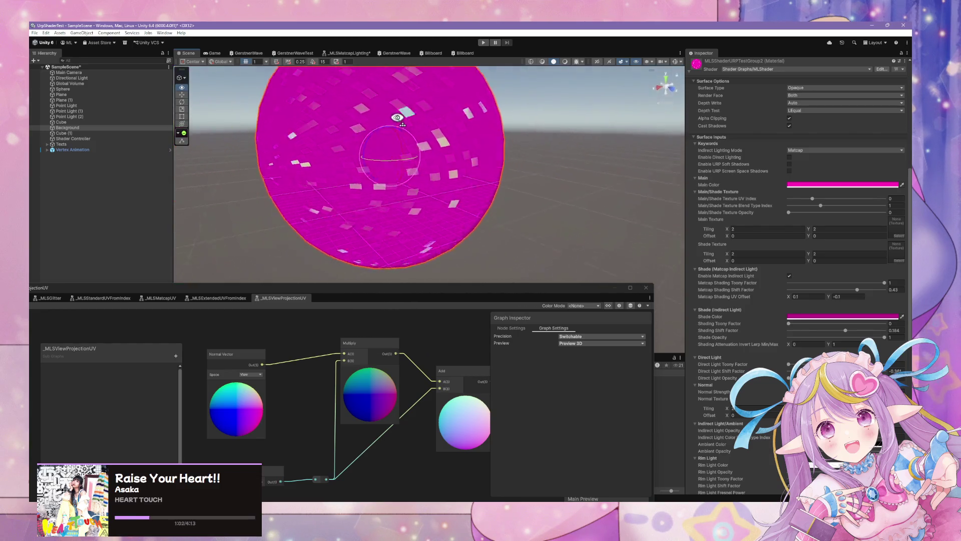
mouse_move(183, 123)
left_mouse_down()
mouse_move(155, 133)
mouse_move(30, 111)
mouse_move(190, 123)
mouse_move(220, 117)
mouse_move(131, 109)
mouse_move(242, 110)
mouse_move(267, 102)
mouse_move(251, 95)
mouse_move(367, 92)
mouse_move(486, 110)
mouse_move(451, 120)
mouse_move(516, 93)
mouse_move(351, 100)
mouse_move(681, 93)
mouse_move(629, 101)
mouse_move(532, 168)
left_mouse_up()
scroll(532, 167, "down", 5)
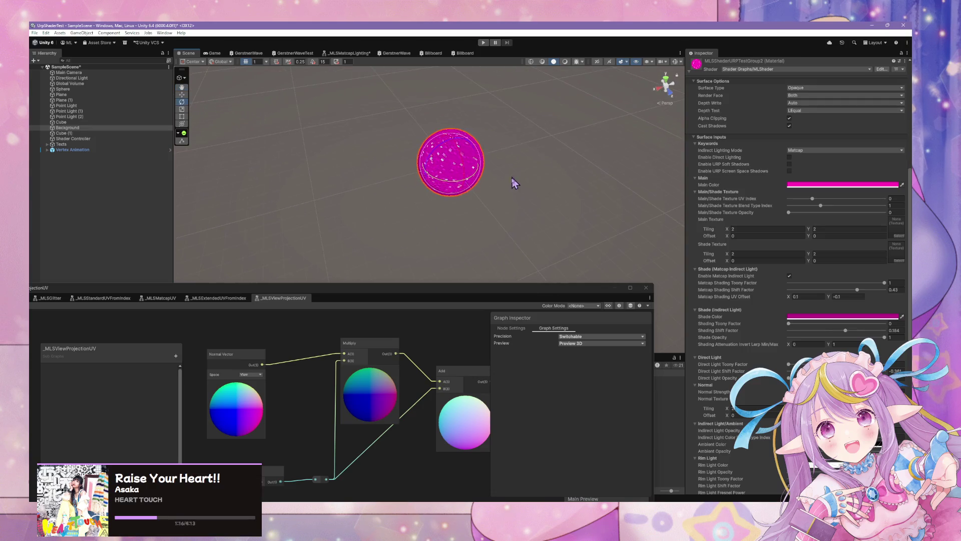
- Add a UV Sphere Map node below the _MLSMatcapUV Output and save the graph
left_click(150, 299)
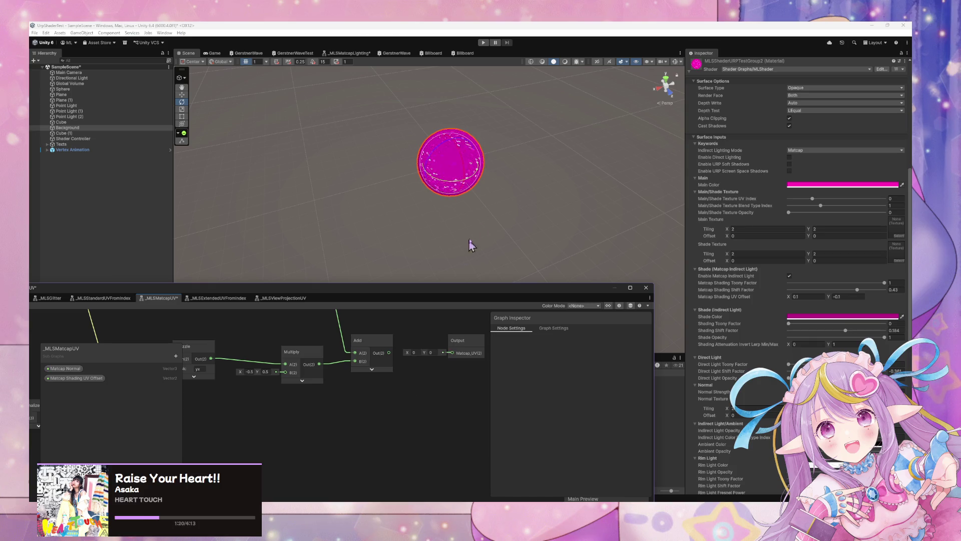
key("space")
type("sphere")
key("Return")
left_click_drag(408, 432, 404, 410)
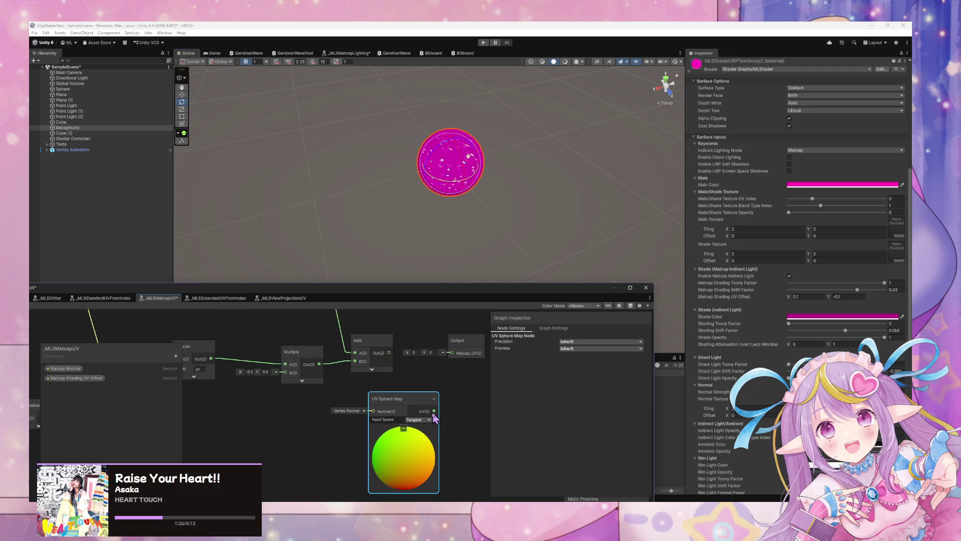
left_click_drag(308, 303, 432, 307)
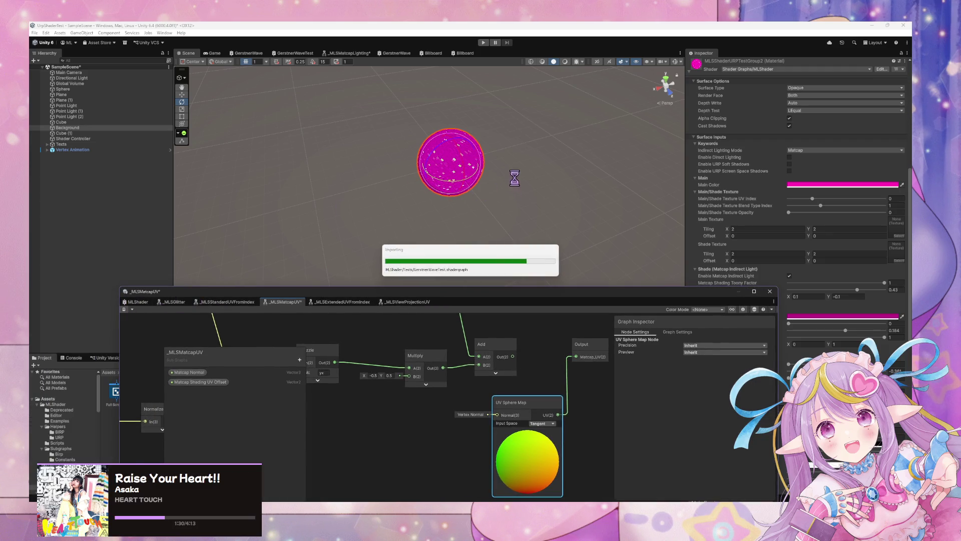
key("ctrl+s")
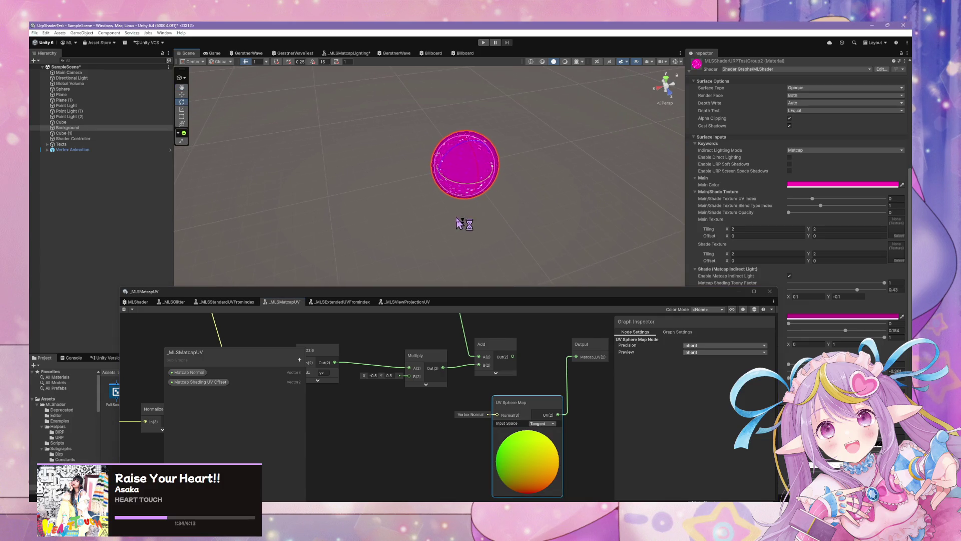
- Wire Add Out into the Matcap_UV output, delete the UV Sphere Map node, and save the asset
mouse_move(494, 208)
left_mouse_down()
mouse_move(521, 167)
mouse_move(601, 159)
mouse_move(498, 161)
mouse_move(567, 141)
mouse_move(521, 135)
mouse_move(584, 221)
mouse_move(696, 150)
mouse_move(611, 167)
mouse_move(521, 154)
mouse_move(576, 150)
mouse_move(556, 140)
left_mouse_up()
mouse_move(499, 124)
left_mouse_down()
mouse_move(635, 133)
mouse_move(597, 100)
mouse_move(567, 132)
mouse_move(590, 135)
left_mouse_up()
left_click_drag(513, 357, 576, 356)
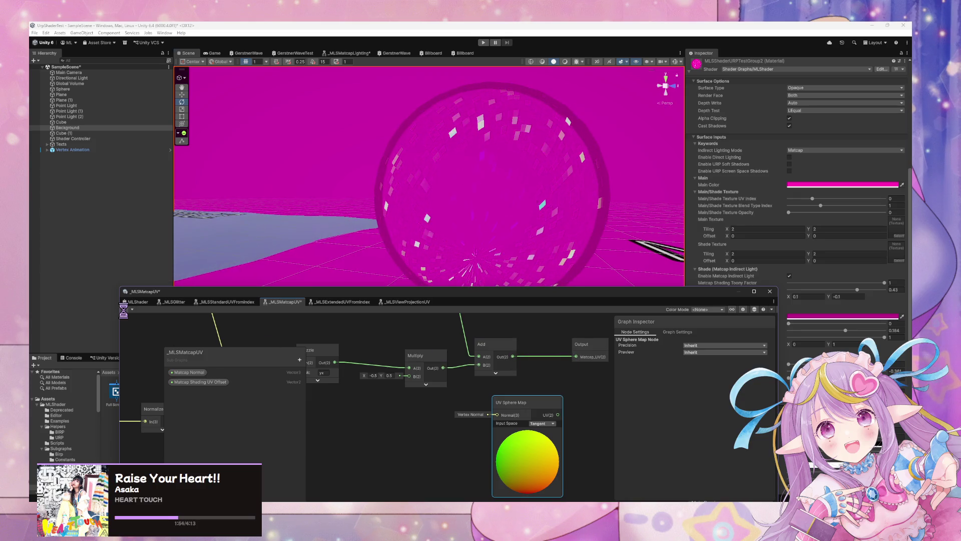
mouse_move(540, 162)
left_mouse_down()
mouse_move(575, 133)
mouse_move(576, 232)
mouse_move(566, 234)
left_mouse_up()
mouse_move(495, 173)
left_mouse_down()
mouse_move(524, 105)
mouse_move(392, 99)
mouse_move(608, 101)
mouse_move(519, 86)
mouse_move(451, 124)
mouse_move(512, 138)
mouse_move(487, 163)
mouse_move(442, 171)
mouse_move(456, 160)
mouse_move(421, 185)
mouse_move(515, 107)
mouse_move(495, 225)
left_mouse_up()
key("Delete")
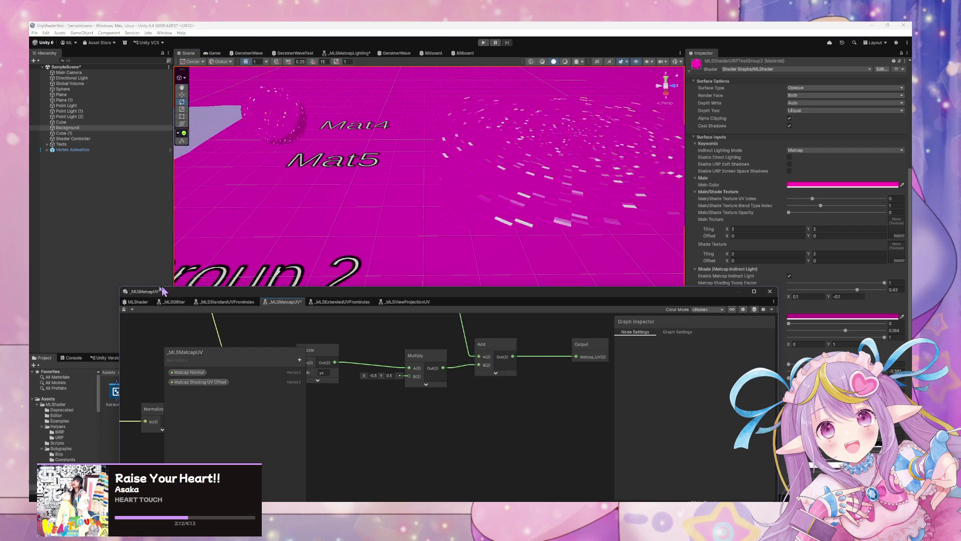
left_click(124, 310)
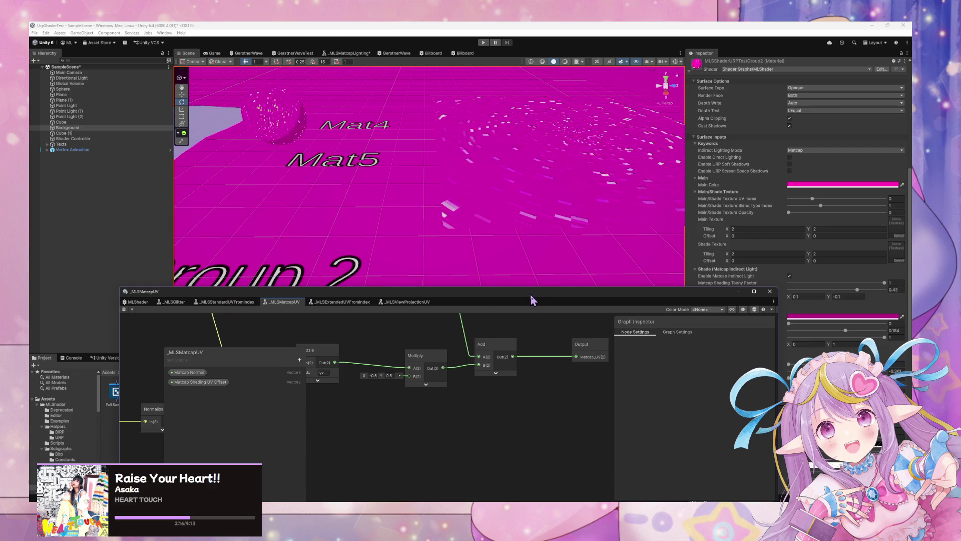
- Collapse the Glitter property group in the MLShader Blackboard, then bring the Chrome Google search forward
left_click_drag(181, 291, 253, 194)
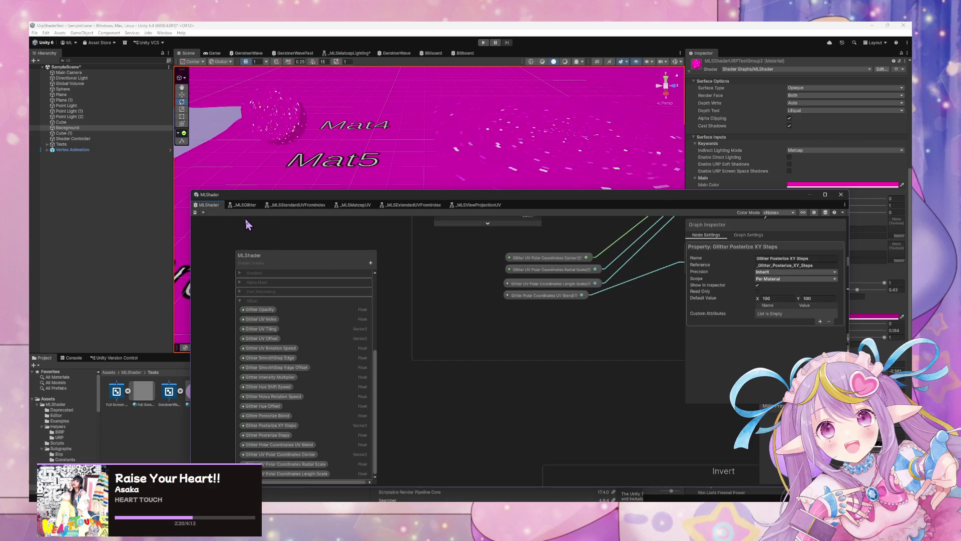
scroll(531, 407, "up", 3)
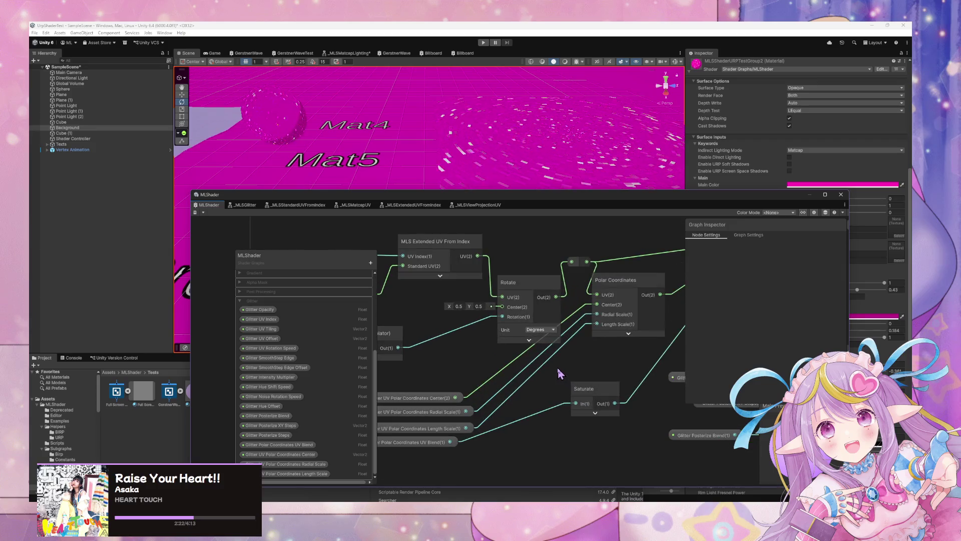
scroll(573, 365, "down", 3)
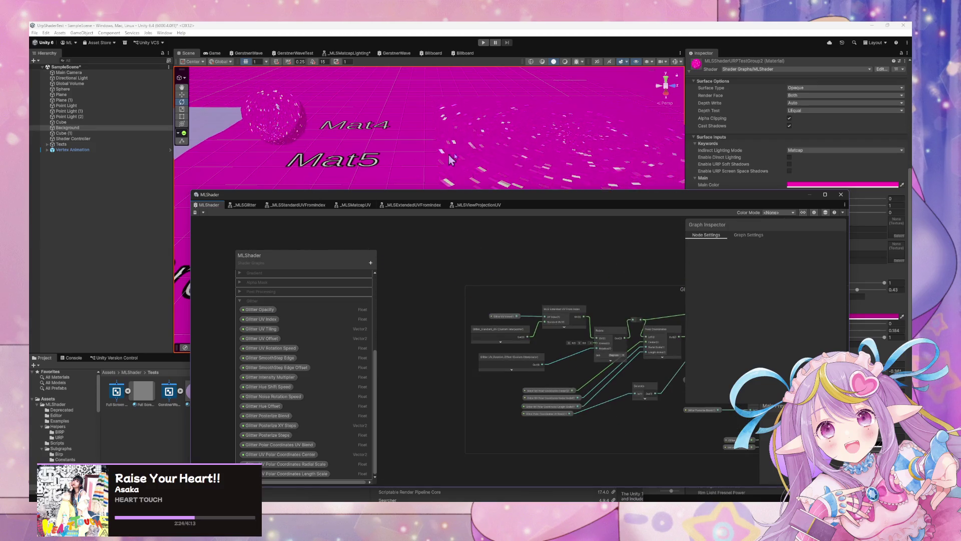
left_click_drag(634, 201, 687, 122)
scroll(412, 249, "up", 3)
scroll(409, 251, "down", 3)
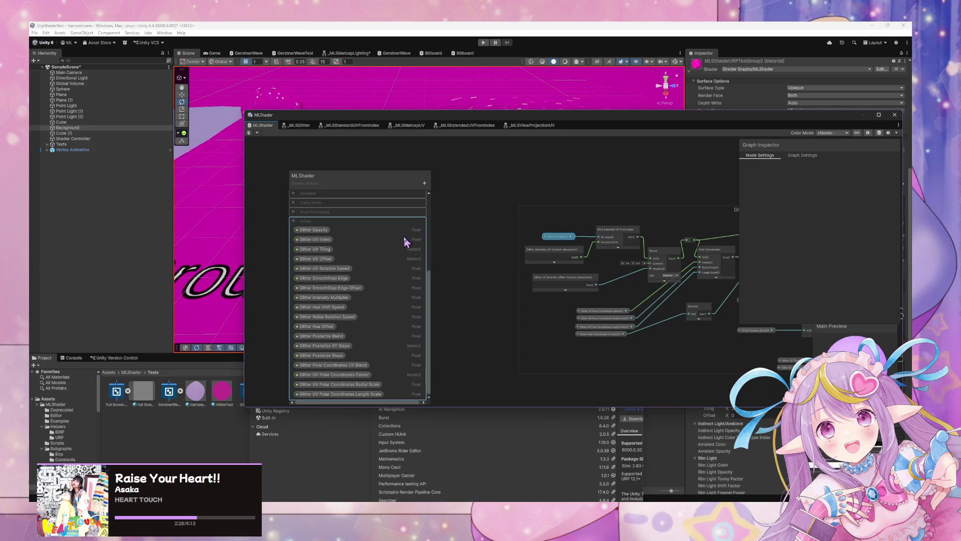
left_click(293, 221)
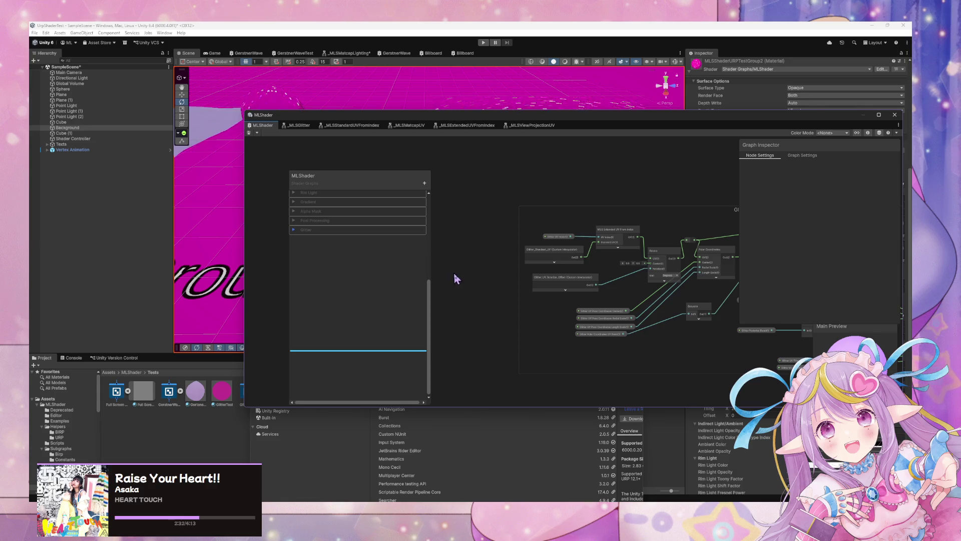
mouse_move(455, 505)
left_click(426, 470)
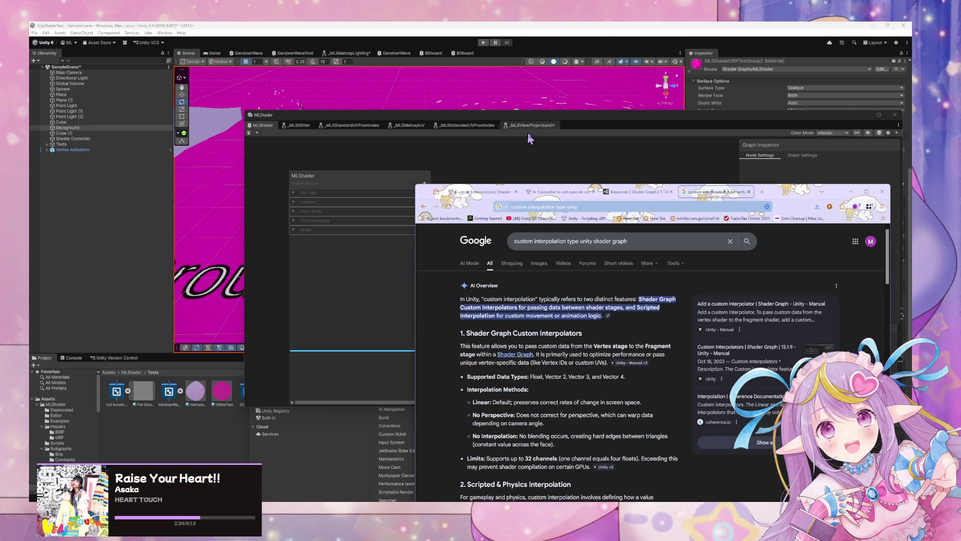
- Search Google for 'shader graph keyword enum limit', expand the full AI overview, then return to Unity
scroll(517, 391, "down", 2)
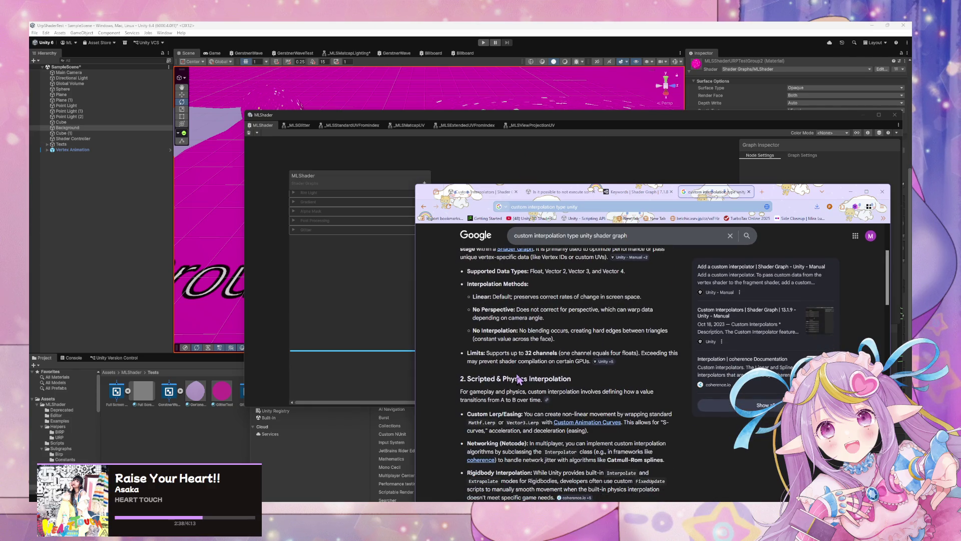
scroll(519, 379, "down", 3)
scroll(518, 379, "up", 3)
scroll(518, 378, "down", 3)
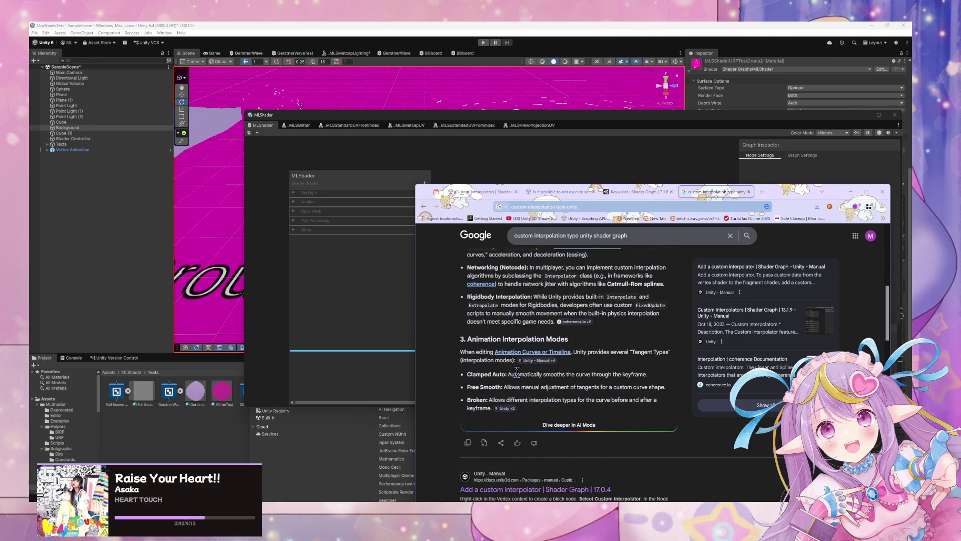
scroll(518, 375, "down", 3)
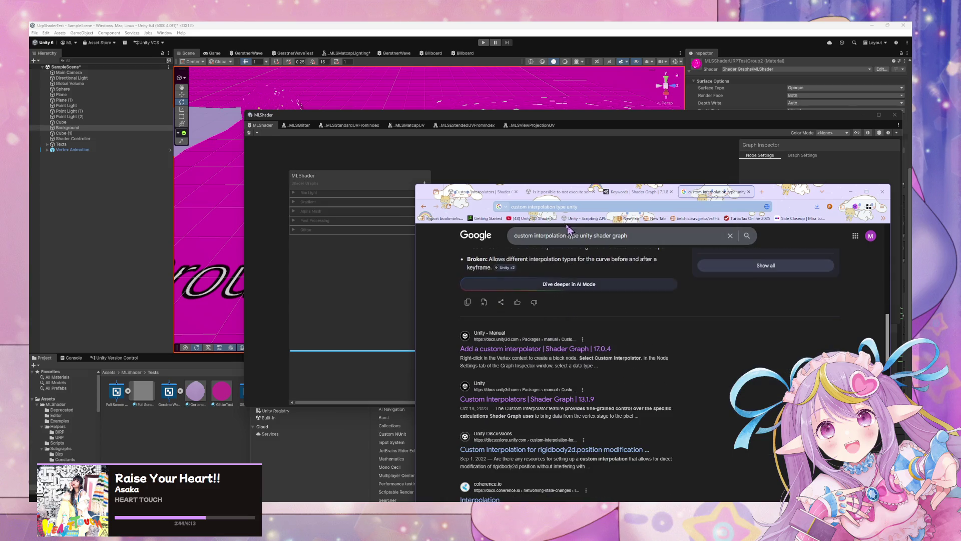
triple_click(519, 235)
type("sha")
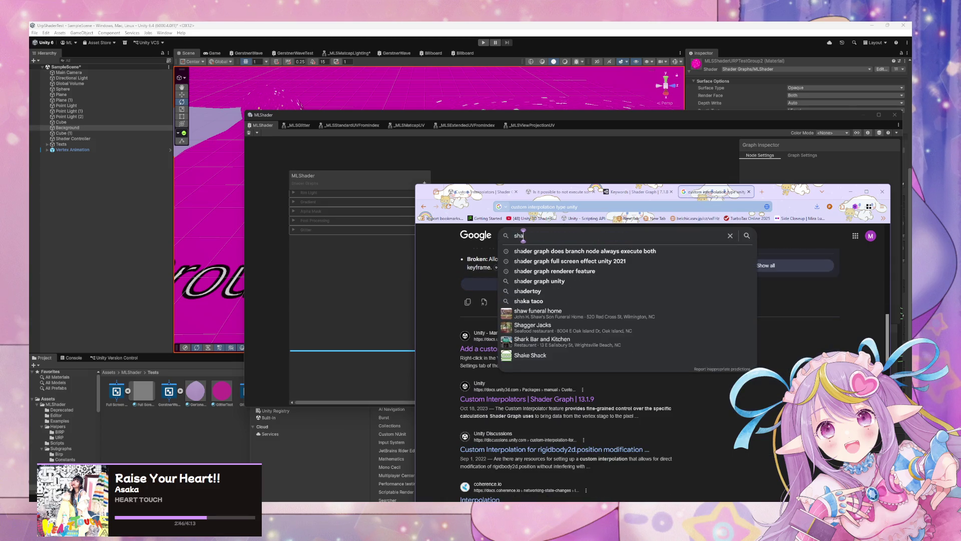
type("der graph")
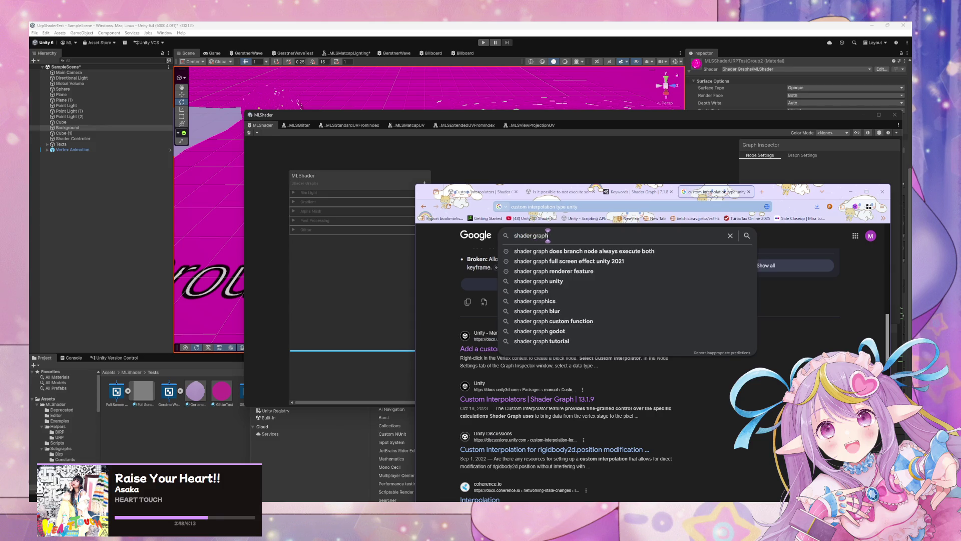
type(" keywords")
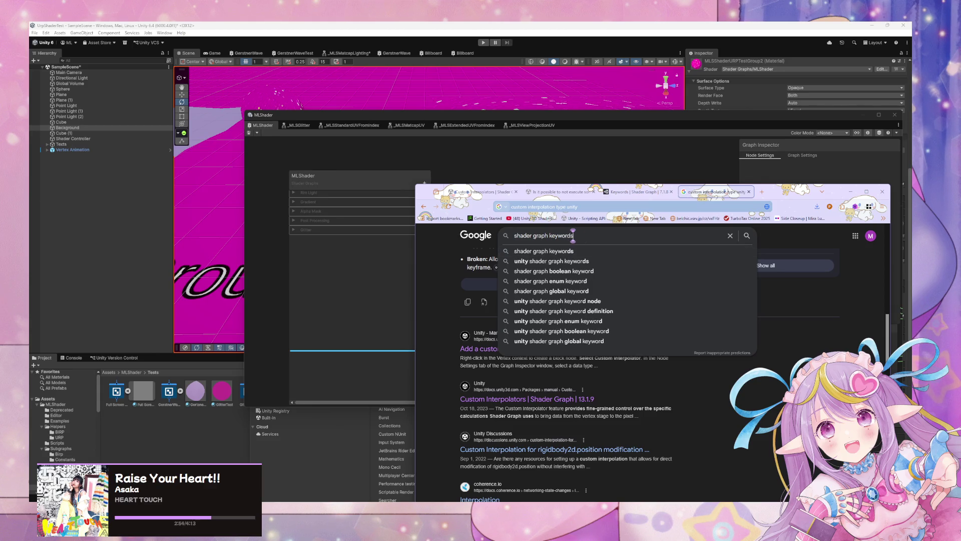
key("BackSpace")
type("enum")
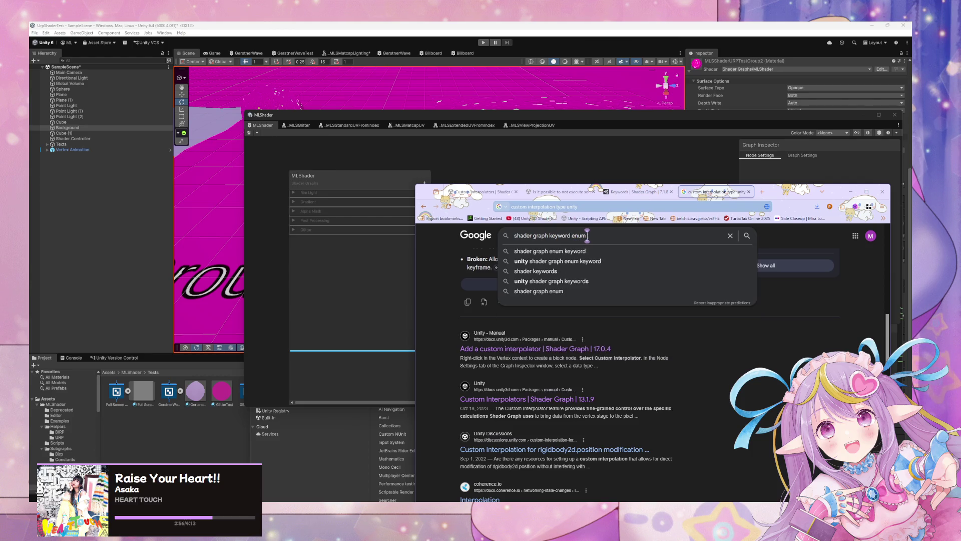
type(" limit")
key("Return")
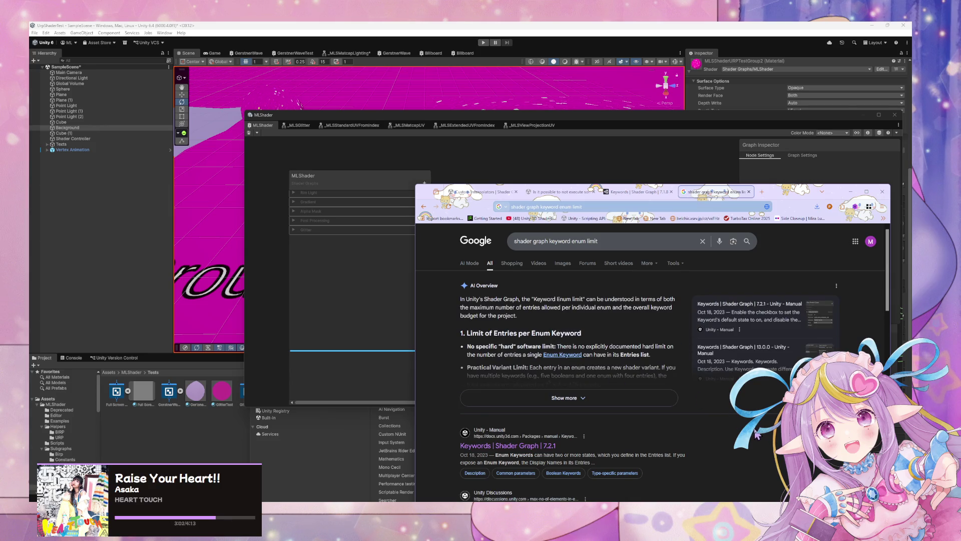
left_click(670, 398)
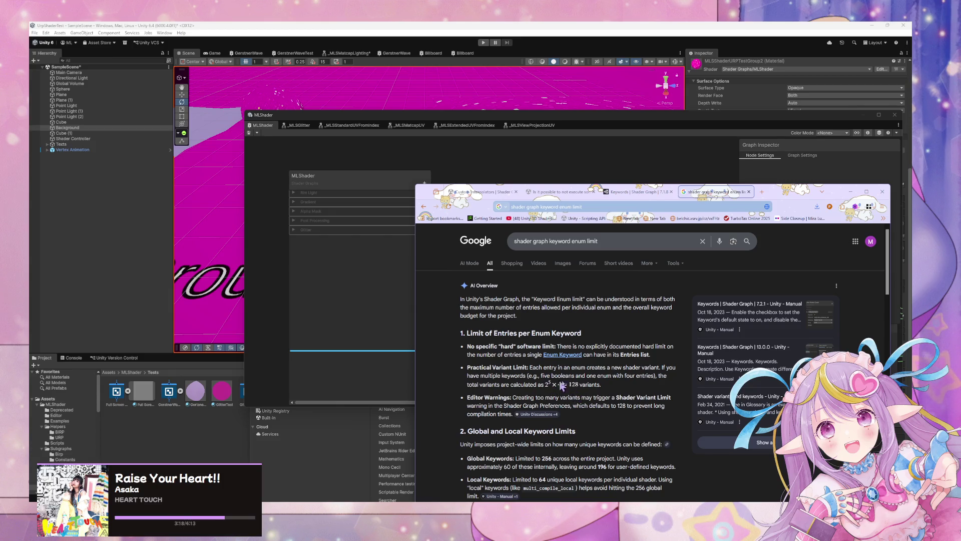
left_click(346, 261)
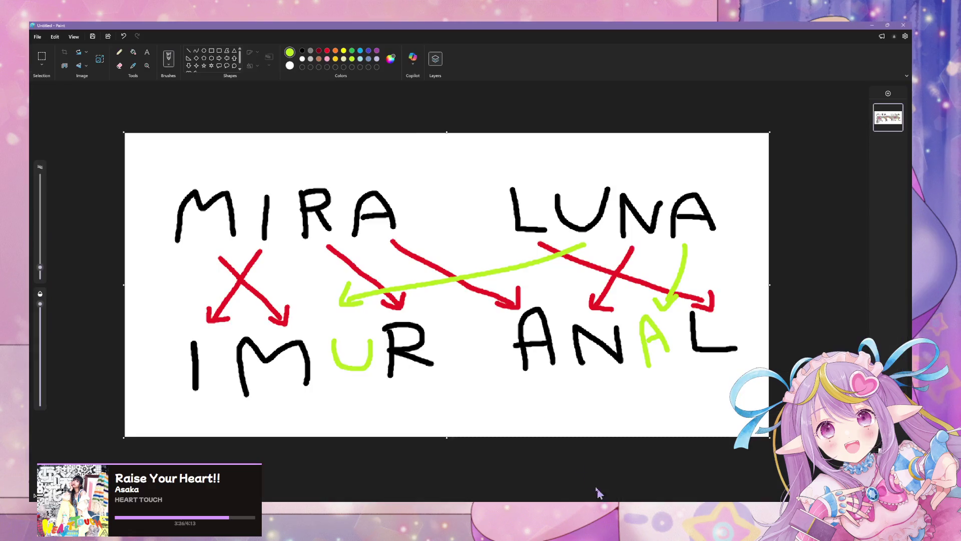
- Start a new blank Paint canvas, discarding the old drawing unsaved, and restore the window
left_click(36, 39)
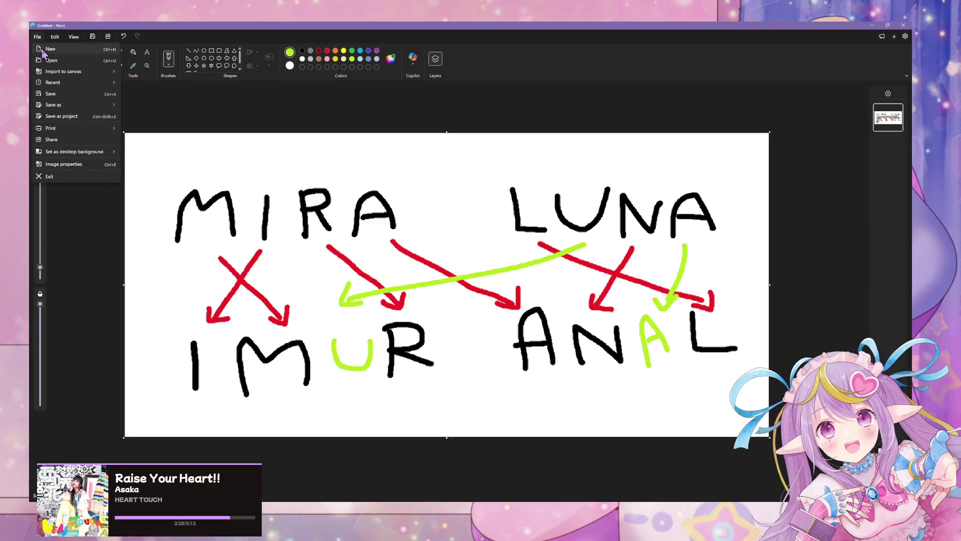
left_click(50, 54)
left_click(471, 281)
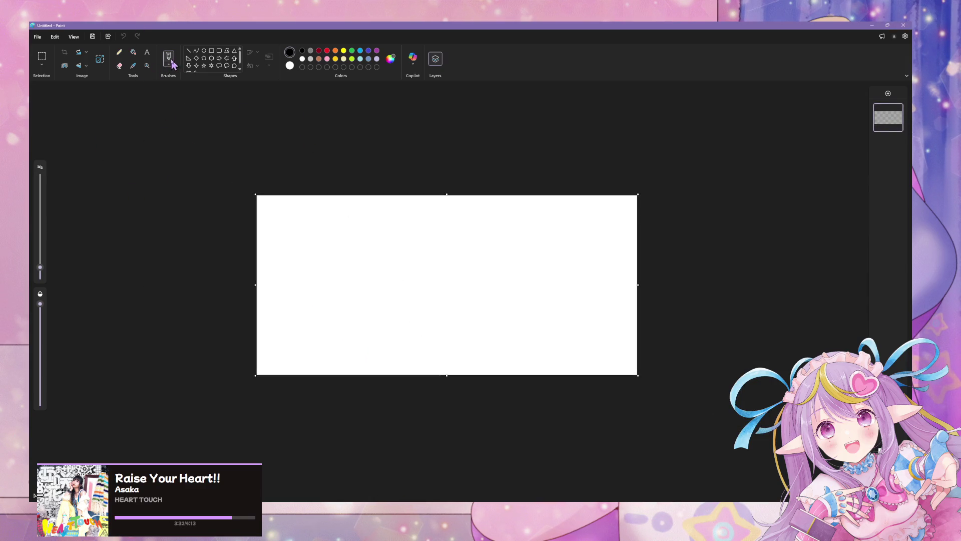
mouse_move(403, 27)
left_mouse_down()
mouse_move(610, 140)
mouse_move(595, 135)
left_mouse_up()
- Handwrite 2×2×2×2 = 2⁴ = 16 on the canvas with the pencil, then move Paint aside
left_click_drag(444, 274, 462, 271)
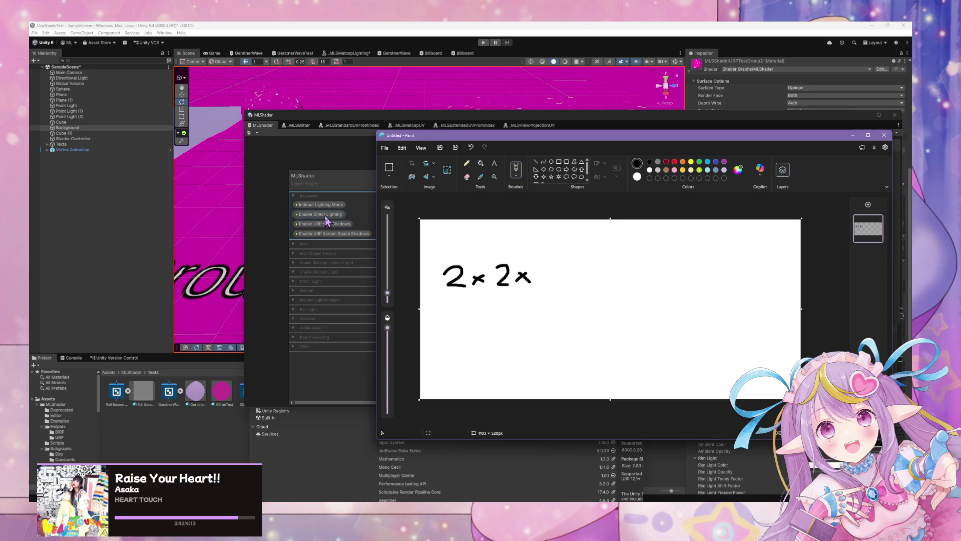
left_click_drag(562, 265, 563, 289)
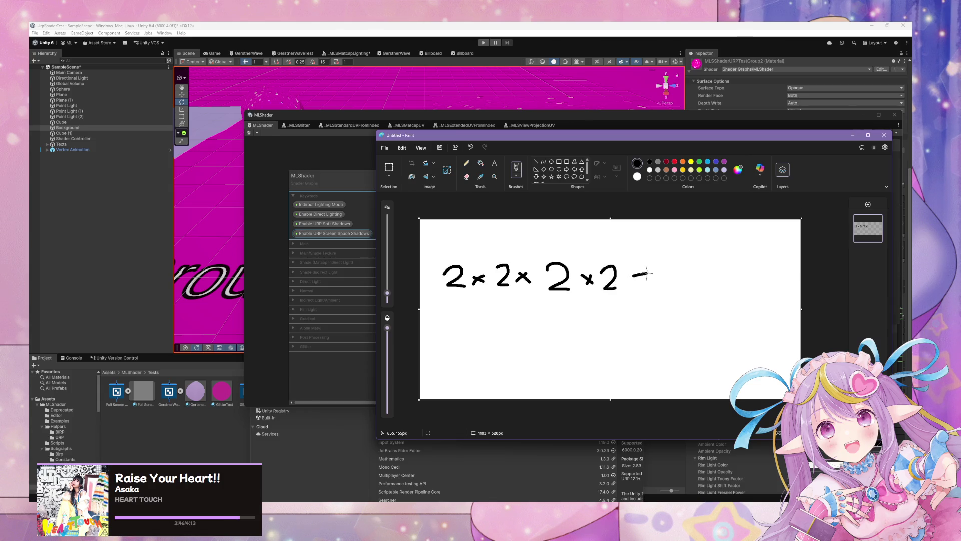
left_click_drag(679, 272, 679, 289)
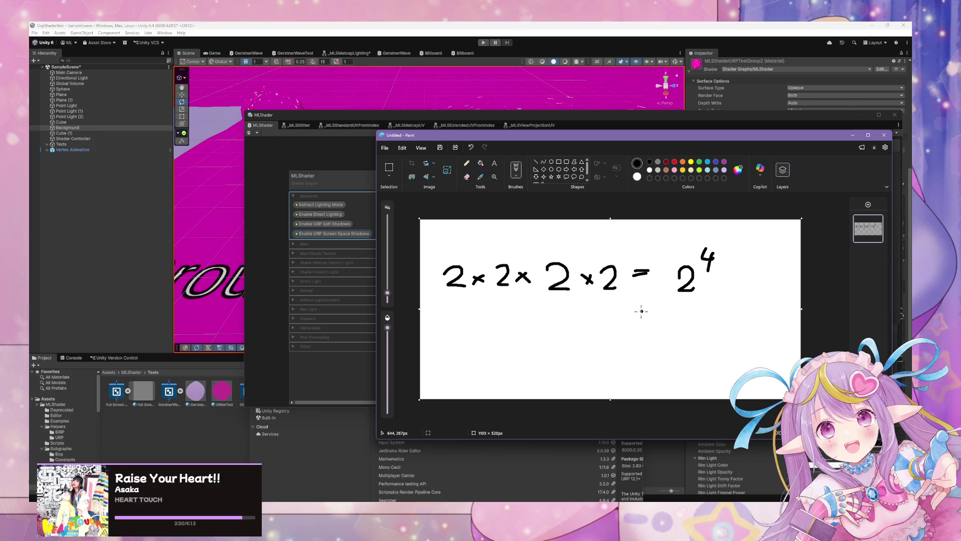
left_click_drag(721, 290, 700, 309)
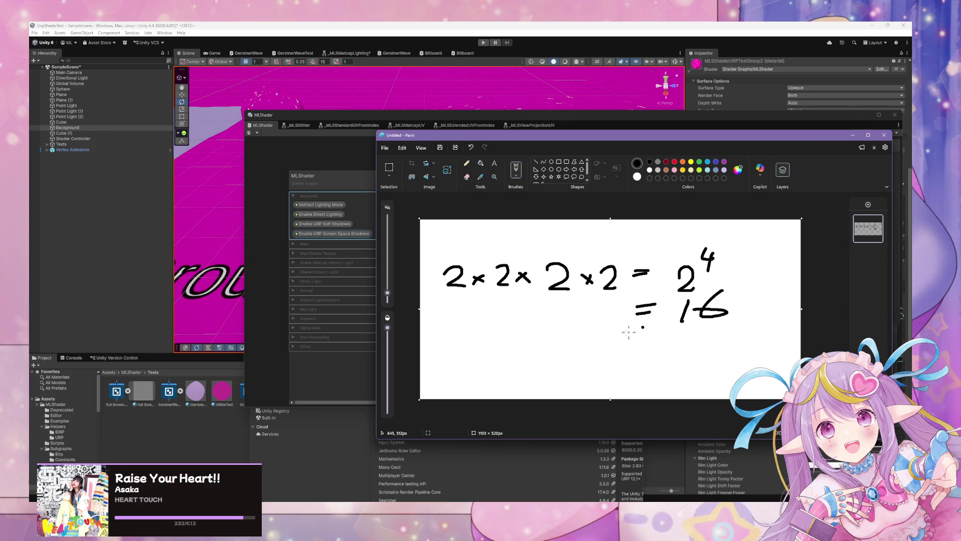
mouse_move(548, 142)
left_mouse_down()
mouse_move(600, 327)
mouse_move(575, 137)
left_mouse_up()
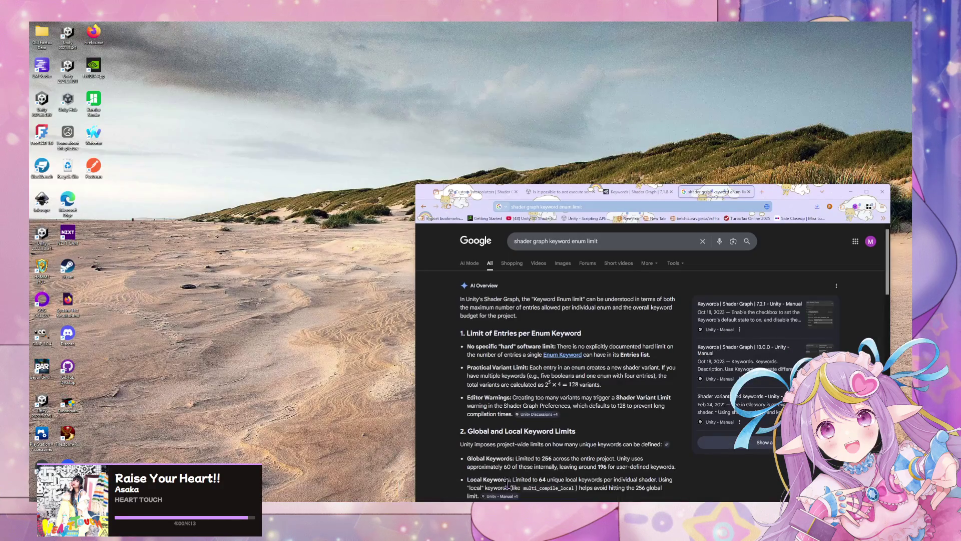
- Open the Unity Keywords documentation page from the keyword enum limit search results
left_click(478, 458)
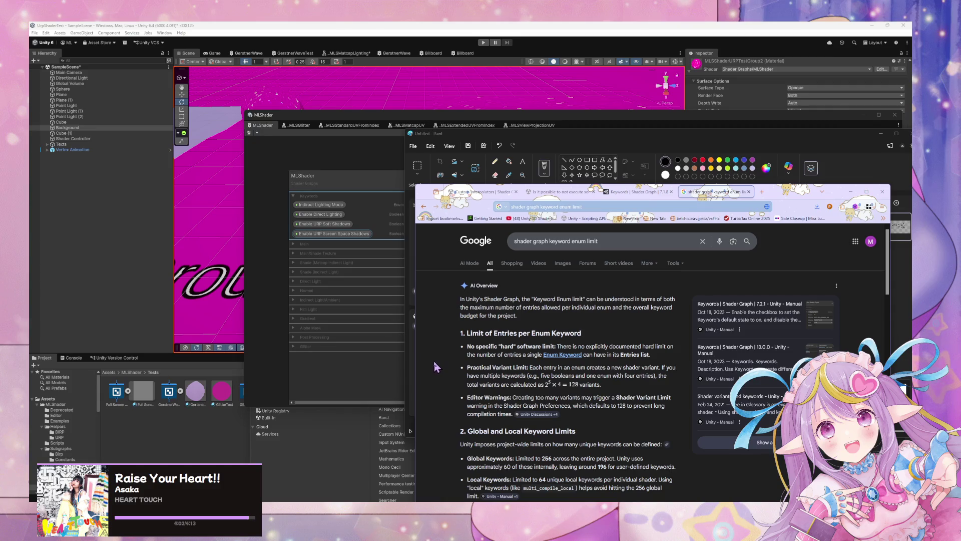
scroll(429, 365, "down", 3)
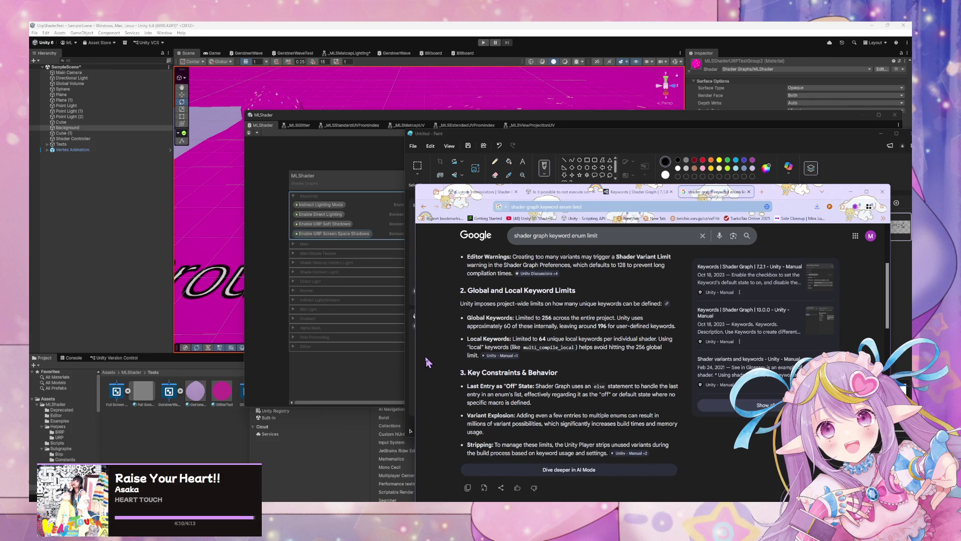
scroll(425, 355, "down", 5)
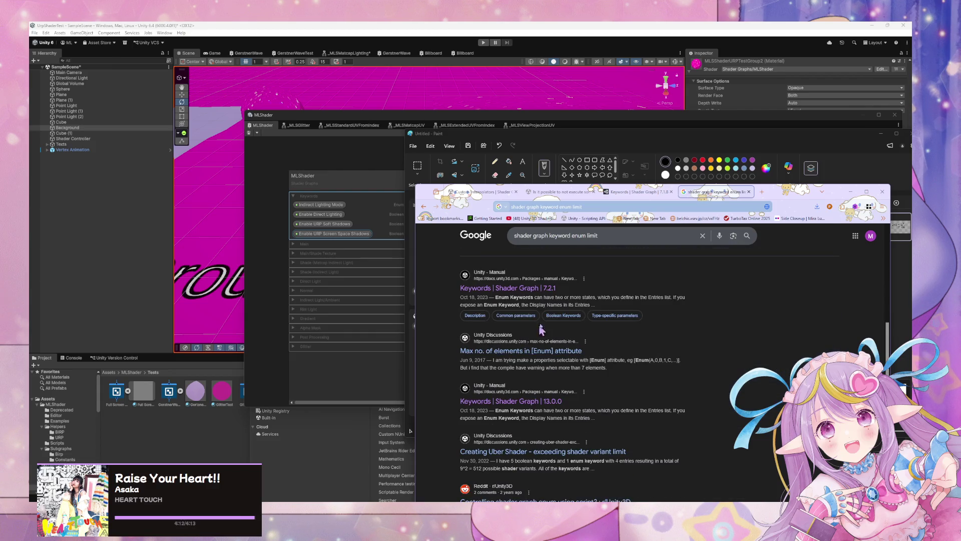
left_click(532, 290)
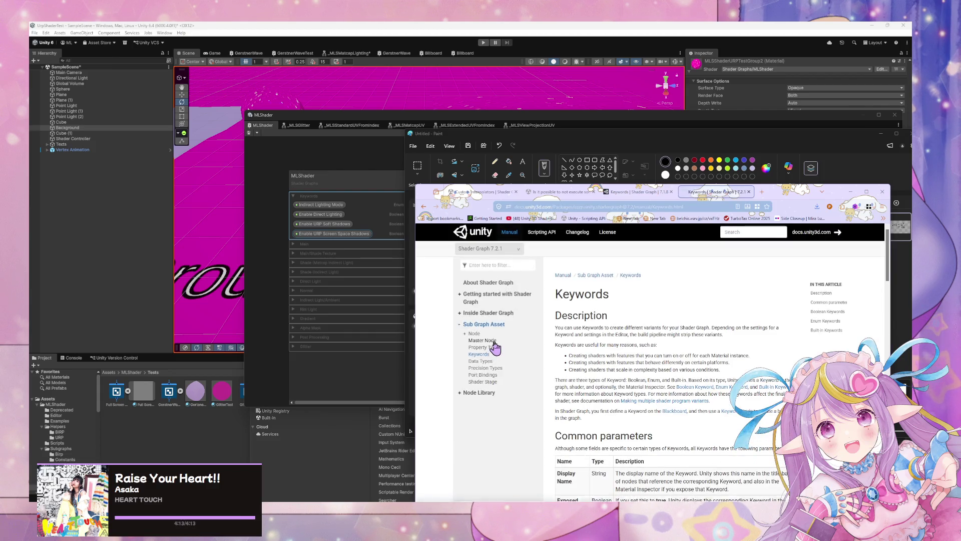
- Read the Keywords page down to Built-in Keywords and the footer, then return to the MLShader graph
scroll(489, 345, "down", 3)
scroll(492, 349, "down", 4)
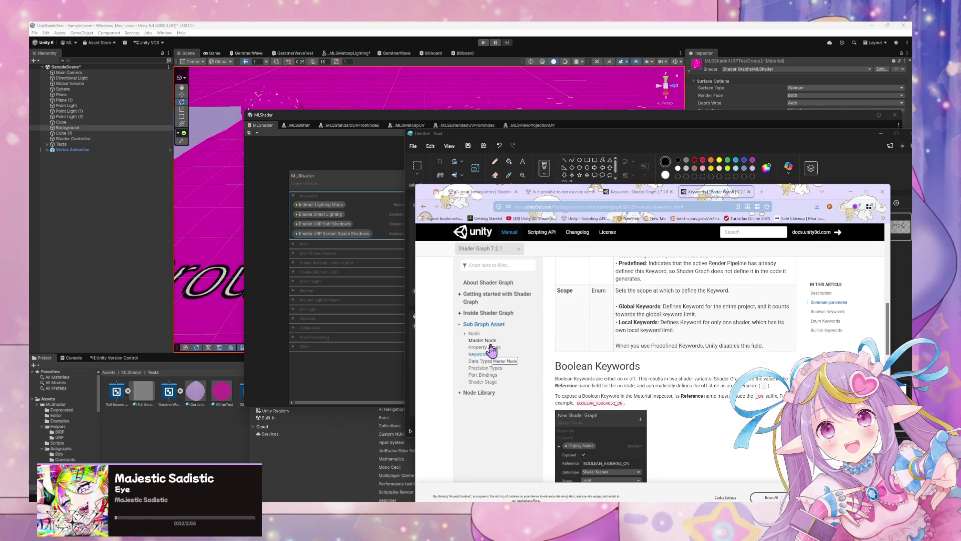
scroll(491, 350, "down", 3)
scroll(490, 351, "down", 2)
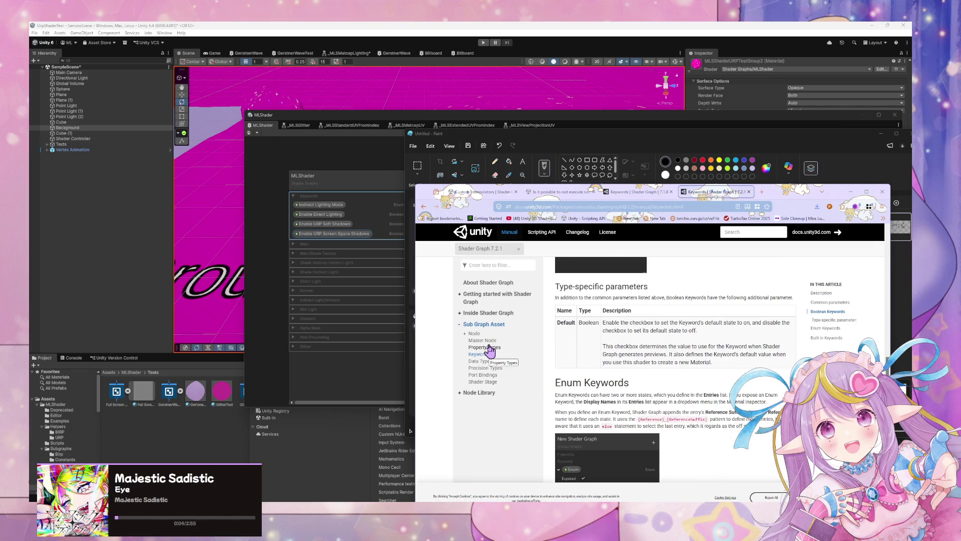
scroll(490, 351, "down", 2)
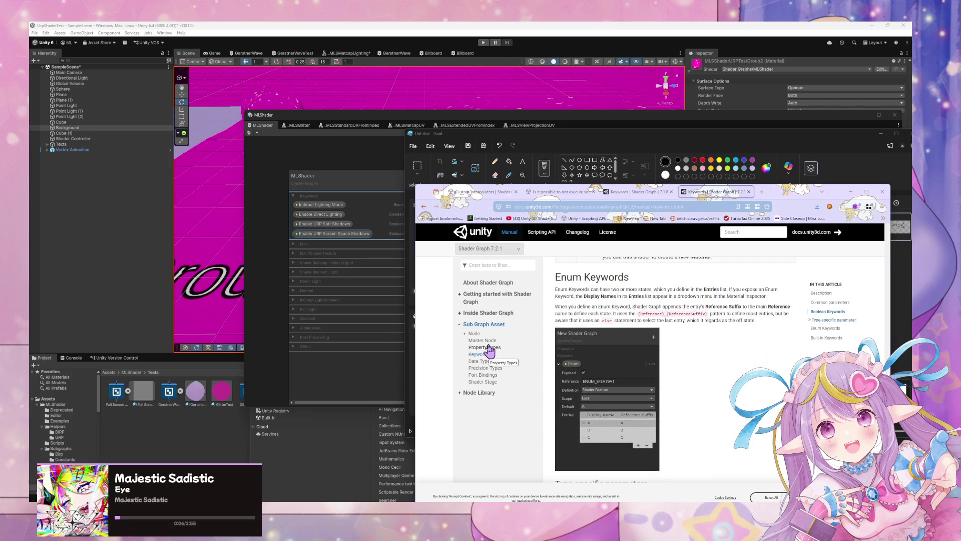
scroll(490, 351, "down", 4)
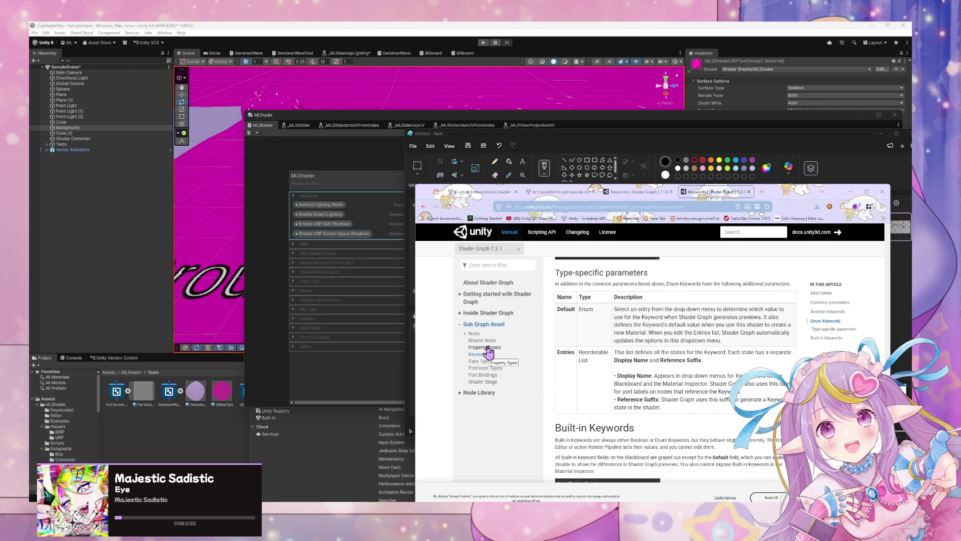
scroll(489, 352, "down", 2)
scroll(489, 352, "down", 1)
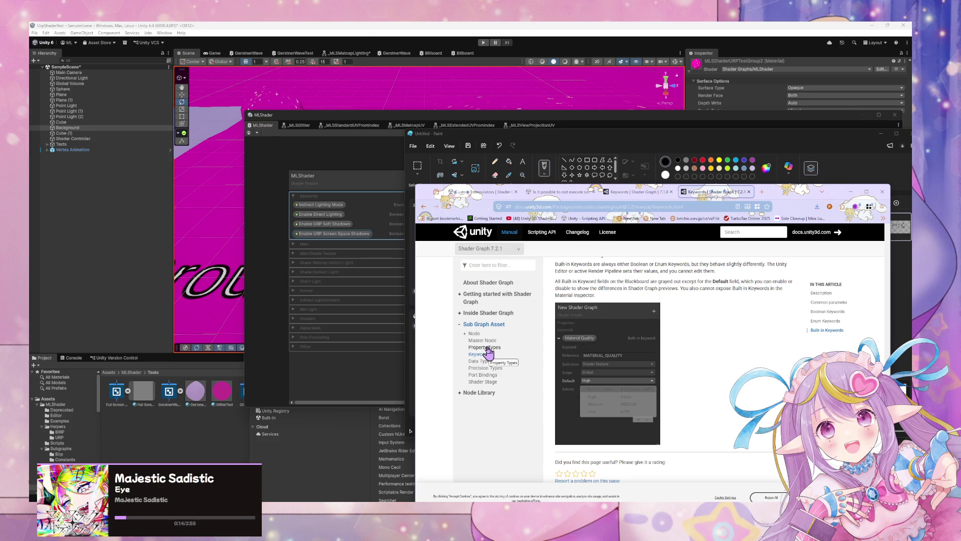
scroll(488, 352, "down", 1)
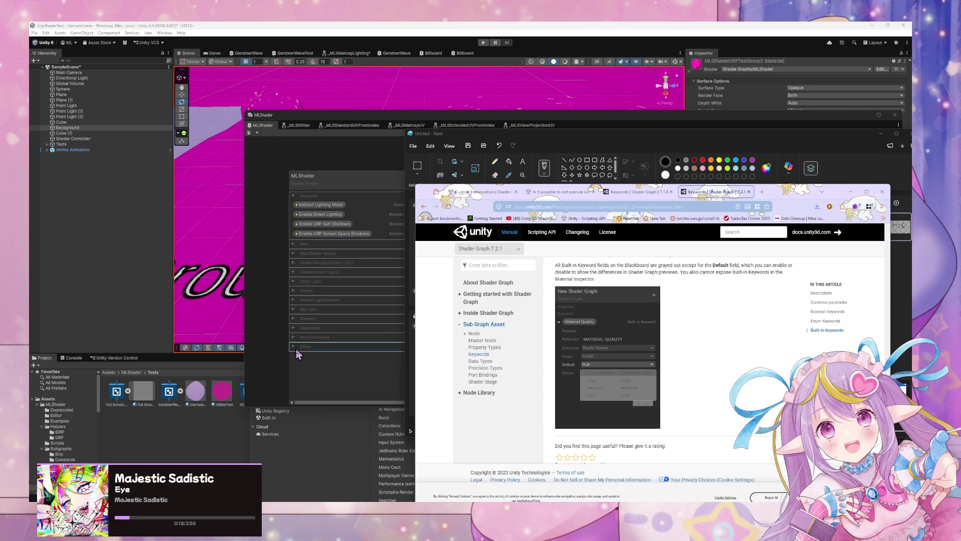
left_click(344, 329)
- Add a built-in Material Quality keyword to the Blackboard, then delete it again
left_click(424, 183)
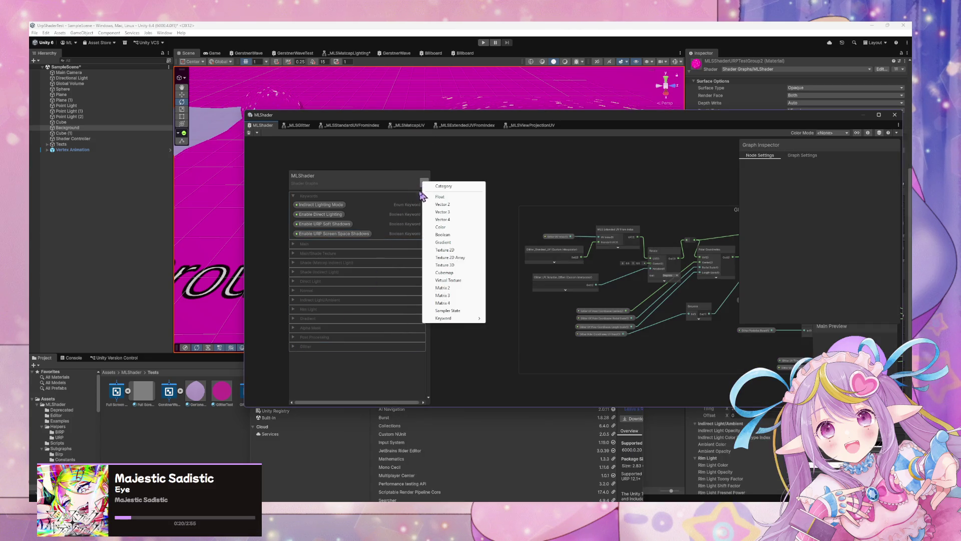
mouse_move(459, 321)
left_click(507, 337)
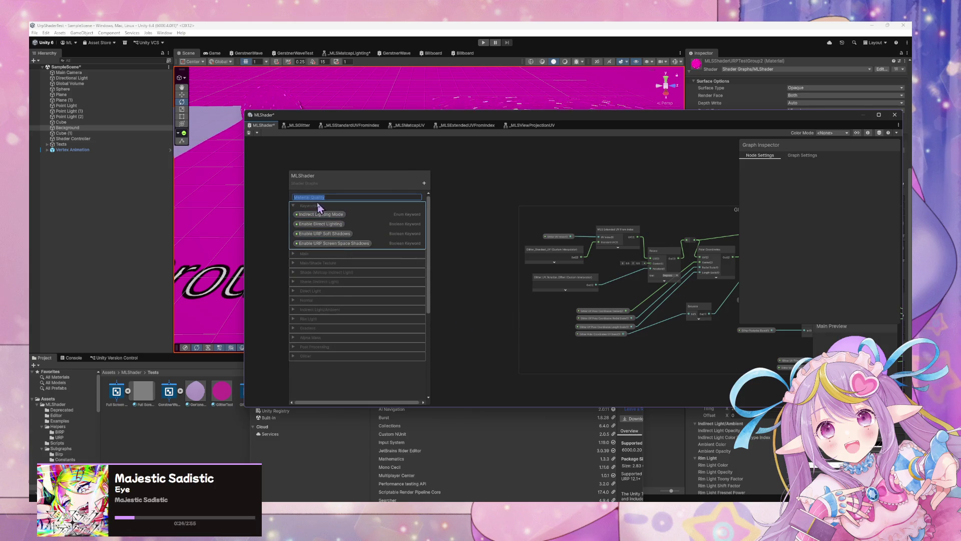
right_click(313, 196)
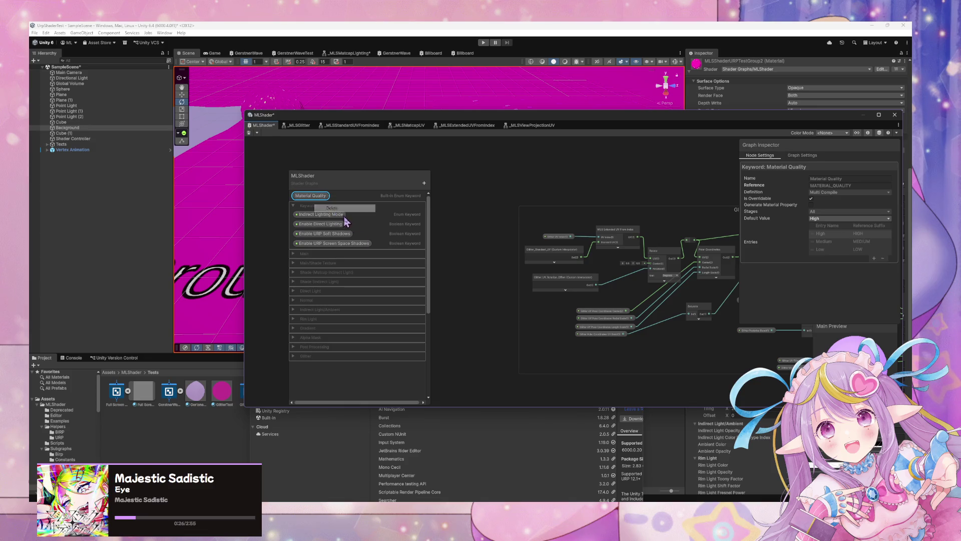
left_click(332, 208)
- Pan the node graph rightward and briefly revisit the Keywords documentation page
scroll(526, 267, "down", 6)
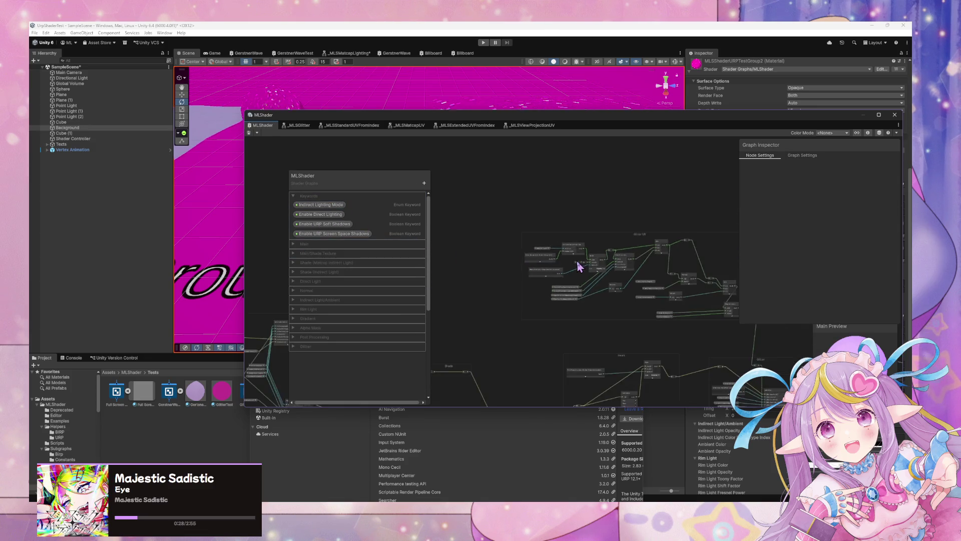
scroll(501, 260, "up", 3)
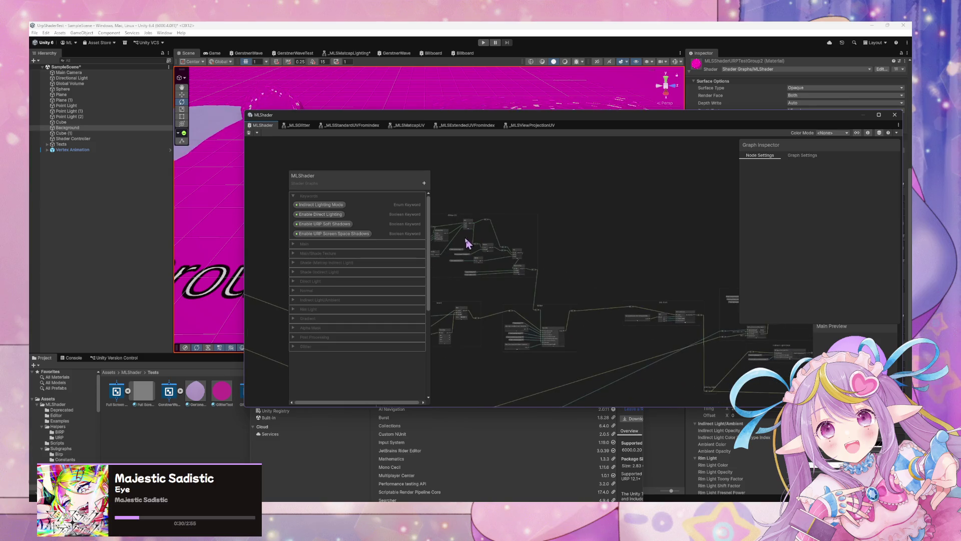
scroll(547, 229, "down", 3)
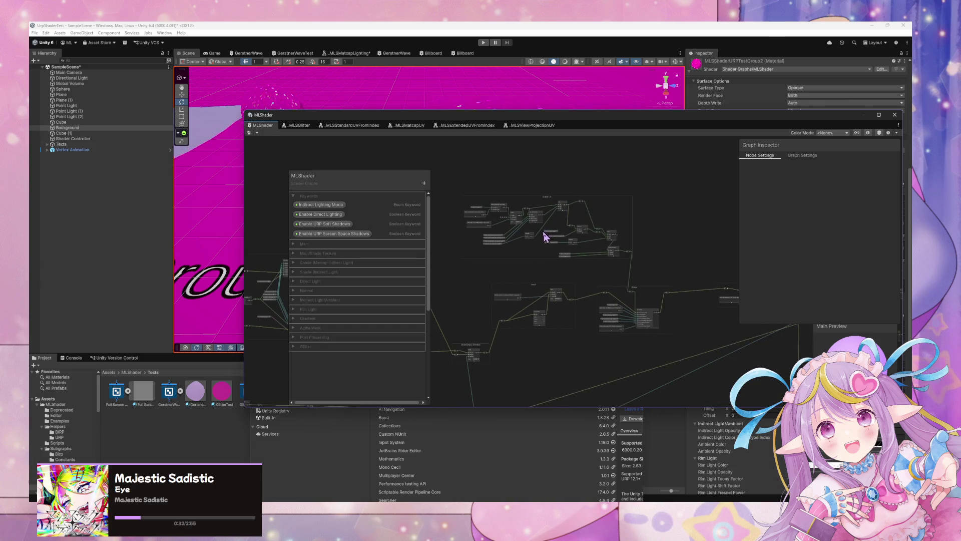
left_click_drag(471, 277, 641, 279)
left_click_drag(491, 247, 538, 240)
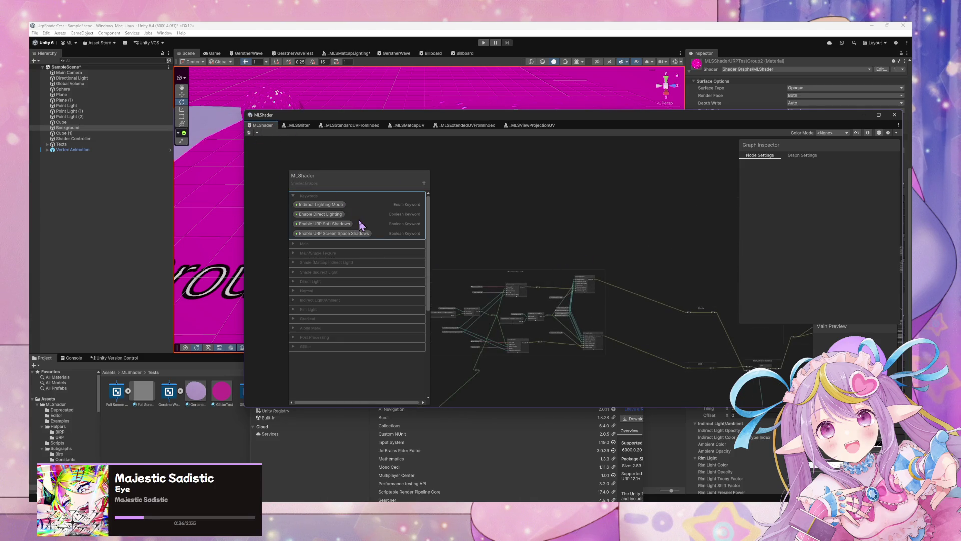
mouse_move(456, 501)
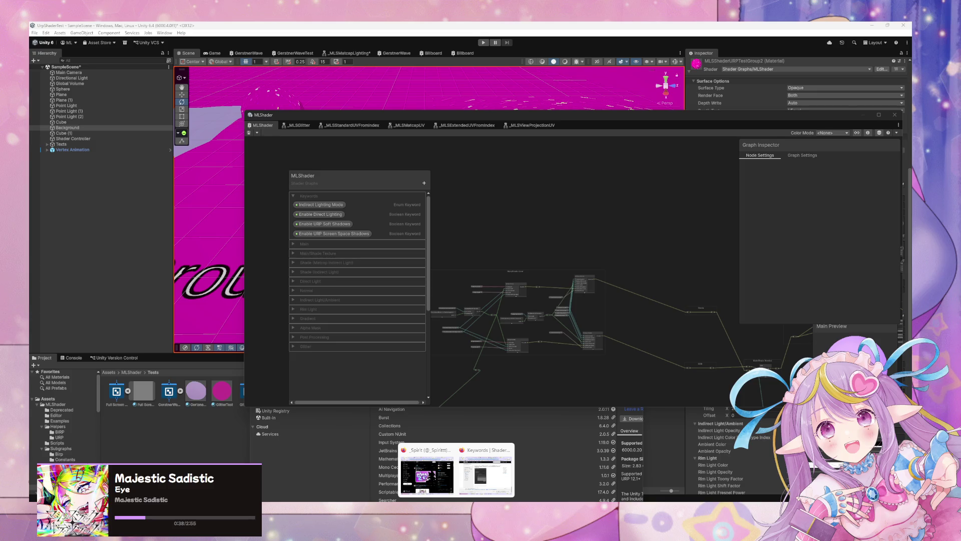
left_click(493, 483)
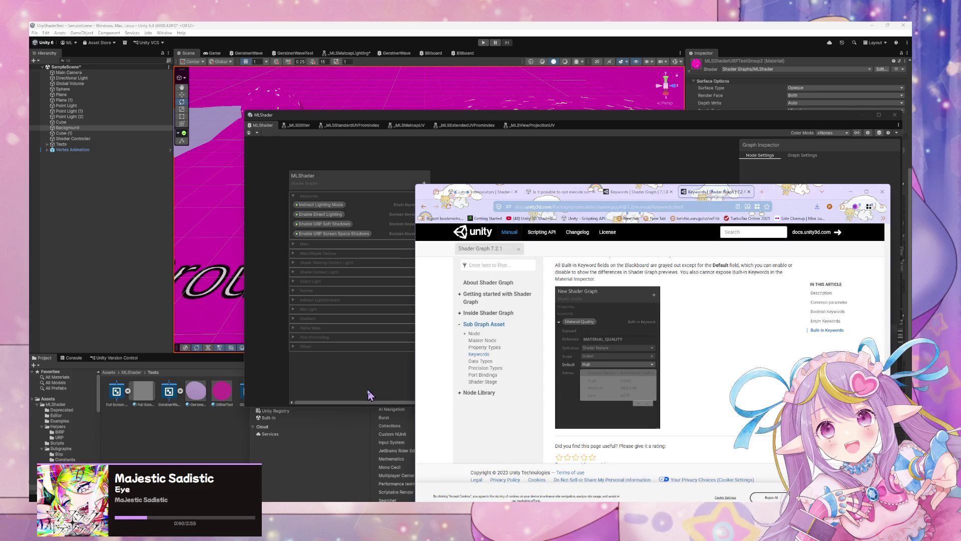
left_click(369, 396)
- Bring the Direct Lights and Indirect Light Color groups into view and save the MLShader graph
mouse_move(543, 369)
left_mouse_down()
mouse_move(579, 292)
mouse_move(527, 344)
left_mouse_up()
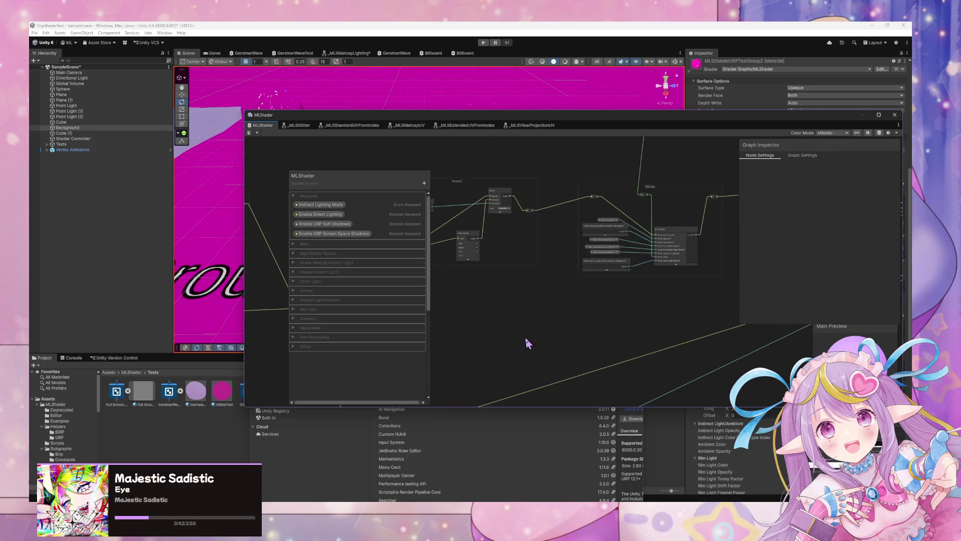
mouse_move(596, 328)
left_mouse_down()
mouse_move(631, 322)
mouse_move(565, 347)
mouse_move(438, 313)
left_mouse_up()
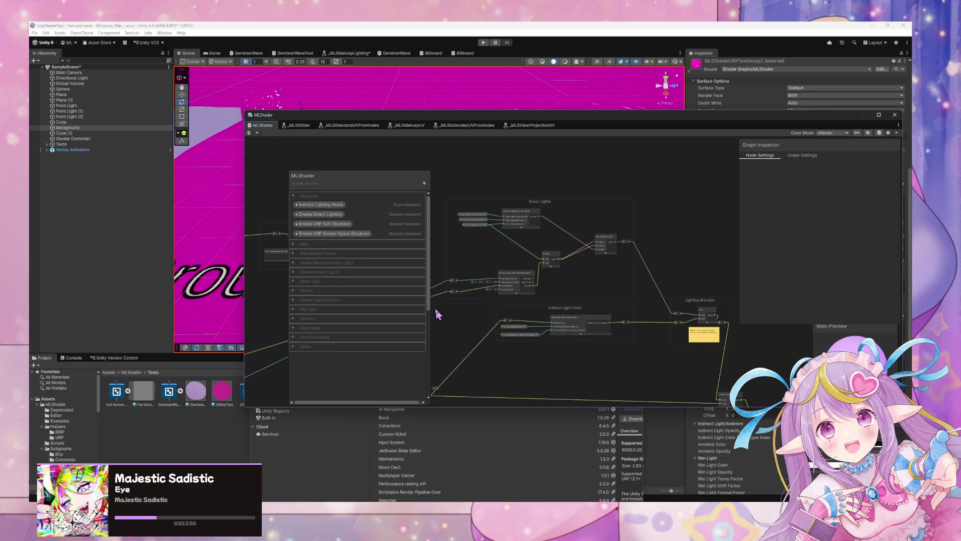
scroll(437, 314, "down", 5)
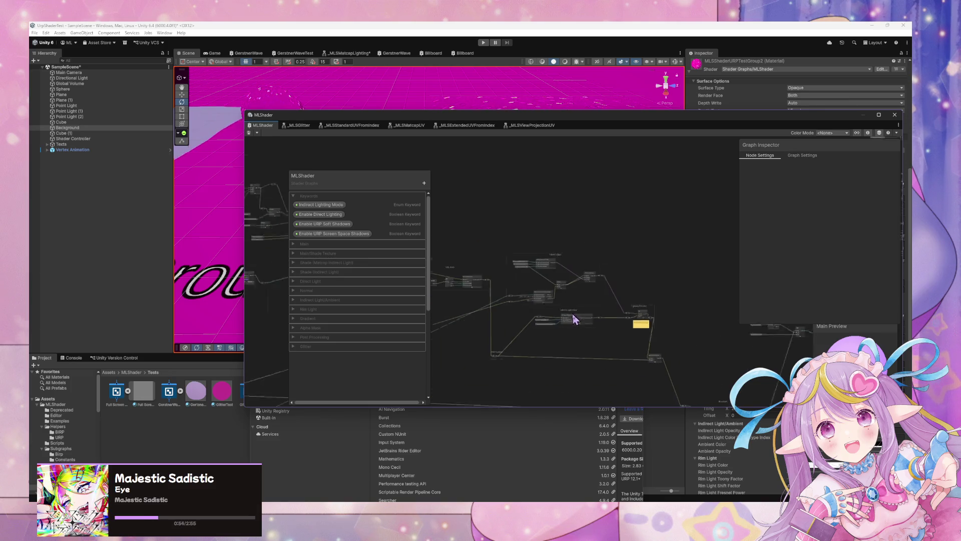
scroll(596, 300, "down", 10)
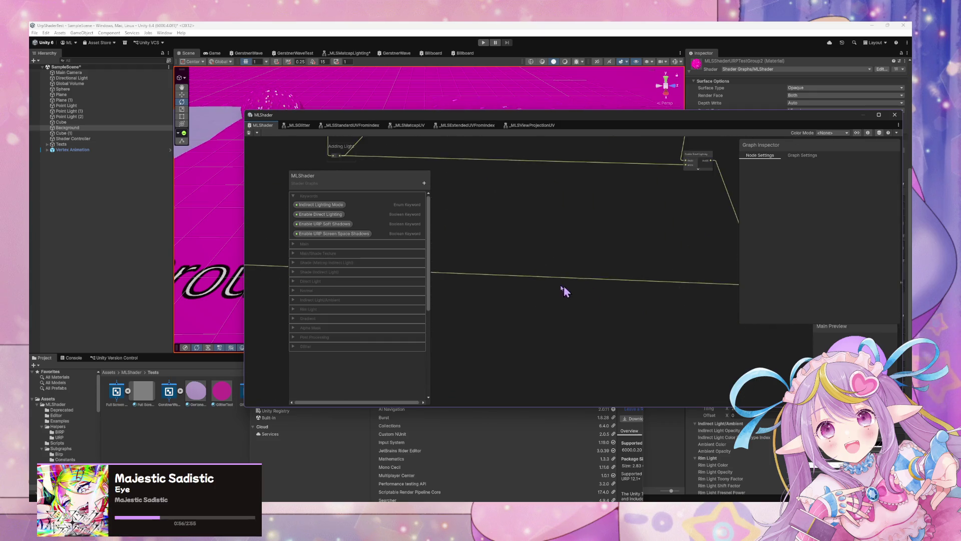
scroll(567, 368, "up", 4)
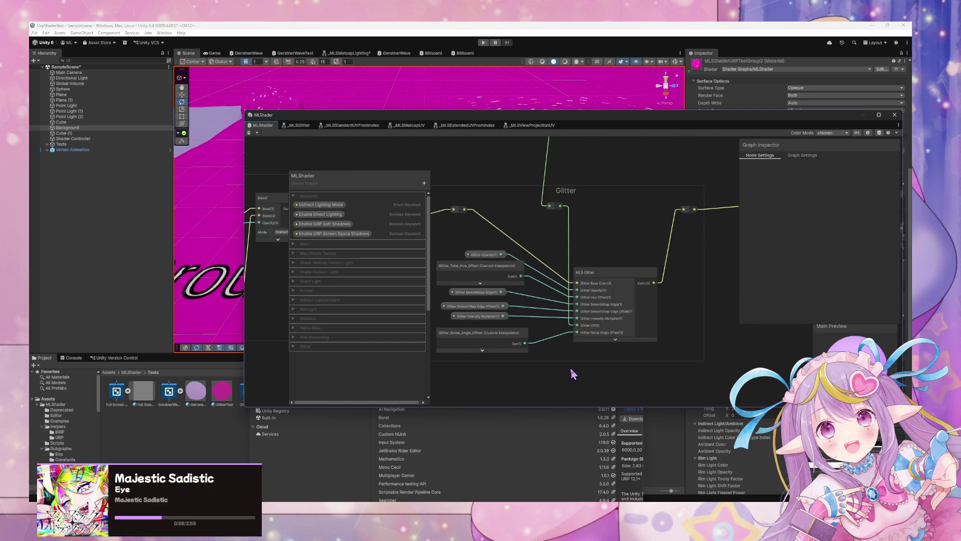
scroll(568, 369, "up", 1)
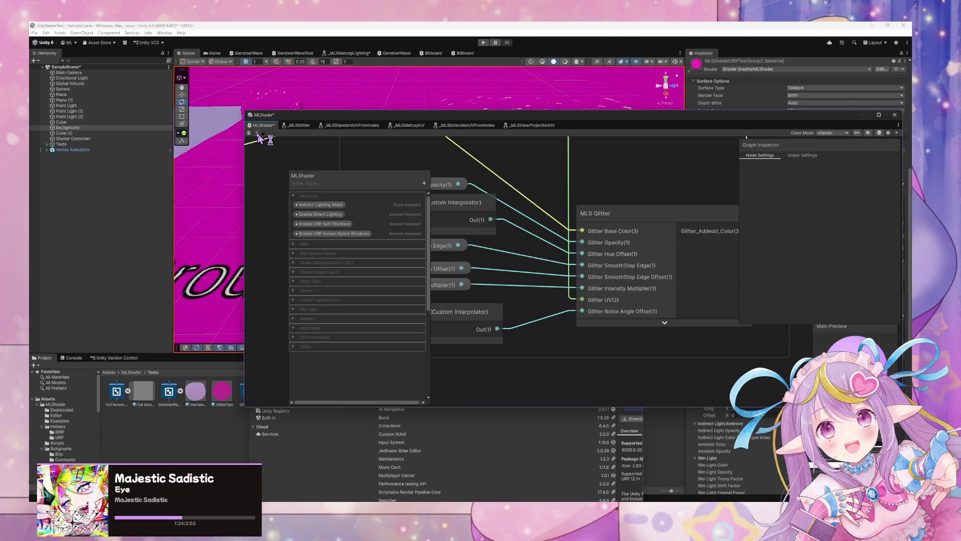
key("ctrl+s")
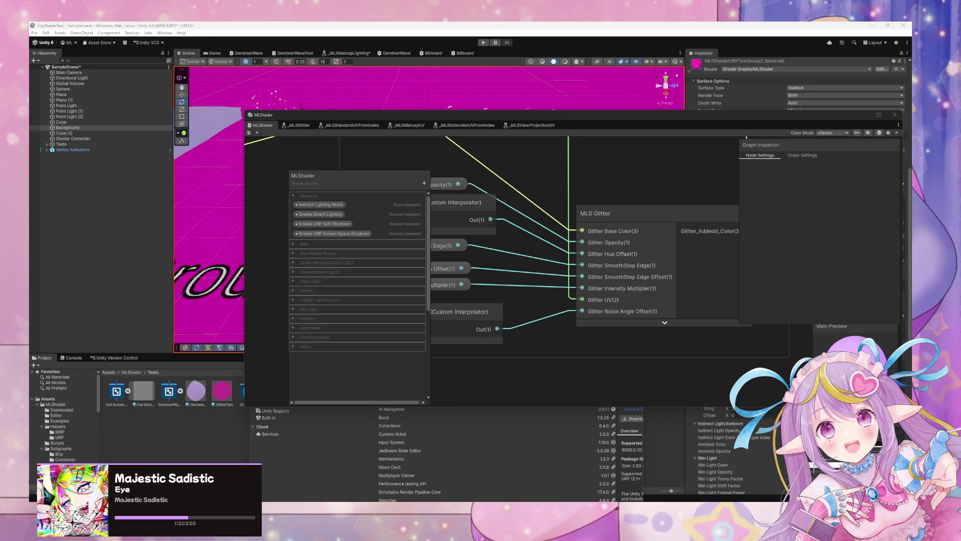
left_click(578, 481)
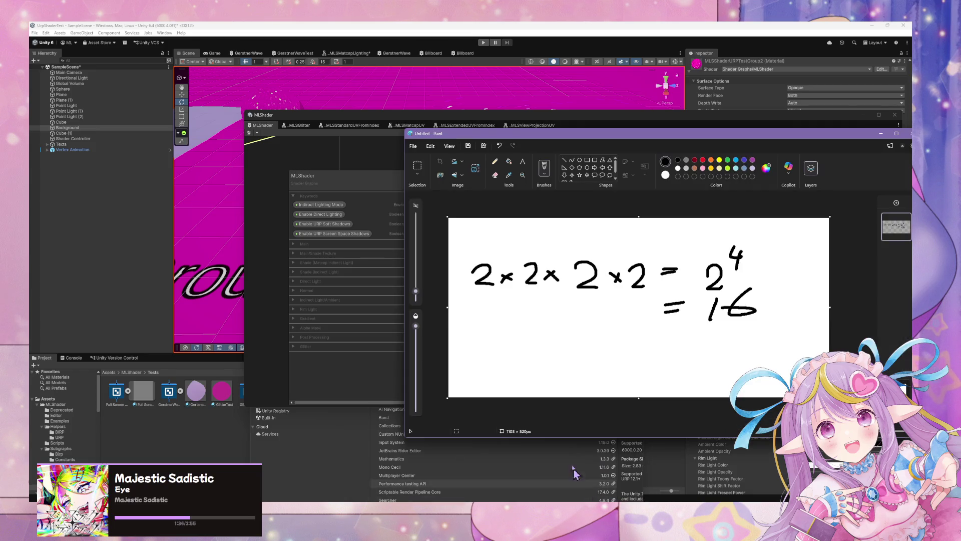
- Start a new blank Paint drawing, discarding the old sketch unsaved
left_click(413, 146)
left_click(428, 164)
left_click(667, 302)
- Handwrite 2 × 2 × 2 with LIGHT, MAT CAP and URP labels under the factors
mouse_move(475, 246)
left_mouse_down()
mouse_move(483, 261)
mouse_move(527, 261)
mouse_move(519, 263)
left_mouse_up()
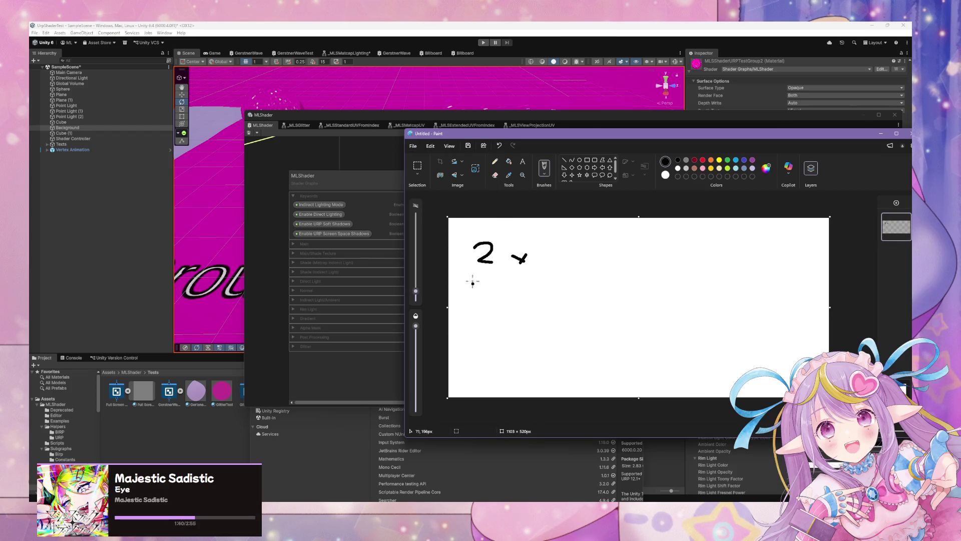
left_click_drag(457, 279, 465, 290)
left_click_drag(471, 281, 480, 288)
left_click_drag(493, 281, 500, 292)
mouse_move(492, 286)
left_mouse_down()
mouse_move(516, 283)
mouse_move(511, 297)
mouse_move(466, 311)
mouse_move(493, 322)
mouse_move(505, 314)
mouse_move(499, 324)
left_mouse_up()
mouse_move(478, 329)
left_mouse_down()
mouse_move(470, 332)
mouse_move(480, 341)
left_mouse_up()
left_click_drag(481, 334, 492, 335)
left_click_drag(541, 254, 560, 271)
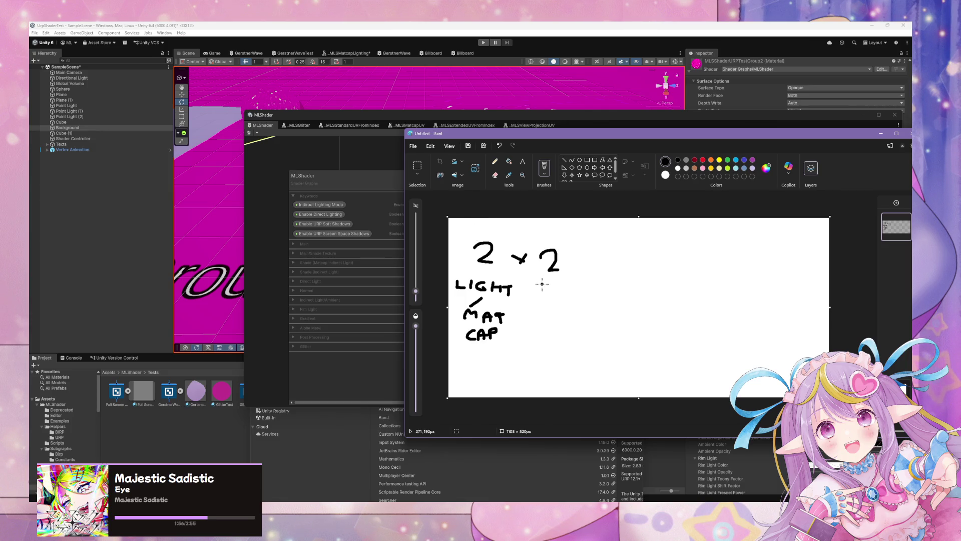
left_click_drag(548, 285, 582, 291)
mouse_move(589, 259)
left_mouse_down()
mouse_move(608, 269)
mouse_move(598, 272)
mouse_move(642, 267)
left_mouse_up()
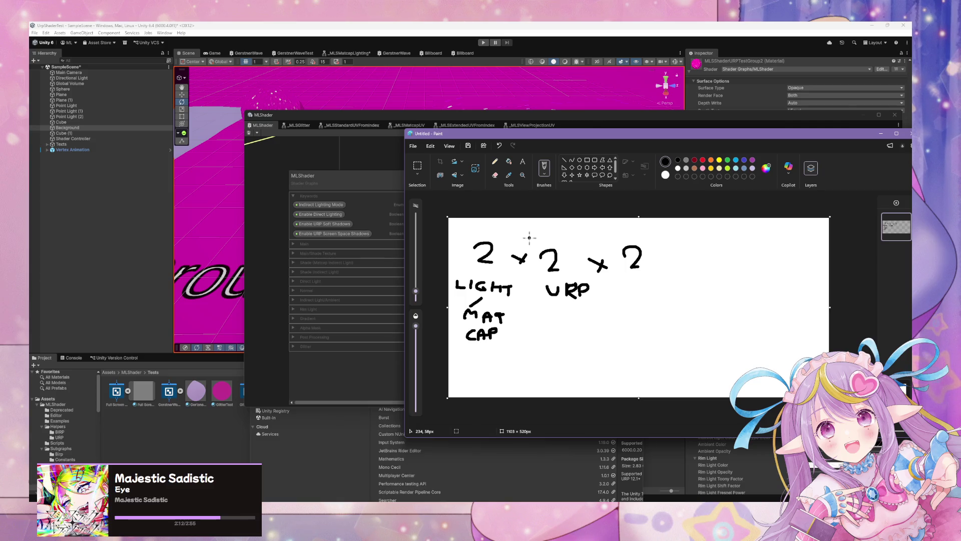
- Box the right-hand factors, then inspect the Enable URP Screen Space Shadows keyword in Unity
left_click_drag(529, 238, 545, 327)
mouse_move(539, 225)
left_mouse_down()
mouse_move(743, 236)
mouse_move(740, 341)
left_mouse_up()
left_click_drag(541, 340, 729, 316)
mouse_move(707, 239)
left_mouse_down()
mouse_move(696, 270)
mouse_move(715, 271)
left_mouse_up()
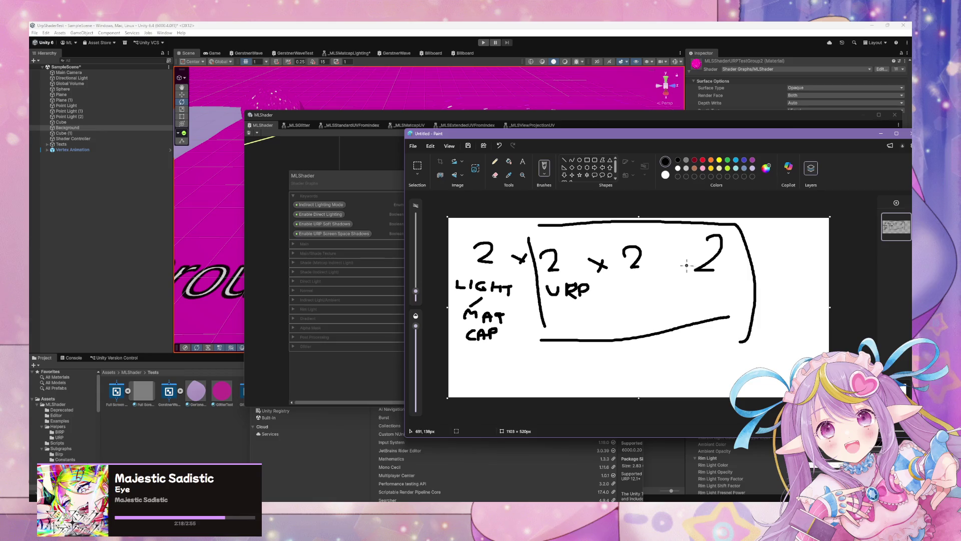
left_click(322, 234)
- Inspect the Enable URP Soft Shadows and Enable Direct Lighting keywords in the blackboard
left_click(323, 224)
left_click(322, 233)
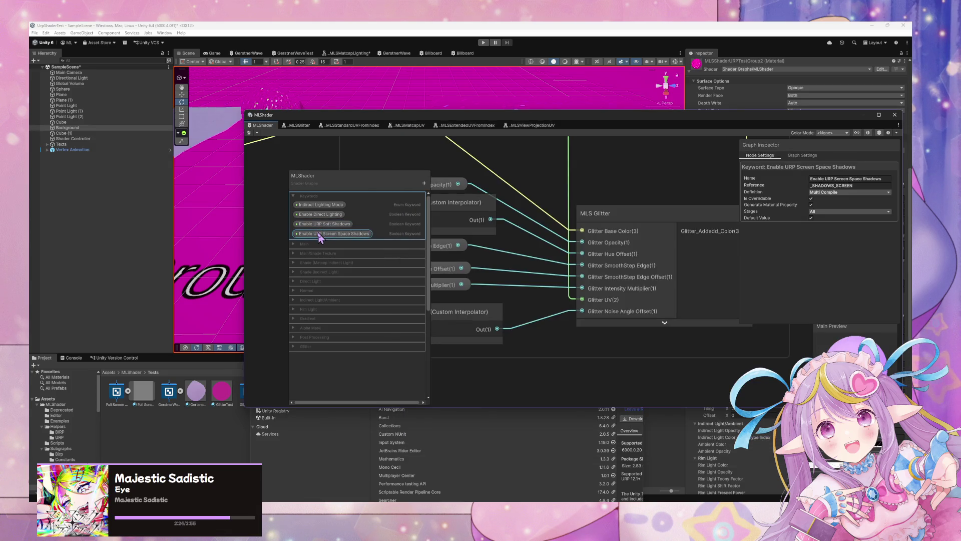
left_click(324, 225)
left_click(322, 216)
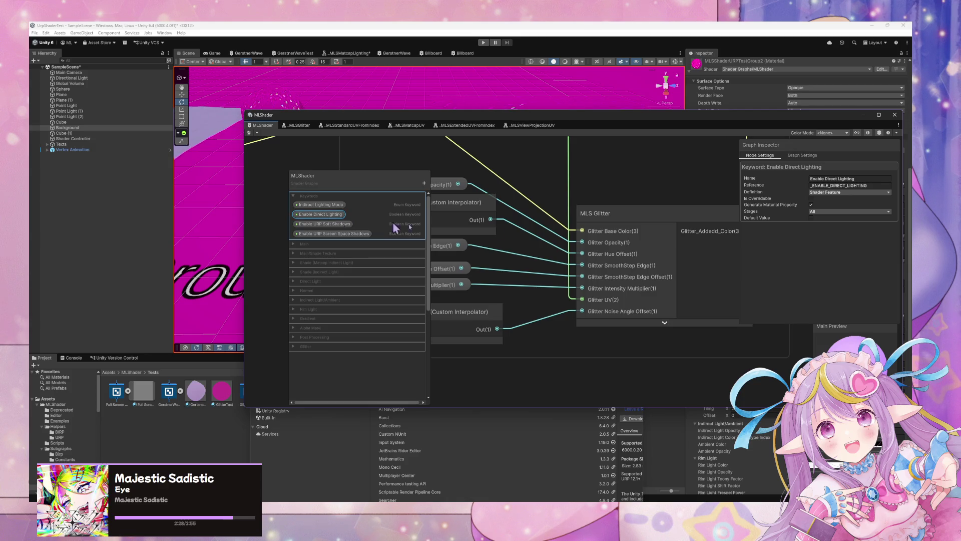
- Zoom out, pan so the Glitter group sits lower, and move the graph window up-left
scroll(572, 200, "down", 5)
mouse_move(573, 199)
left_mouse_down()
mouse_move(547, 250)
mouse_move(507, 274)
left_mouse_up()
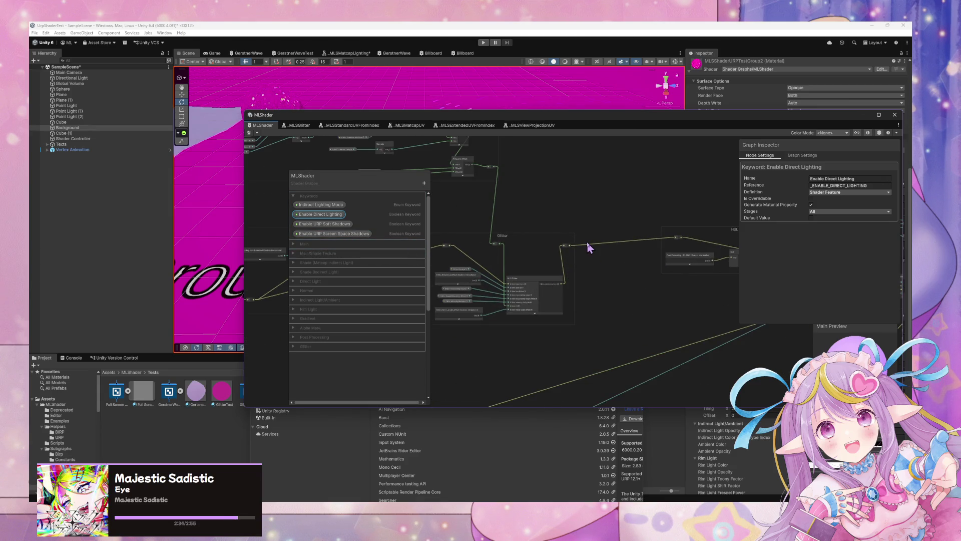
mouse_move(497, 118)
left_mouse_down()
mouse_move(417, 53)
mouse_move(459, 68)
left_mouse_up()
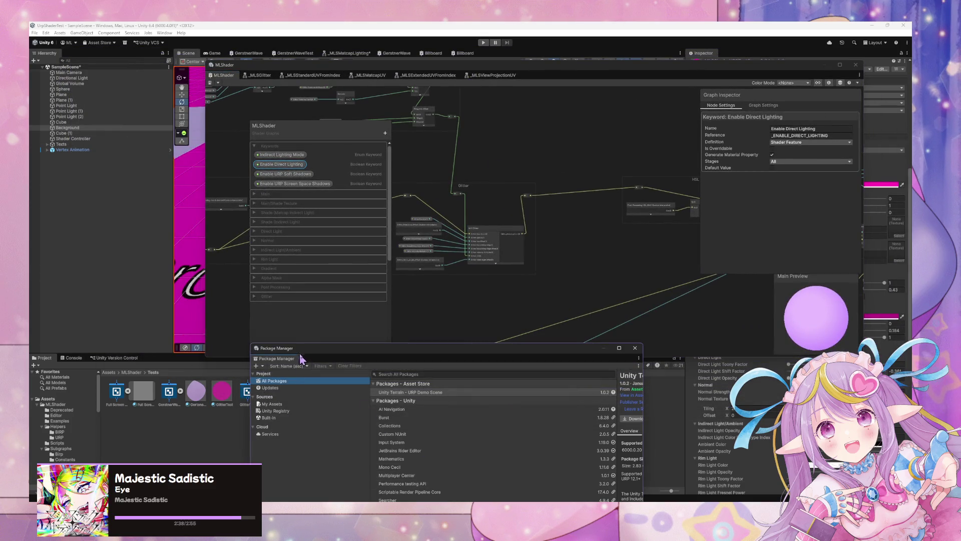
- Detach the package list into a floating window, then close it to get back to the MLShader graph
left_click_drag(300, 358, 465, 146)
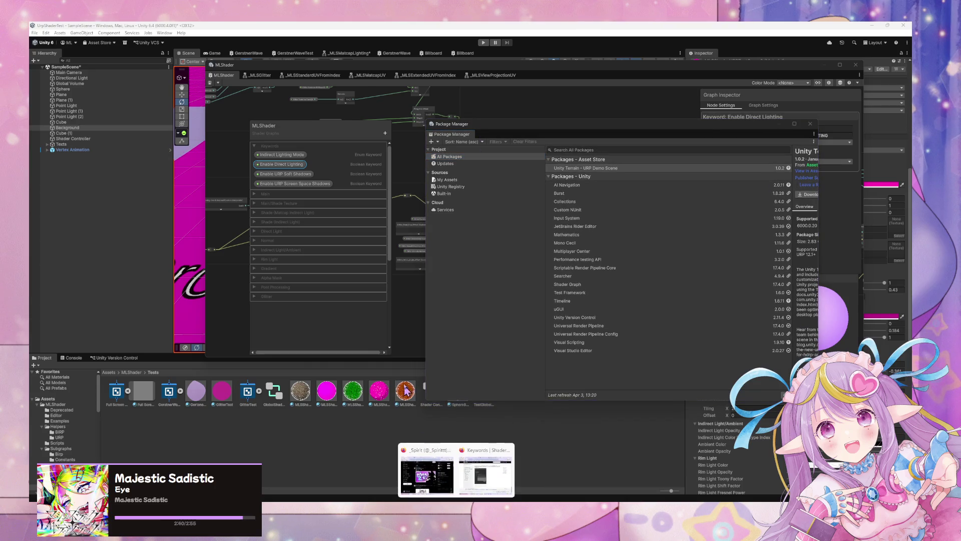
mouse_move(488, 473)
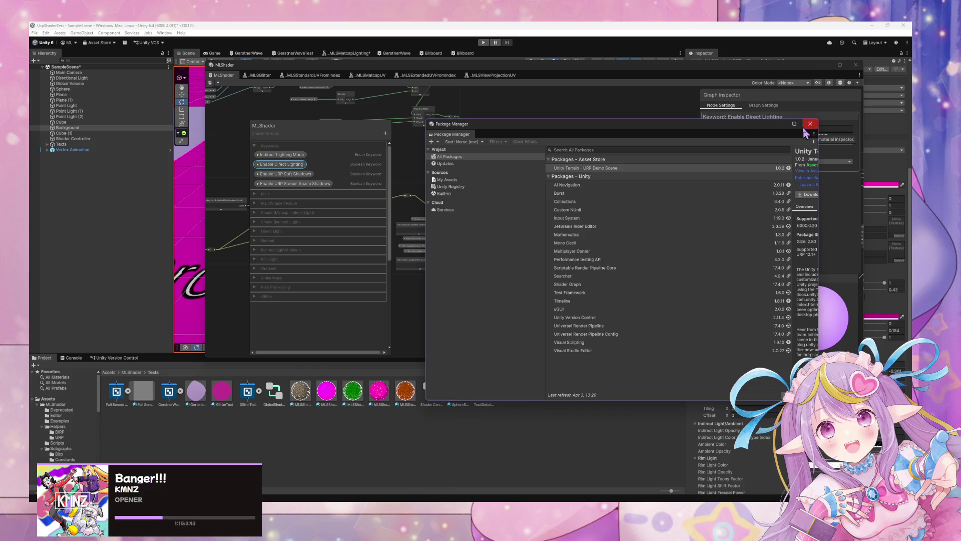
left_click(807, 125)
- Move the Glitter UV group up-left and drag Glitter UV Offset and Glitter Posterize XY Steps into it
mouse_move(499, 223)
left_mouse_down()
mouse_move(474, 230)
mouse_move(607, 236)
mouse_move(566, 233)
mouse_move(700, 282)
mouse_move(667, 249)
left_mouse_up()
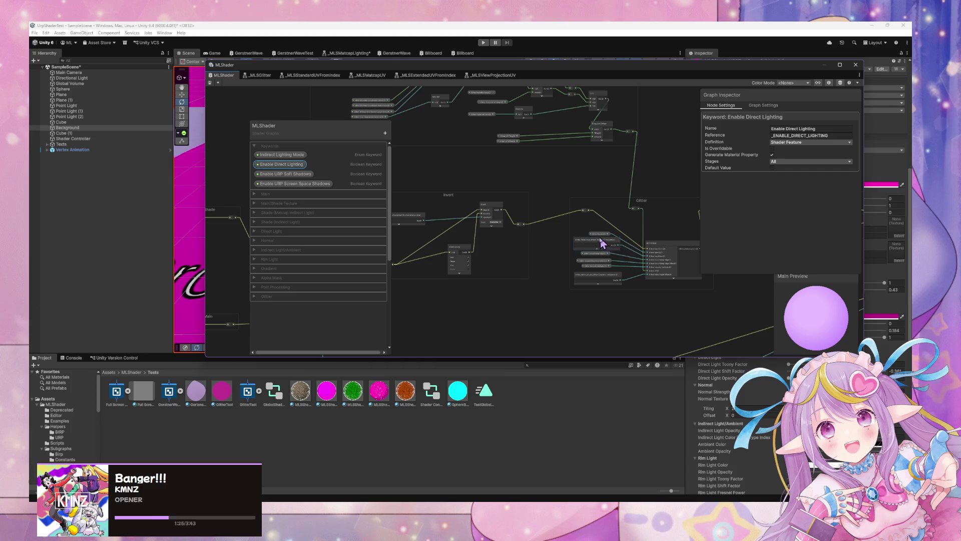
scroll(596, 243, "down", 3)
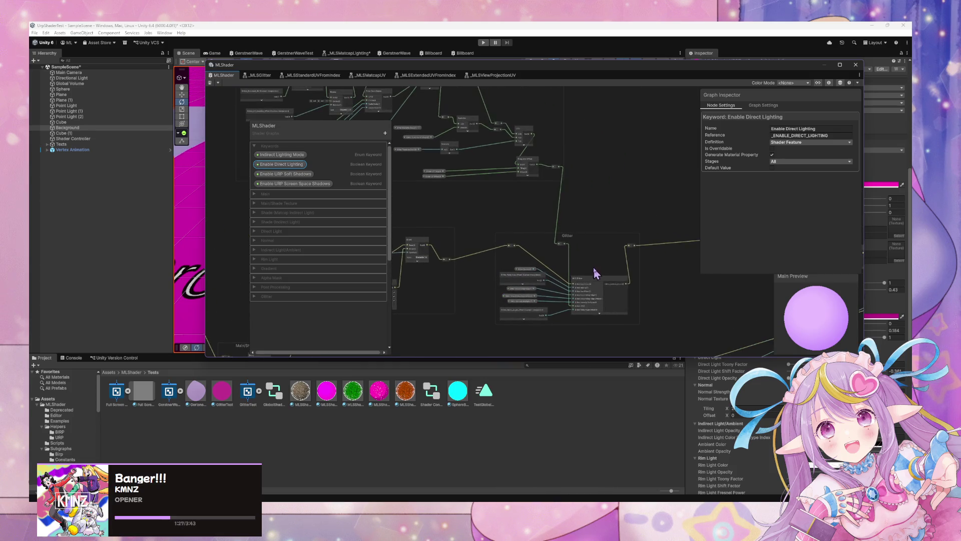
left_click_drag(601, 275, 725, 257)
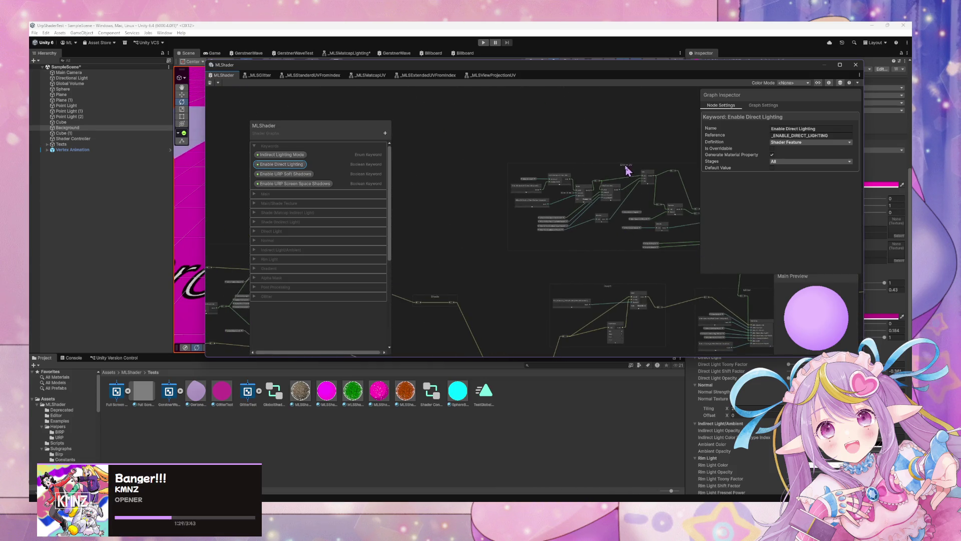
left_click_drag(627, 170, 502, 120)
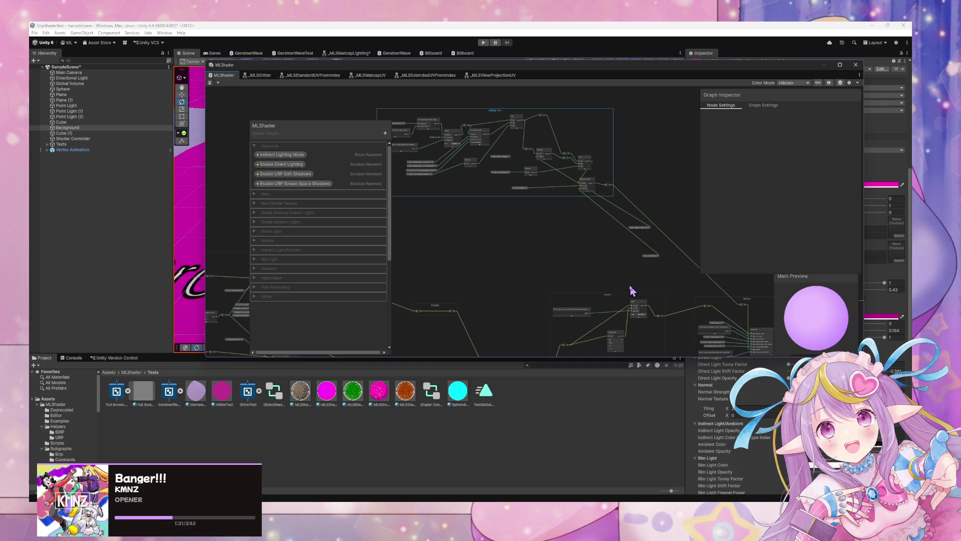
scroll(628, 289, "up", 5)
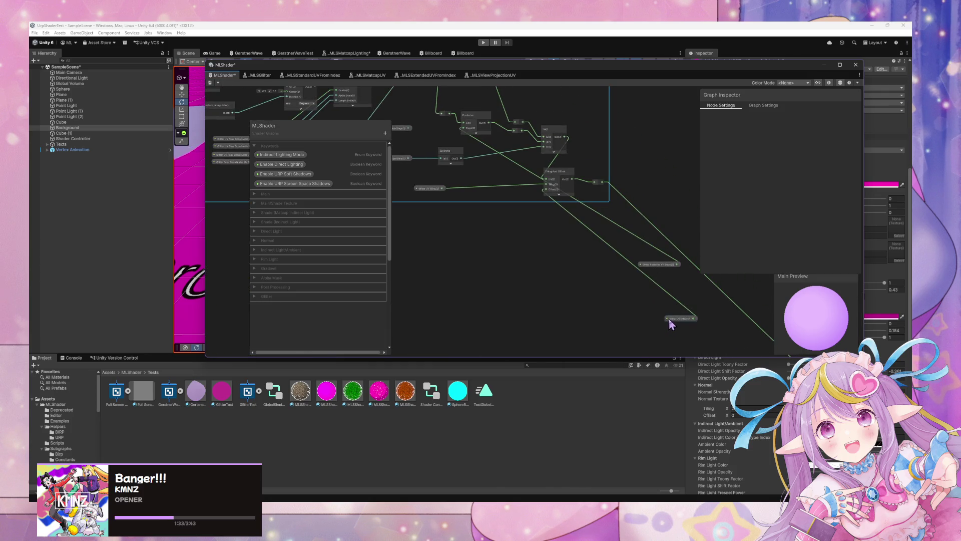
left_click(671, 323)
left_click_drag(617, 289, 448, 199)
mouse_move(649, 264)
left_mouse_down()
mouse_move(450, 176)
mouse_move(422, 135)
mouse_move(407, 145)
left_mouse_up()
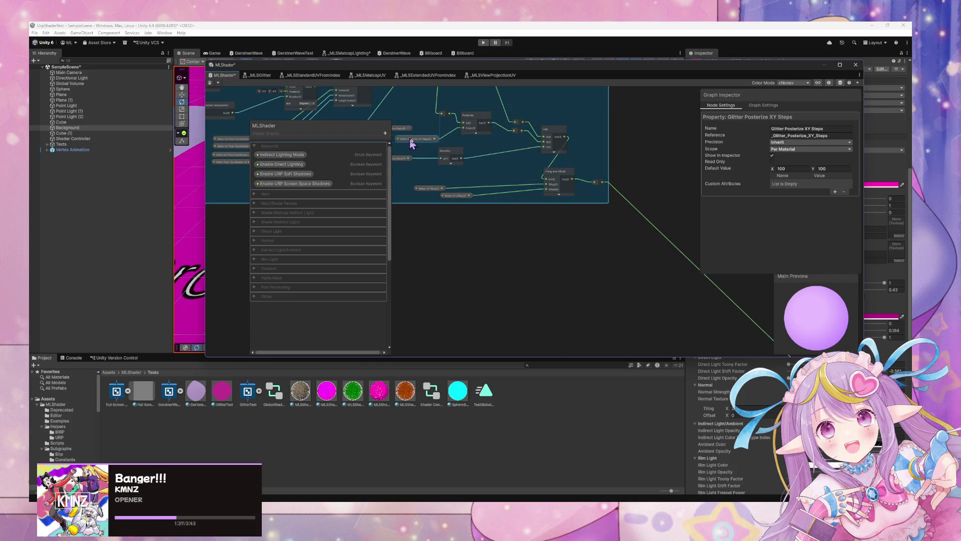
- Tidy Glitter Posterize XY Steps, add Glitter UV Tiling to the group, and expand the Glitter properties
scroll(576, 266, "up", 5)
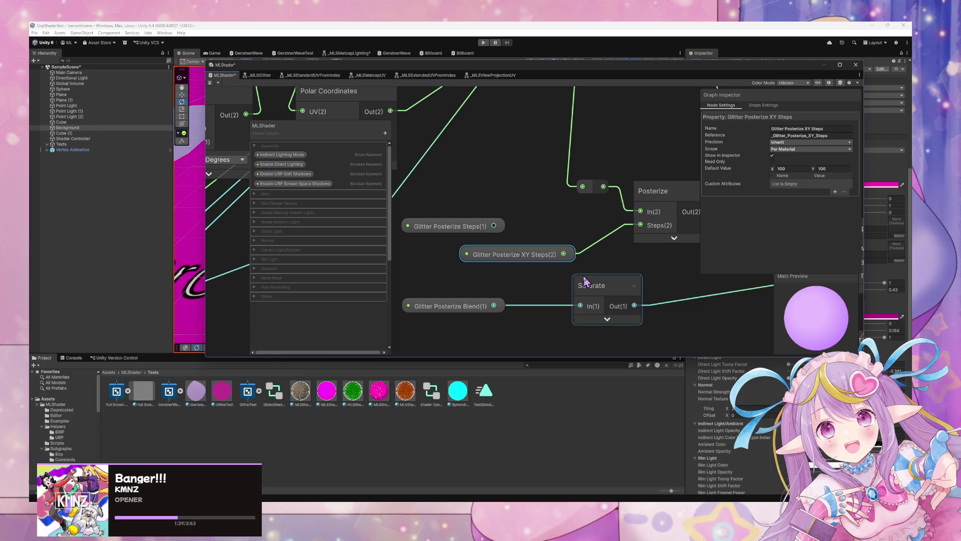
scroll(585, 281, "down", 3)
left_click(497, 249)
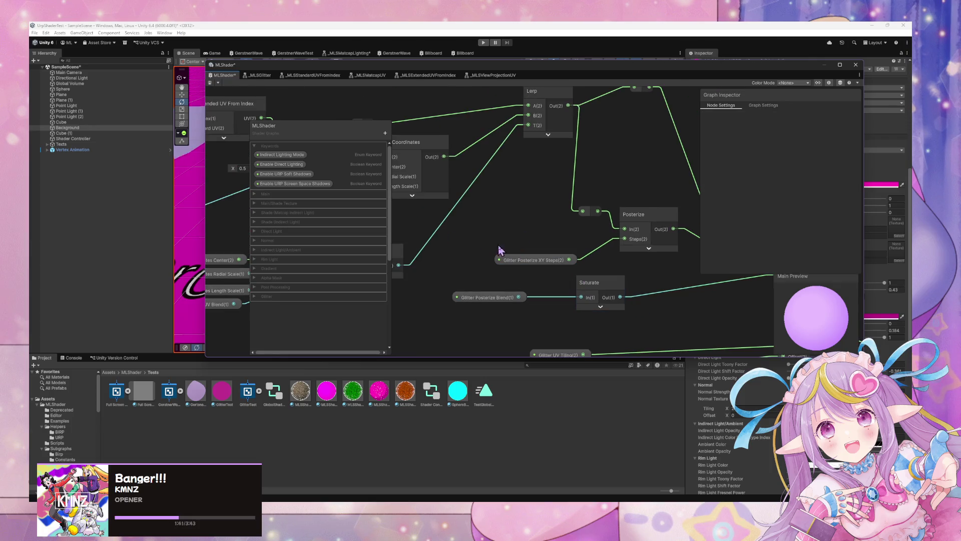
left_click_drag(525, 266, 512, 251)
left_click_drag(552, 355, 515, 333)
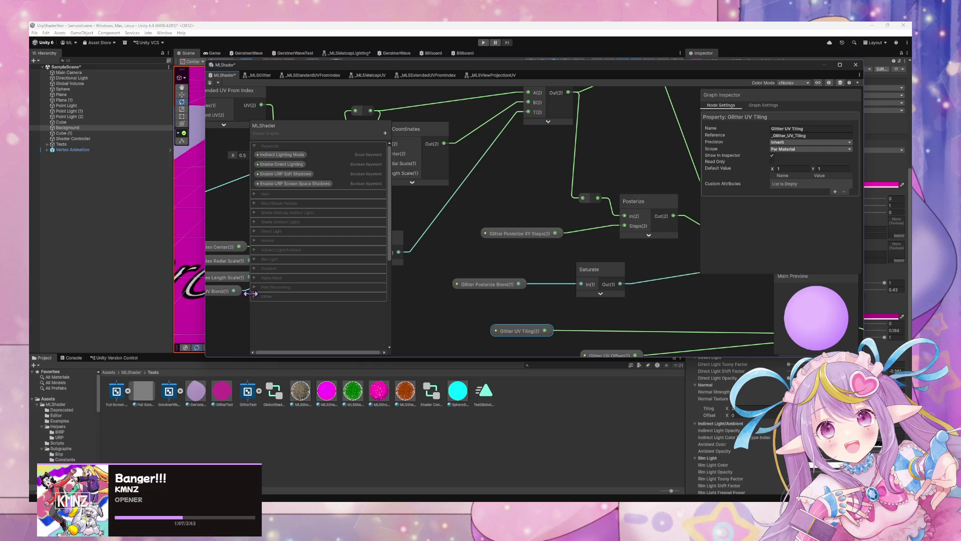
left_click(254, 296)
scroll(299, 258, "down", 5)
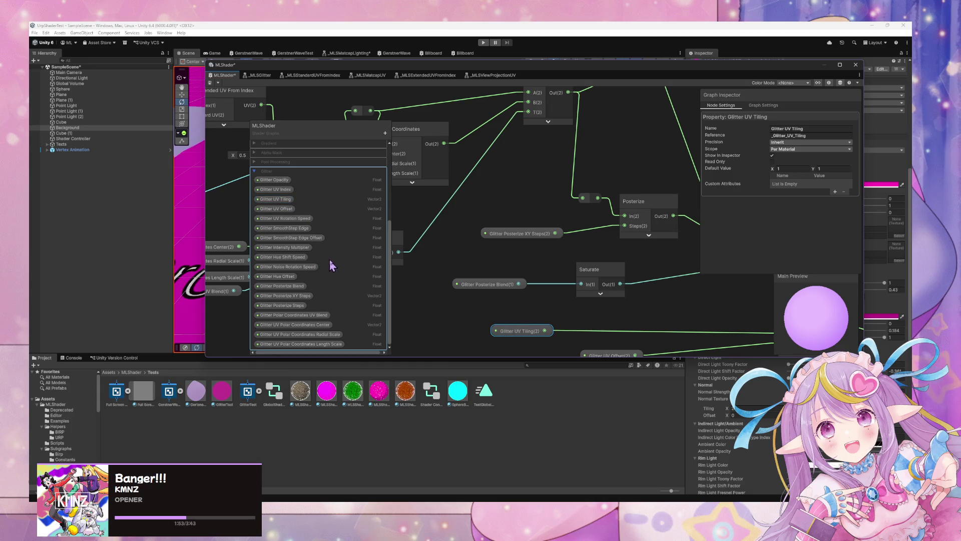
- Delete the Glitter Posterize Steps property from the blackboard, then zoom out and pan the graph
right_click(292, 305)
left_click(310, 328)
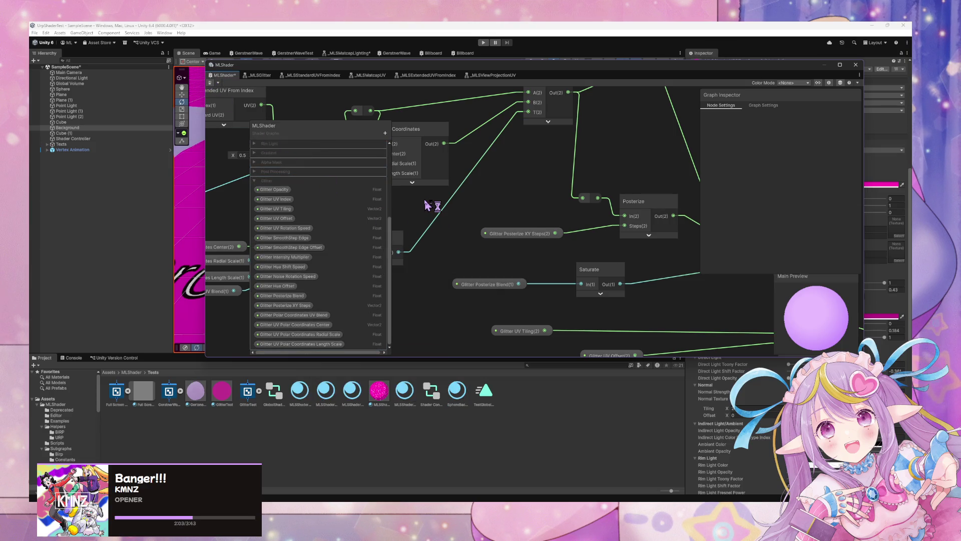
scroll(514, 146, "down", 3)
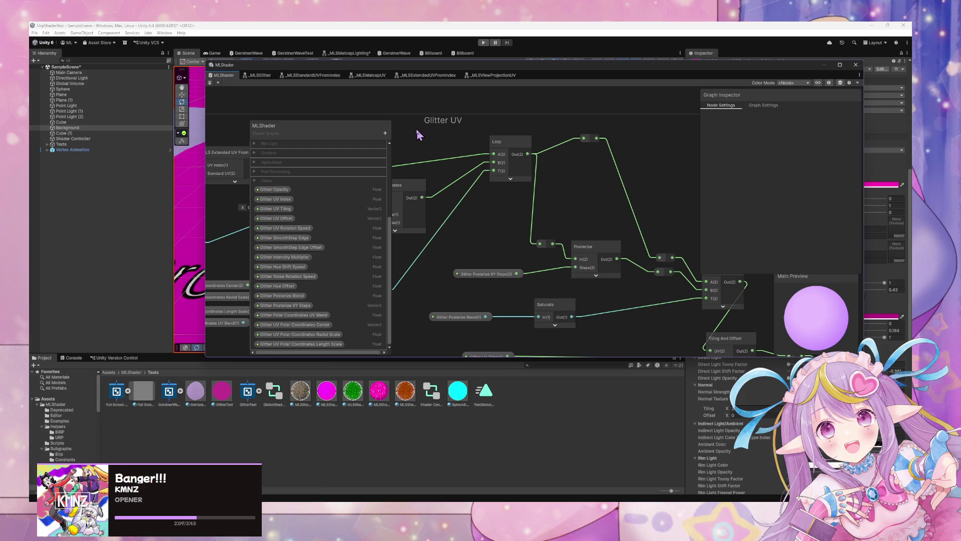
scroll(420, 135, "down", 3)
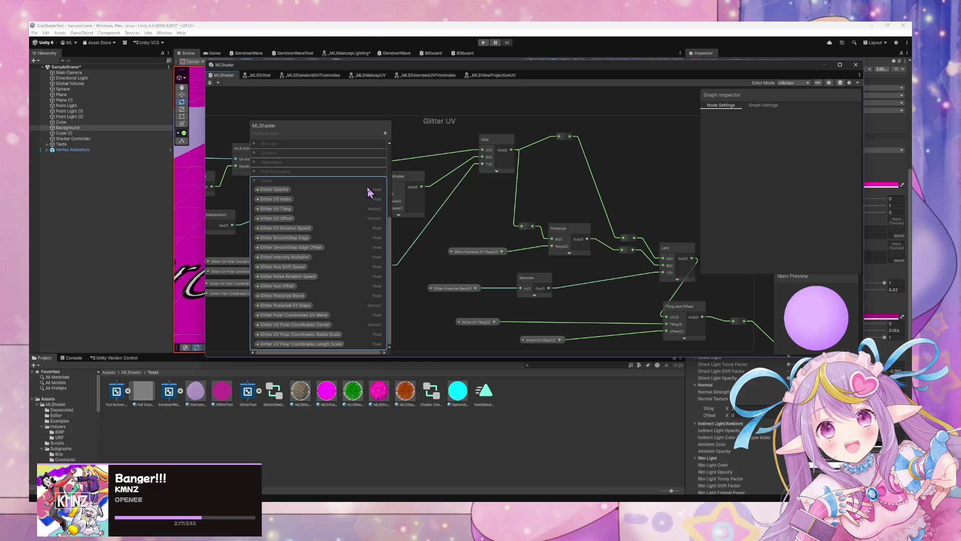
mouse_move(633, 194)
left_mouse_down()
mouse_move(603, 203)
mouse_move(496, 142)
left_mouse_up()
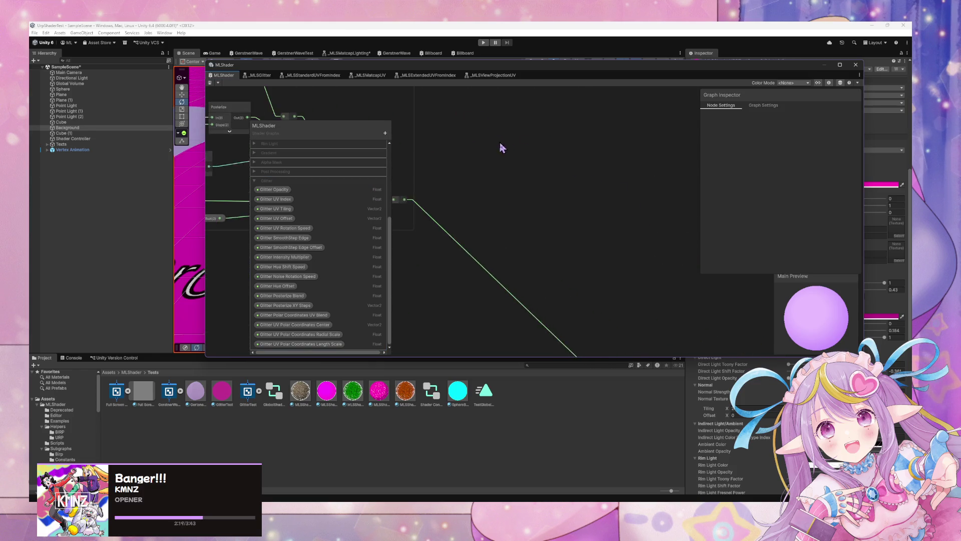
scroll(505, 151, "down", 5)
- Select the glitter sphere and set its material's Main Color to pale lavender (E7BDFF)
left_click_drag(375, 65, 330, 277)
left_click_drag(354, 170, 363, 137)
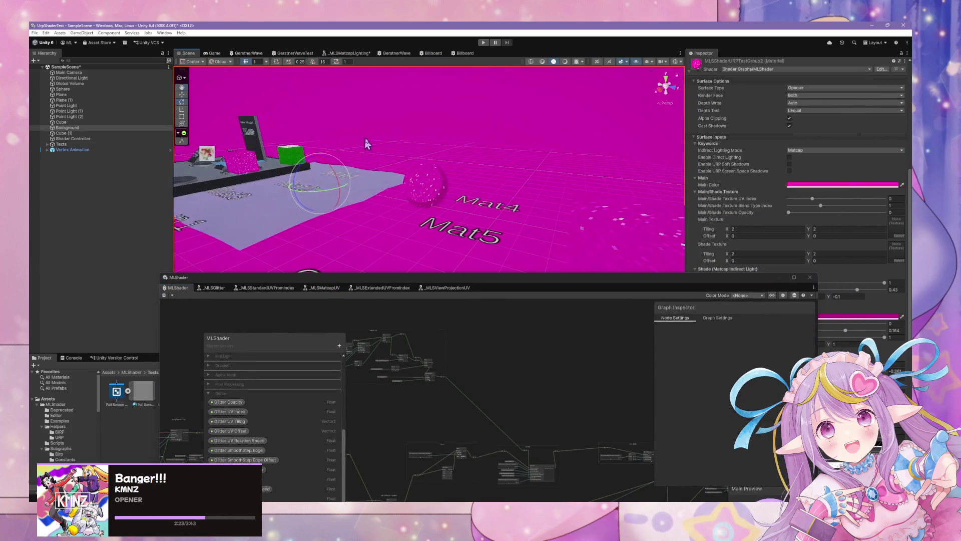
scroll(403, 165, "up", 10)
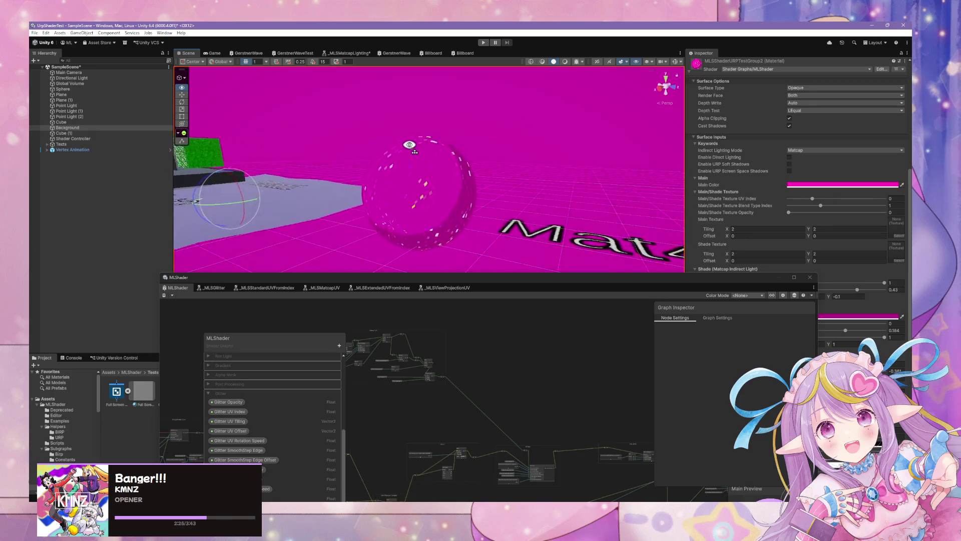
left_click(433, 177)
left_click(851, 185)
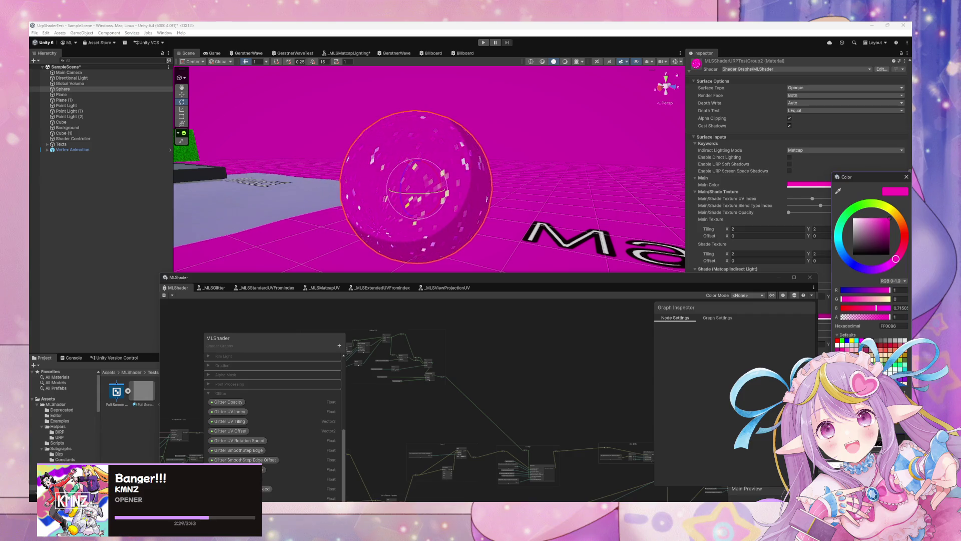
left_click_drag(897, 259, 876, 269)
left_click(863, 218)
- Set the material's Shade Color to purple and orbit out to view the whole sphere
left_click_drag(692, 286, 492, 291)
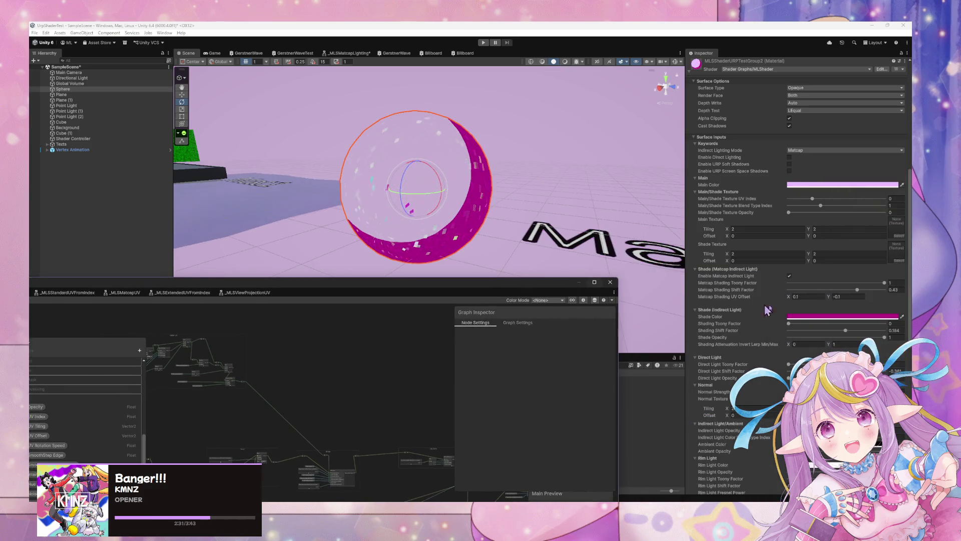
left_click(809, 317)
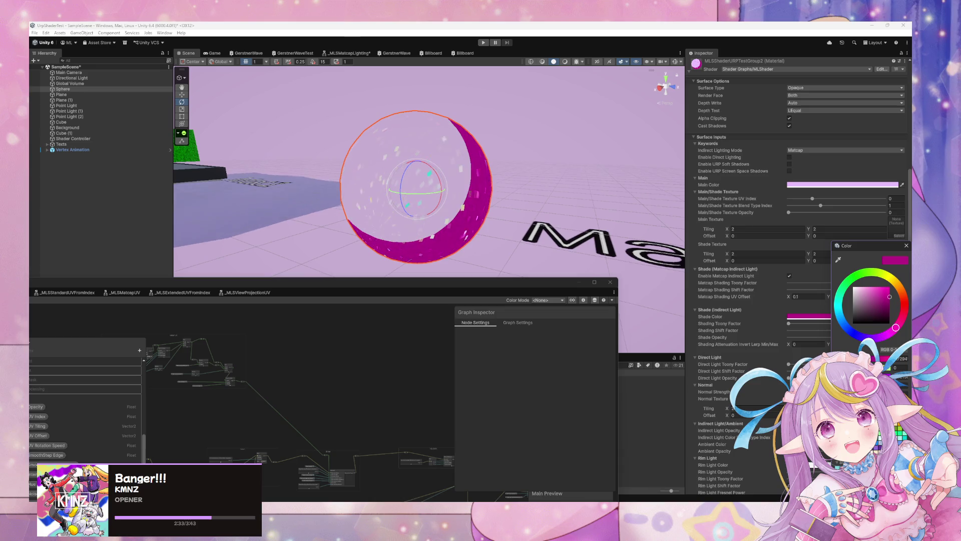
left_click_drag(896, 328, 872, 338)
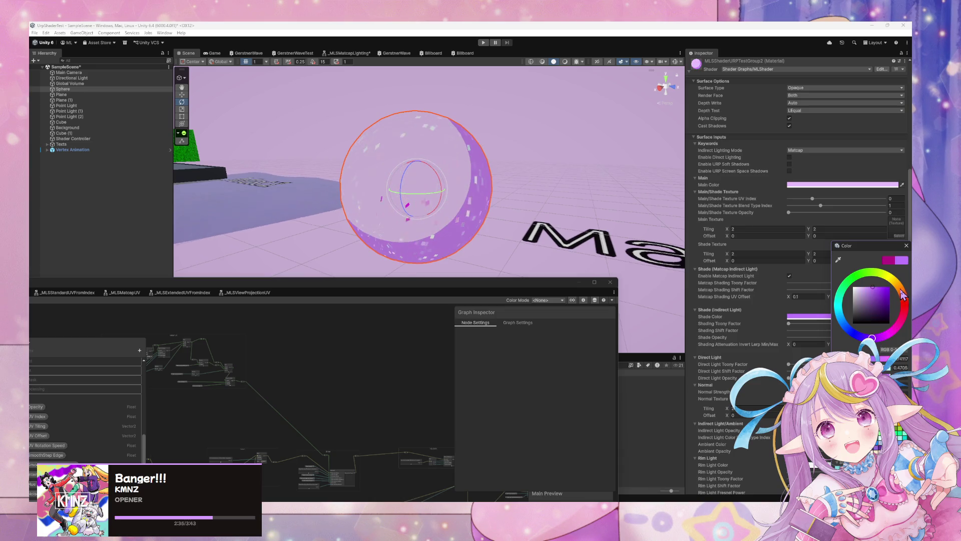
left_click(906, 245)
scroll(440, 183, "up", 5)
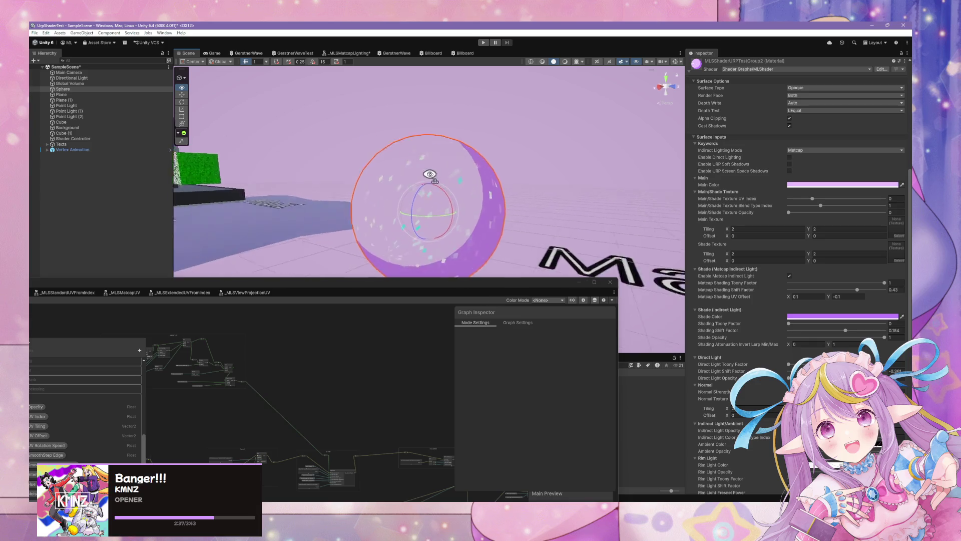
mouse_move(440, 183)
left_mouse_down()
mouse_move(283, 172)
mouse_move(509, 173)
left_mouse_up()
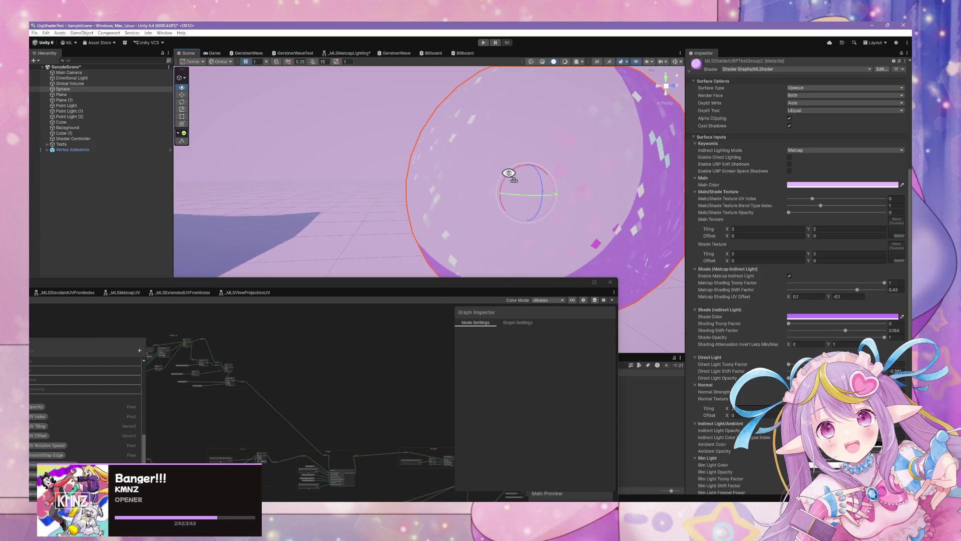
scroll(509, 174, "down", 5)
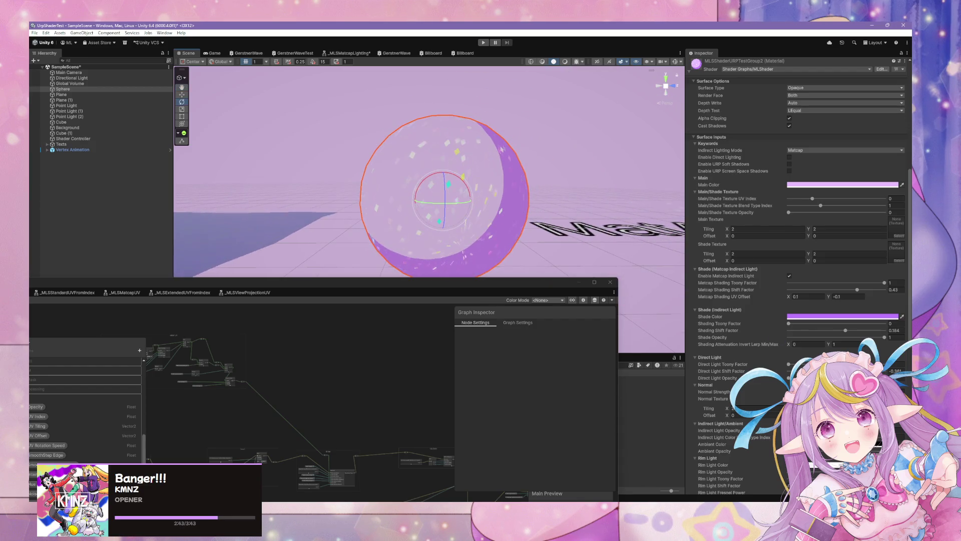
scroll(799, 275, "down", 4)
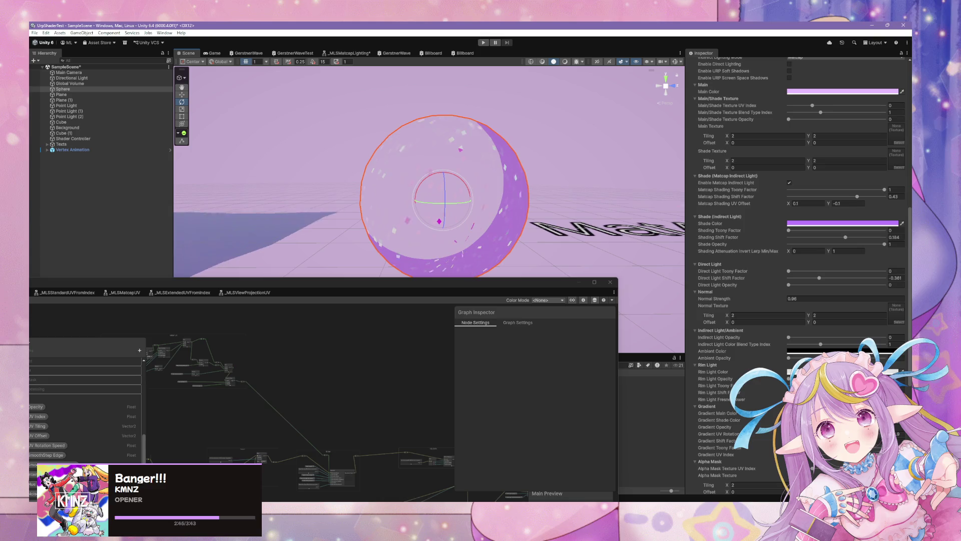
- Set the Glitter Intensity Multiplier to 15
scroll(799, 275, "down", 10)
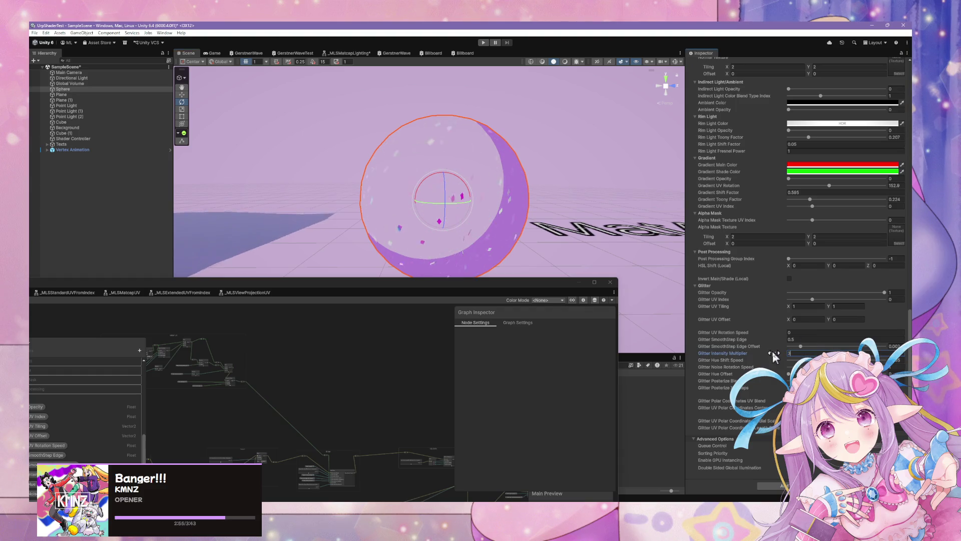
key("BackSpace")
key("BackSpace")
type("15")
- Restore the Background object with Ctrl+Z after deleting it by mistake
mouse_move(470, 165)
left_mouse_down()
mouse_move(455, 149)
mouse_move(436, 175)
mouse_move(432, 164)
left_mouse_up()
left_click(452, 157)
key("Delete")
scroll(434, 168, "up", 6)
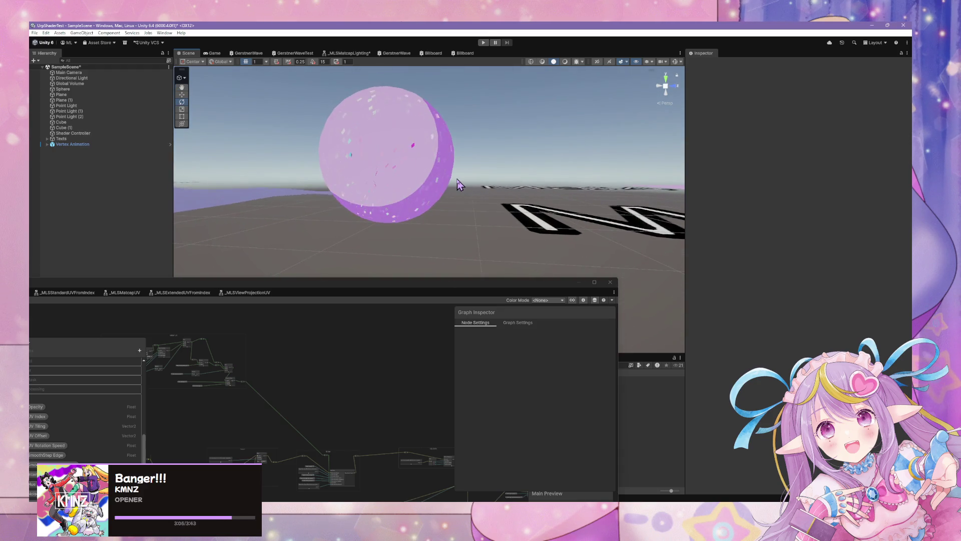
key("ctrl+z")
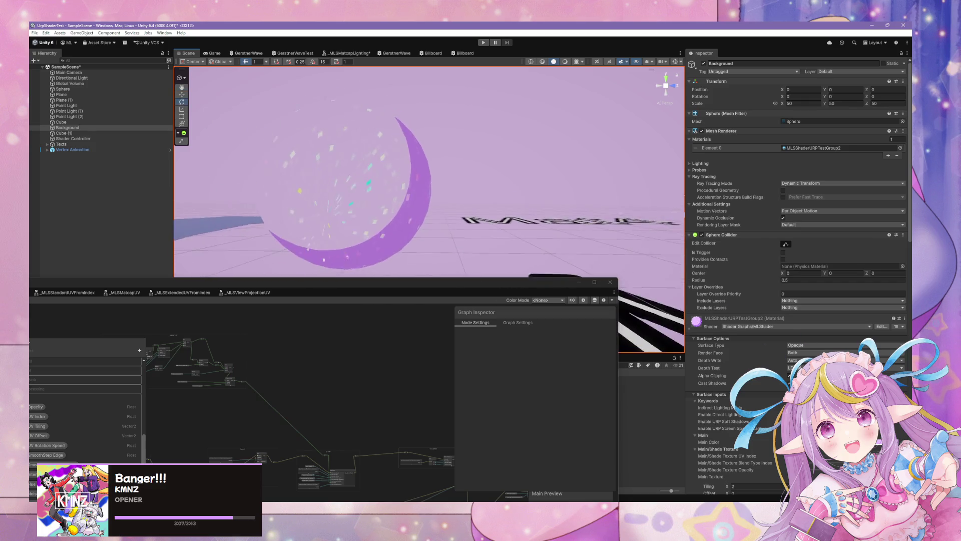
- Set the material's main colour to black
scroll(804, 349, "down", 5)
left_click(803, 349)
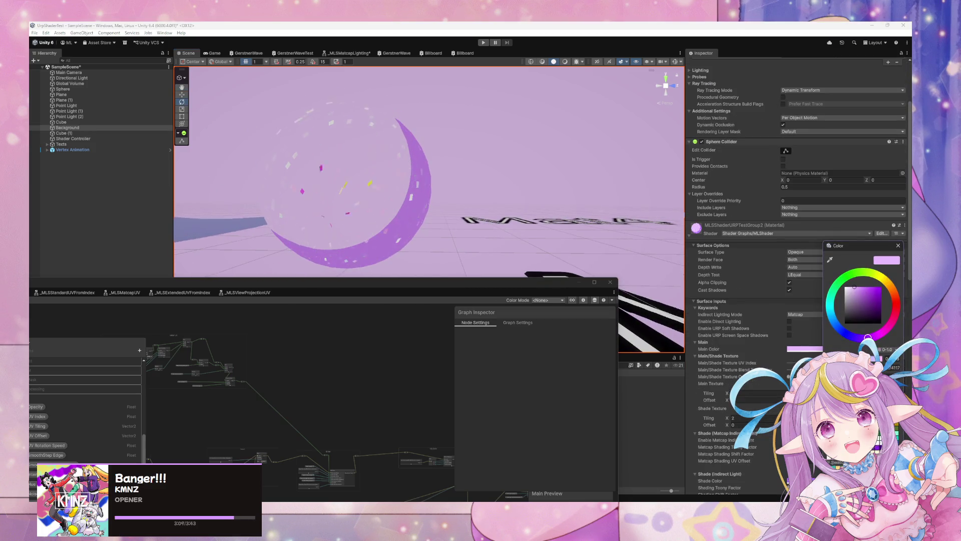
left_click(845, 322)
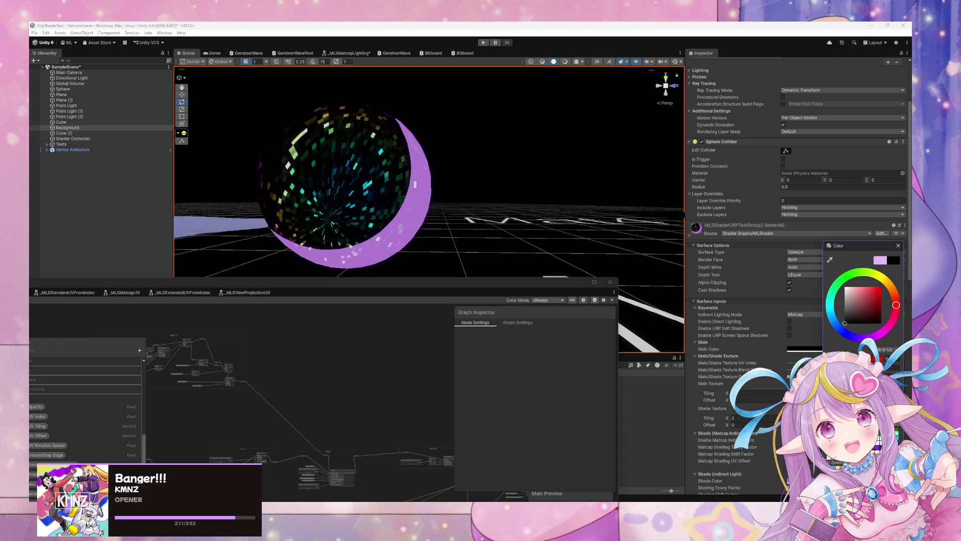
left_click(723, 396)
- Move the camera closer to the sphere and set Glitter Intensity Multiplier to 15
scroll(698, 386, "down", 10)
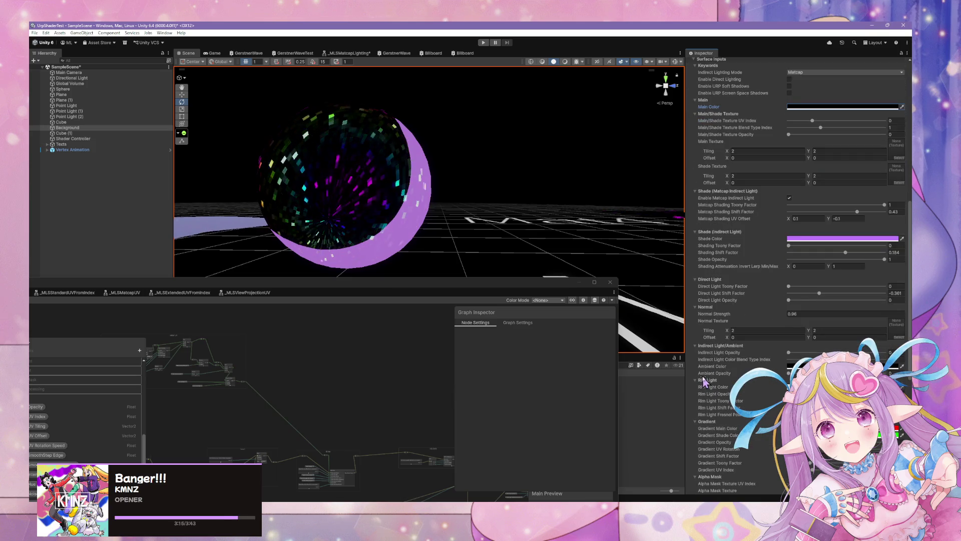
scroll(705, 373, "down", 5)
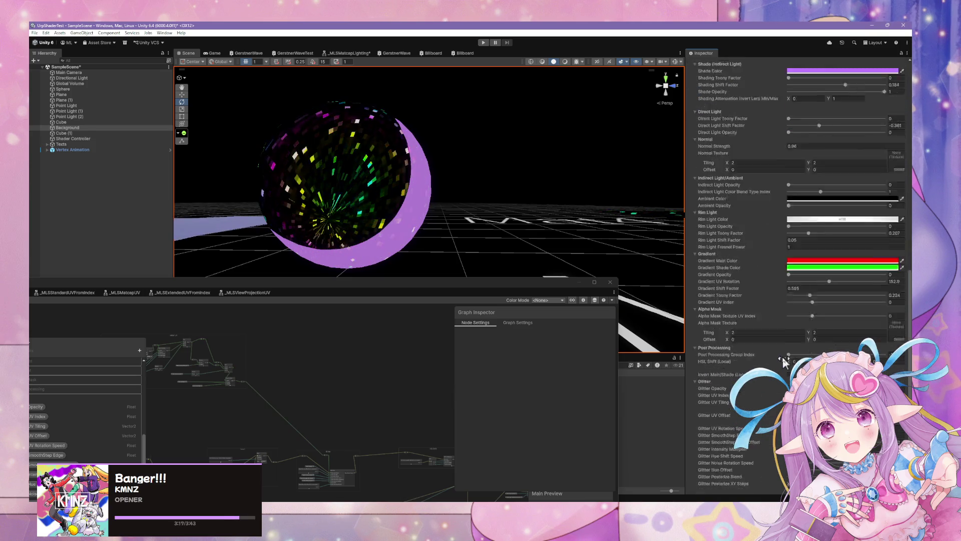
scroll(785, 363, "down", 4)
mouse_move(490, 238)
left_mouse_down()
mouse_move(460, 203)
mouse_move(464, 235)
left_mouse_up()
left_click_drag(455, 279, 383, 344)
scroll(791, 302, "down", 2)
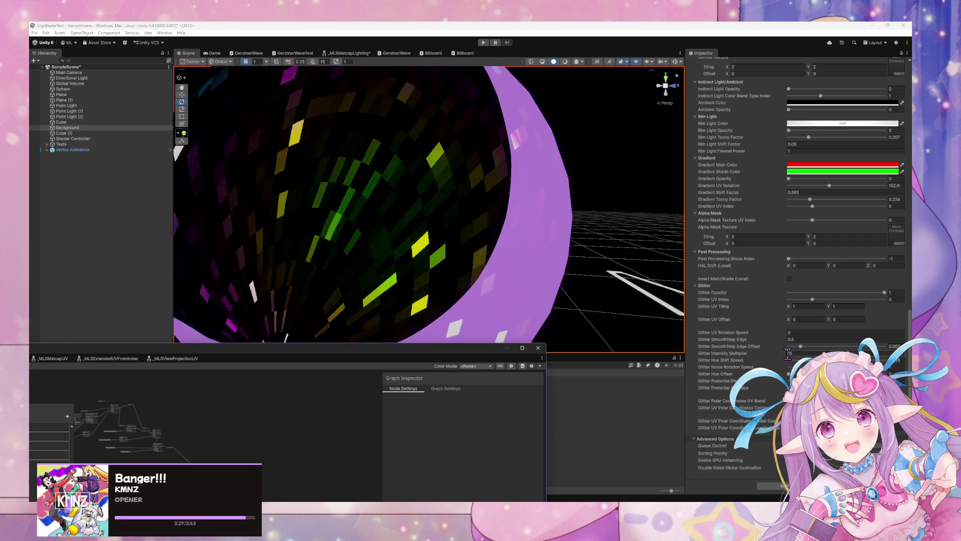
left_click_drag(801, 353, 799, 353)
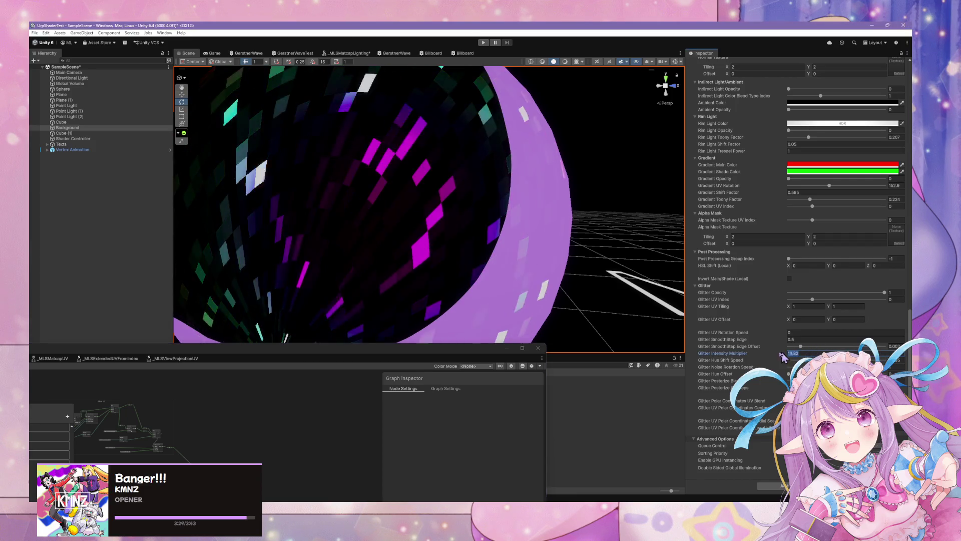
type("15")
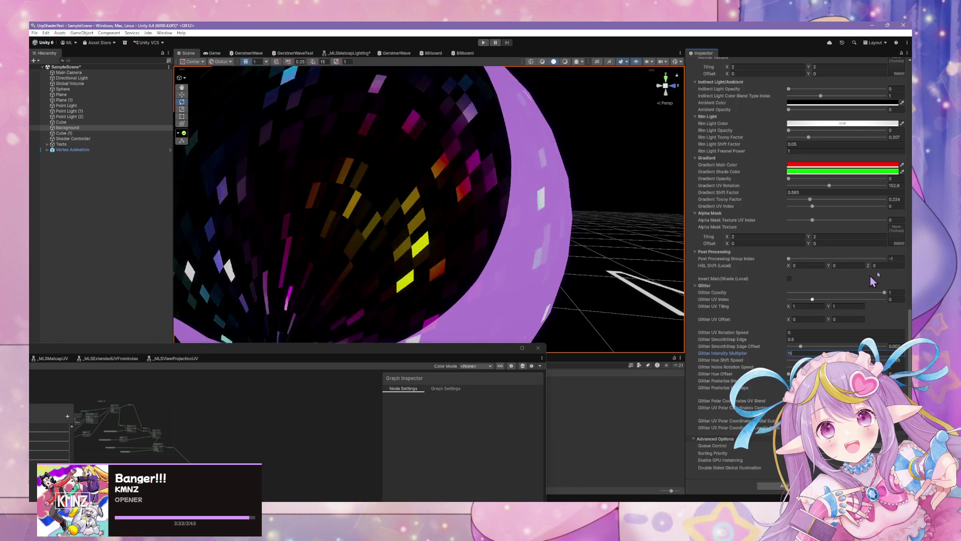
- Set Glitter UV Index to -1 and orbit back to see the whole sphere
mouse_move(884, 292)
left_mouse_down()
mouse_move(772, 299)
mouse_move(816, 301)
mouse_move(781, 305)
left_mouse_up()
mouse_move(558, 258)
left_mouse_down()
mouse_move(549, 240)
mouse_move(580, 265)
left_mouse_up()
scroll(579, 265, "up", 5)
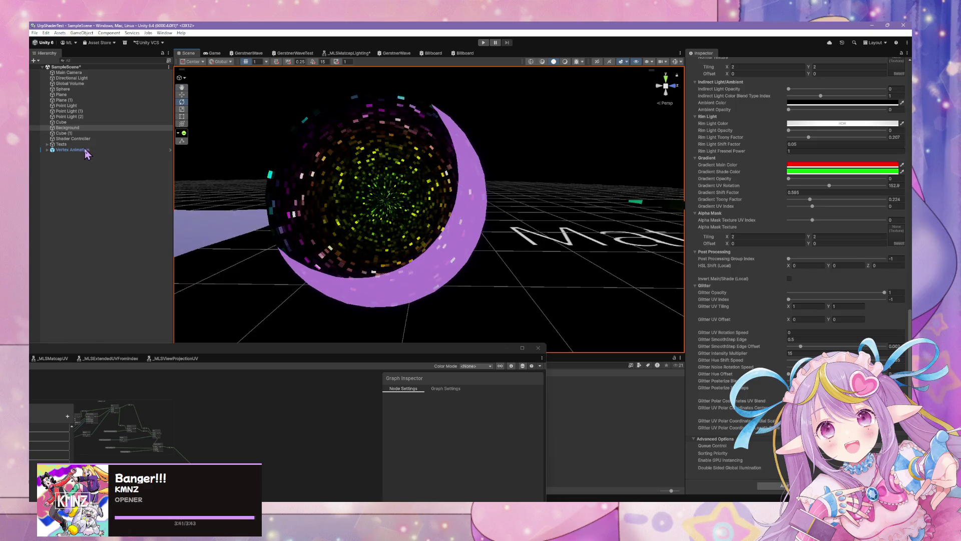
left_click(73, 150)
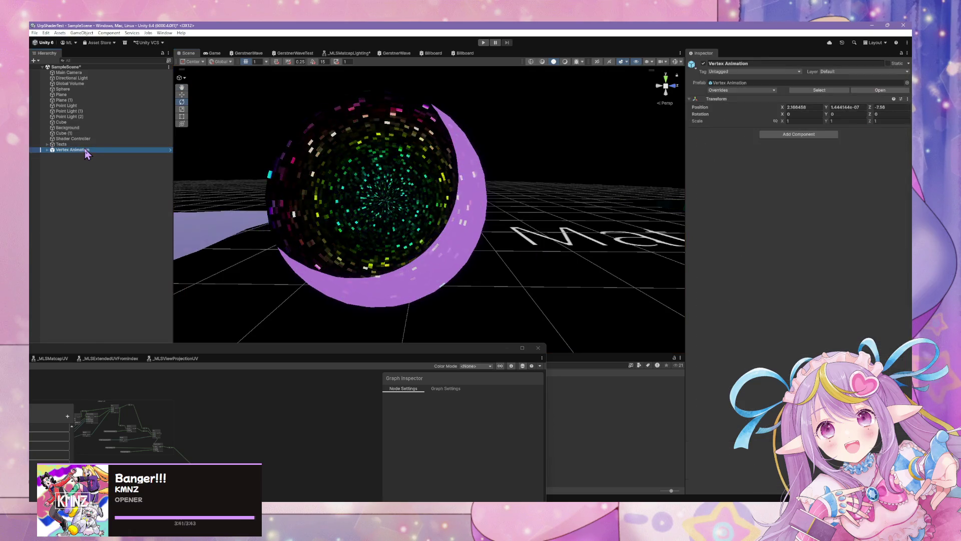
- Delete Vertex Animation, show the Global Volume's post-processing settings, and maximize the graph window
key("Delete")
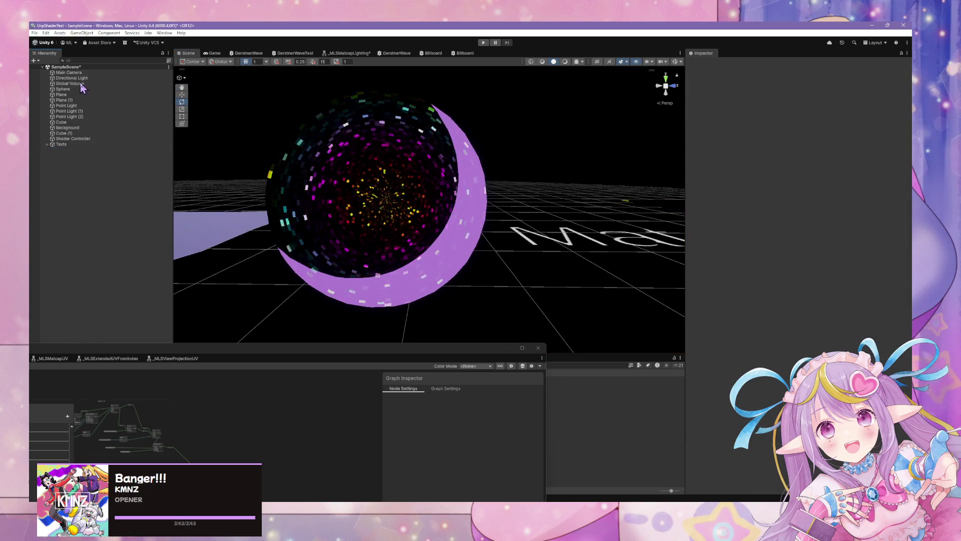
left_click(79, 83)
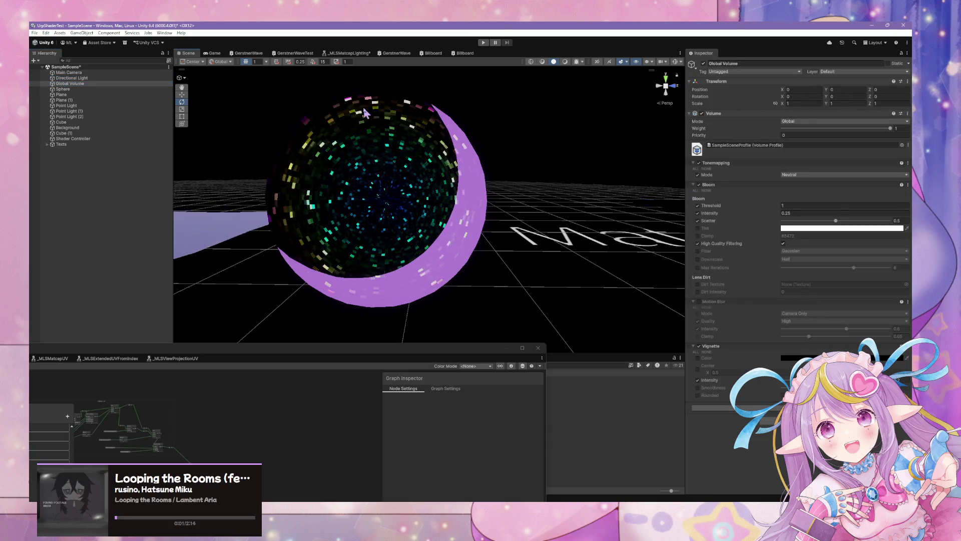
scroll(365, 114, "up", 3)
scroll(365, 113, "down", 2)
left_click_drag(343, 349, 347, 343)
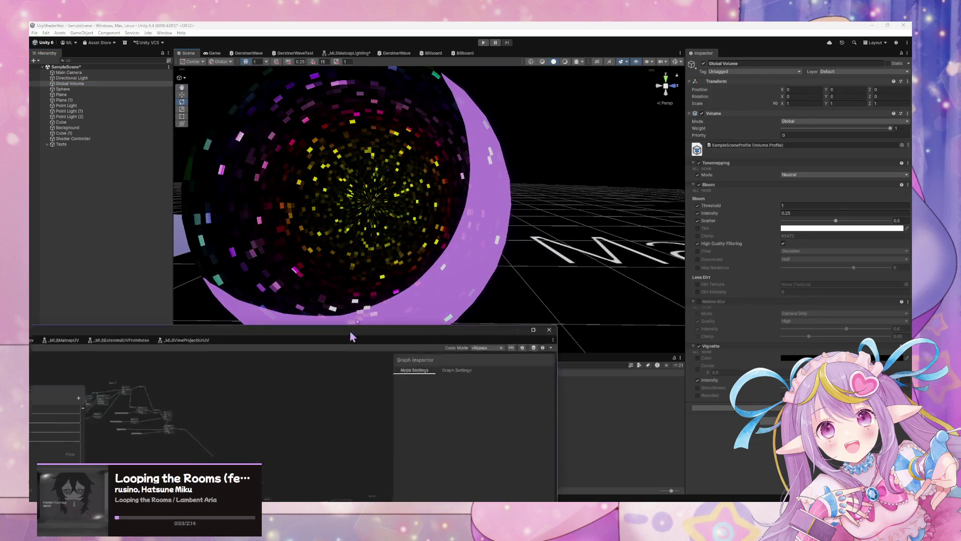
double_click(347, 343)
scroll(397, 230, "up", 5)
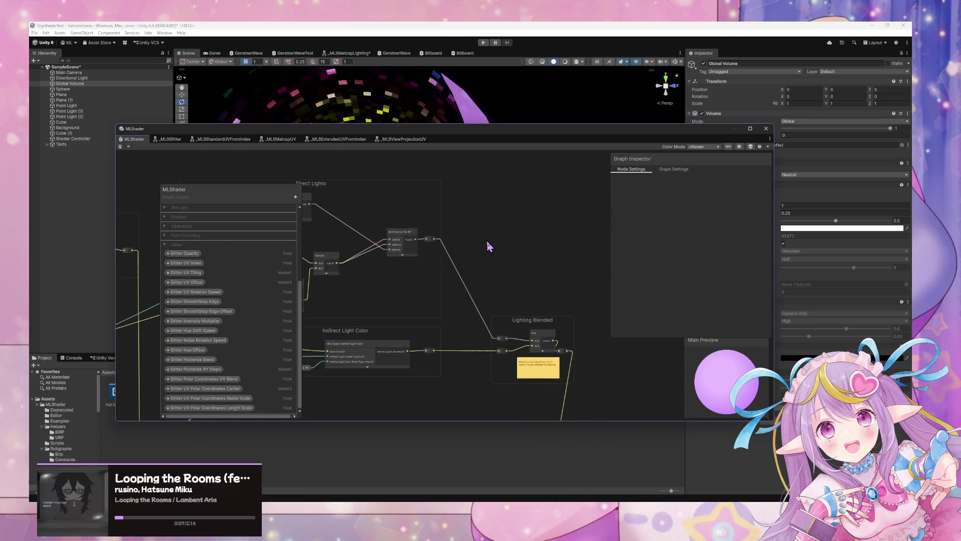
left_click_drag(485, 245, 433, 152)
left_click_drag(471, 255, 551, 221)
scroll(436, 240, "up", 3)
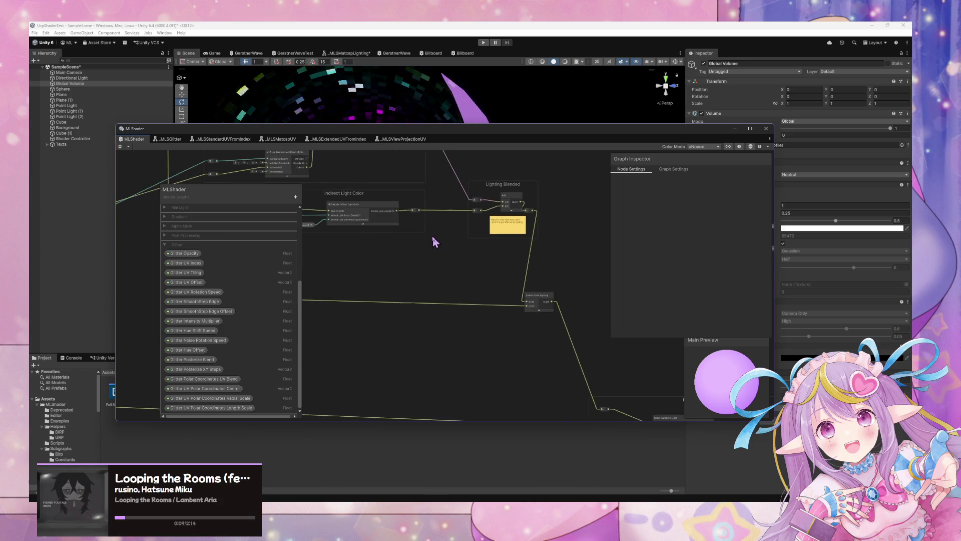
mouse_move(382, 254)
left_mouse_down()
mouse_move(481, 264)
mouse_move(444, 269)
mouse_move(561, 337)
mouse_move(512, 348)
mouse_move(542, 354)
mouse_move(433, 317)
mouse_move(481, 166)
mouse_move(438, 132)
left_mouse_up()
scroll(443, 268, "down", 3)
scroll(539, 345, "up", 2)
scroll(454, 218, "down", 4)
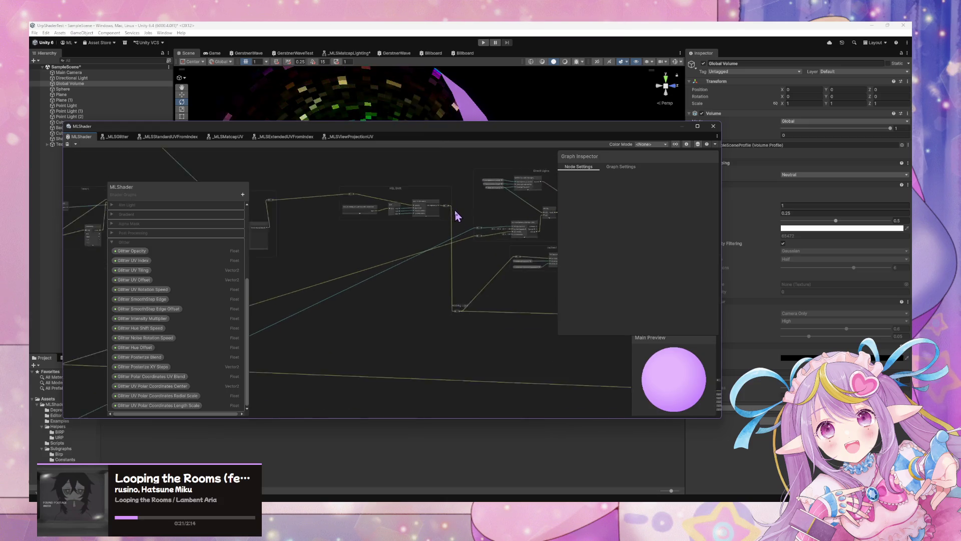
- Open the HSL Shift subgraph (_MLSHslAdjustment) in its own tab, look over its nodes, then return to MLShader
double_click(422, 204)
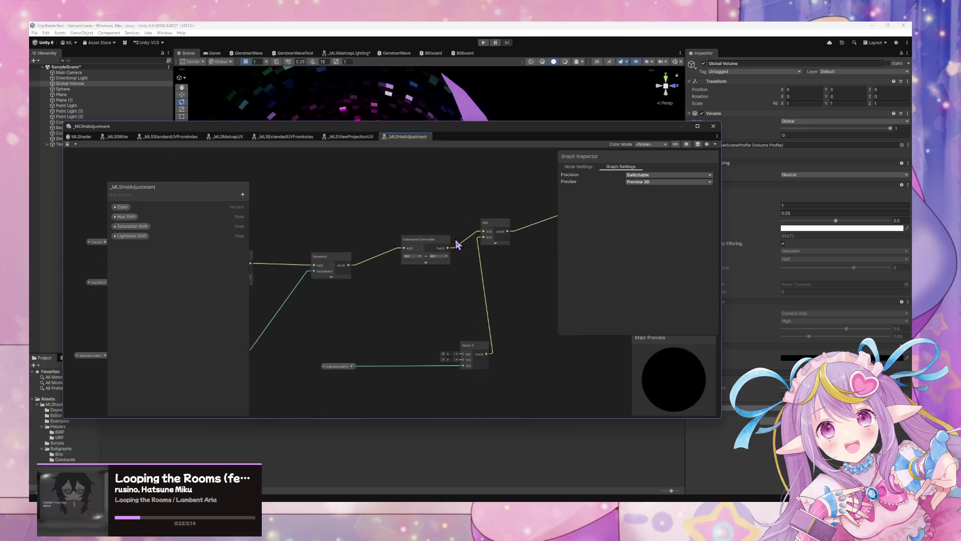
left_click_drag(501, 265, 296, 261)
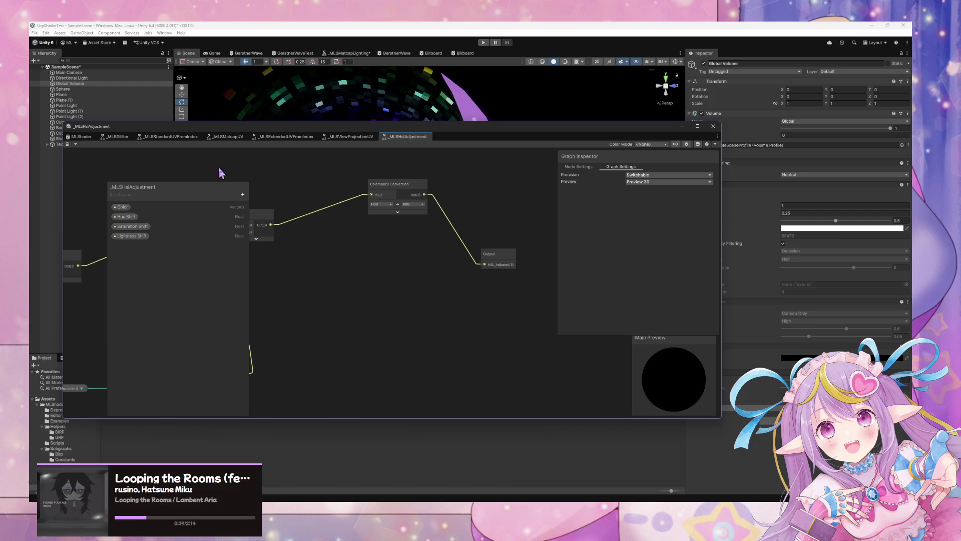
left_click(75, 138)
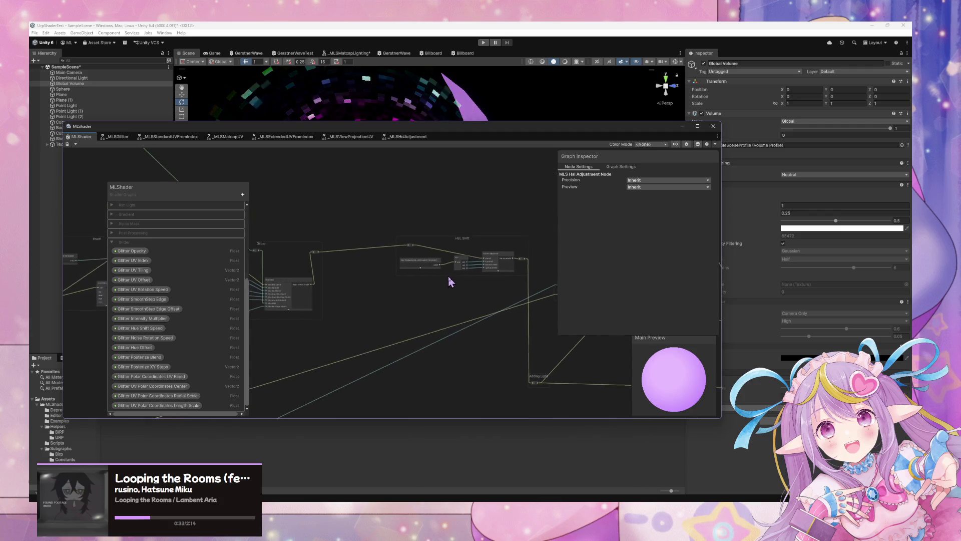
- Move the Glitter output reroute node into the Glitter group
left_click_drag(405, 297, 406, 297)
left_click(339, 263)
left_click_drag(321, 254, 536, 383)
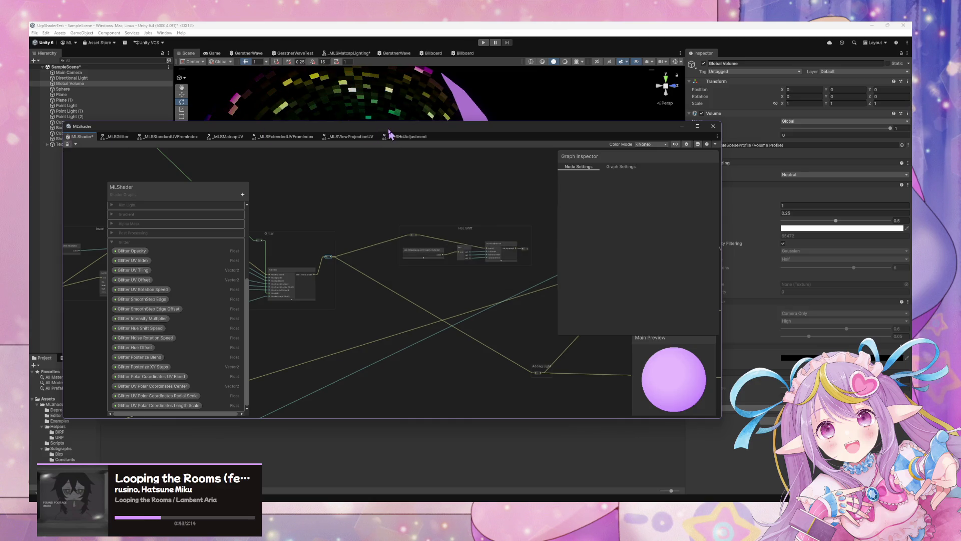
- Set the Global Volume's Bloom Intensity to 0.5 and Scatter to 0.5
mouse_move(394, 132)
left_mouse_down()
mouse_move(401, 278)
mouse_move(401, 265)
left_mouse_up()
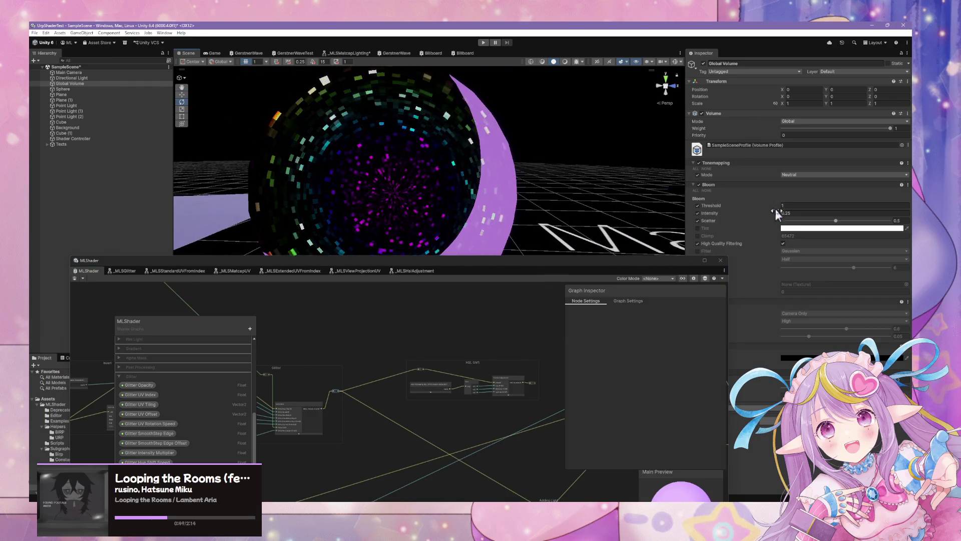
mouse_move(780, 217)
left_mouse_down()
mouse_move(891, 216)
mouse_move(778, 215)
mouse_move(789, 214)
left_mouse_up()
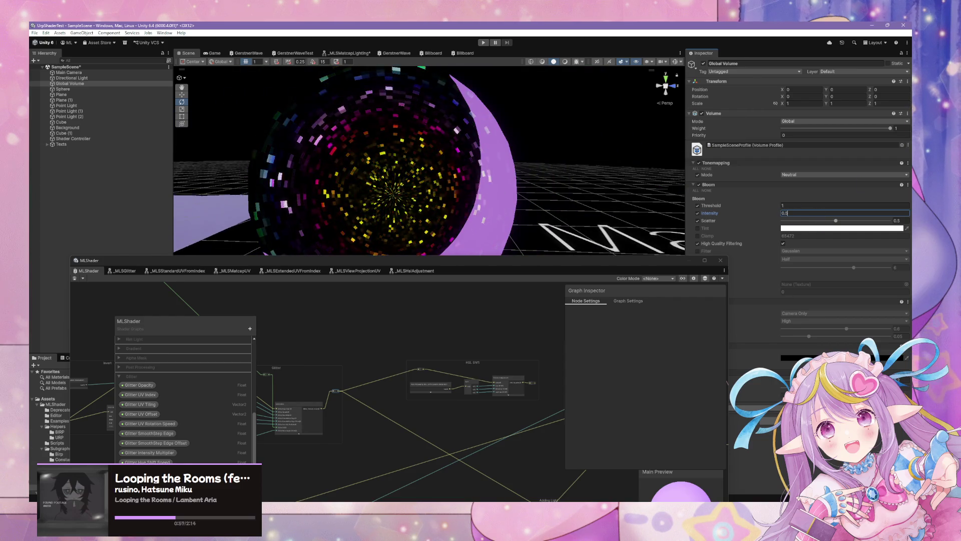
left_click_drag(836, 220, 888, 222)
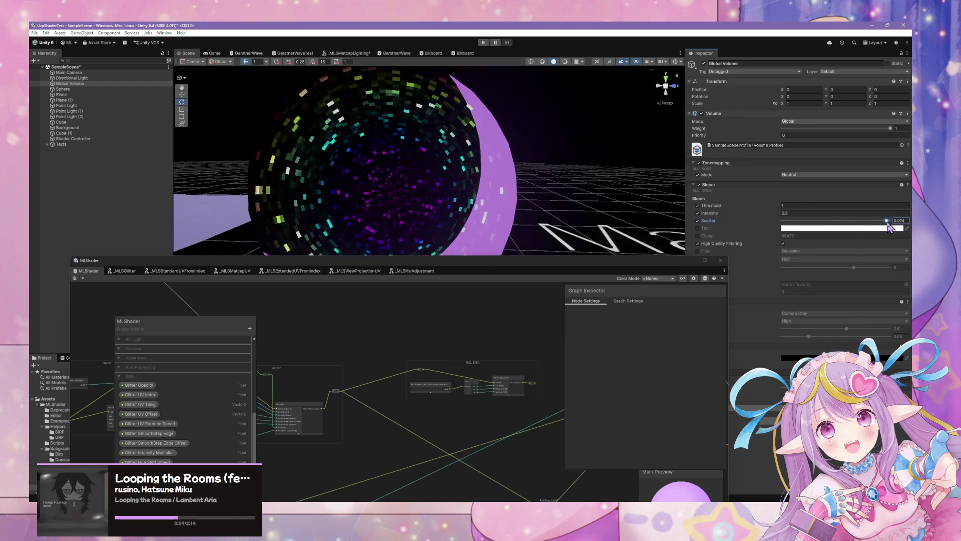
left_click(904, 220)
type("0.5")
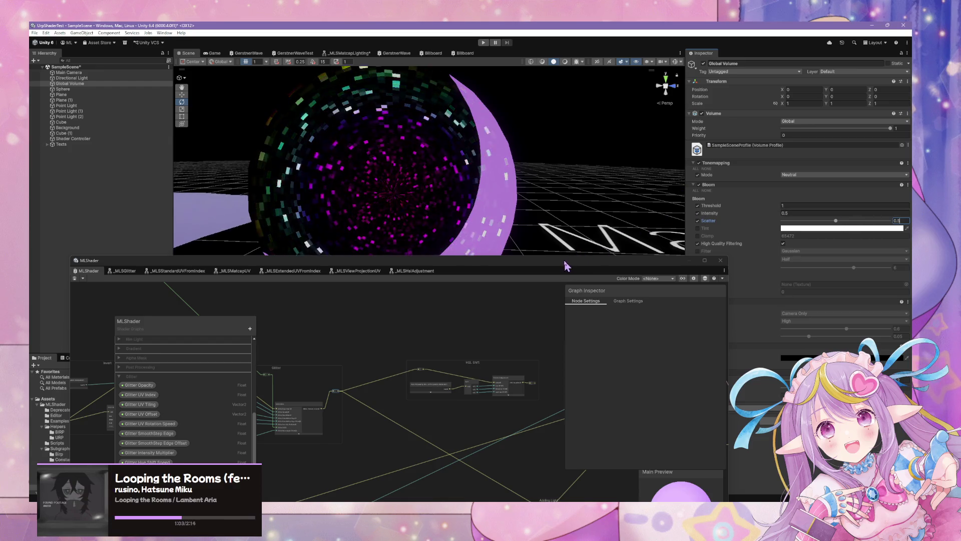
- Connect the HSL Shift output into the Adding Light node's input and move the graph window aside
left_click_drag(566, 266, 439, 163)
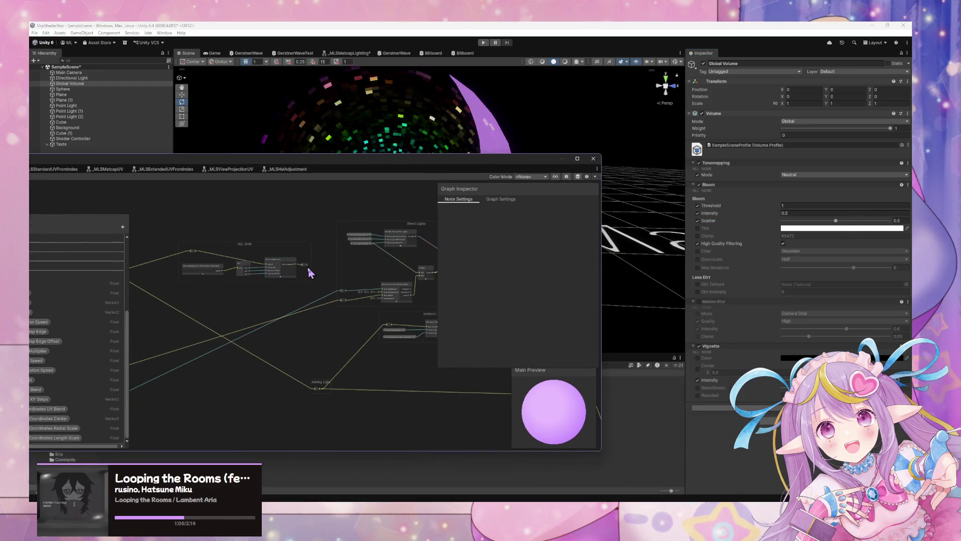
left_click_drag(313, 295, 325, 390)
scroll(386, 368, "down", 2)
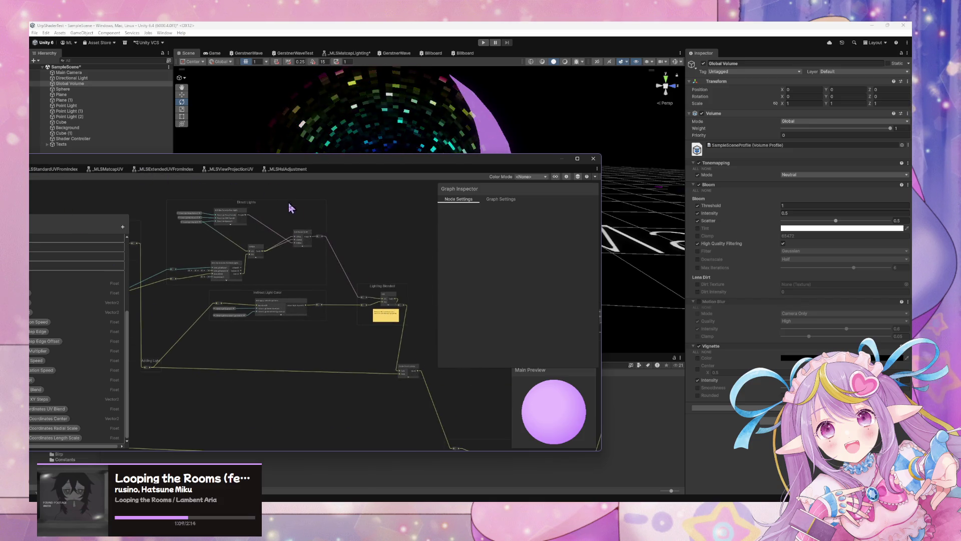
scroll(287, 202, "down", 2)
left_click_drag(430, 307, 306, 311)
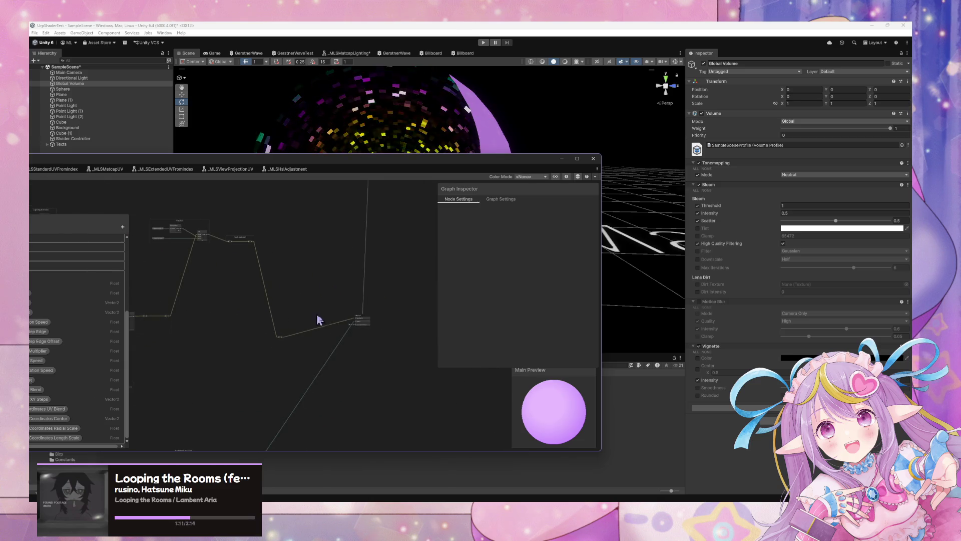
left_click_drag(151, 158, 571, 167)
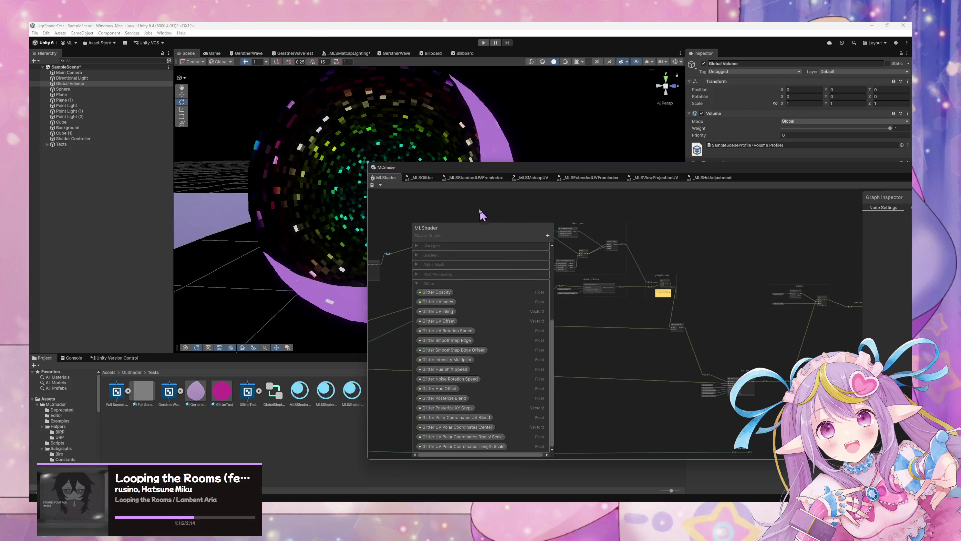
left_click_drag(519, 172, 238, 323)
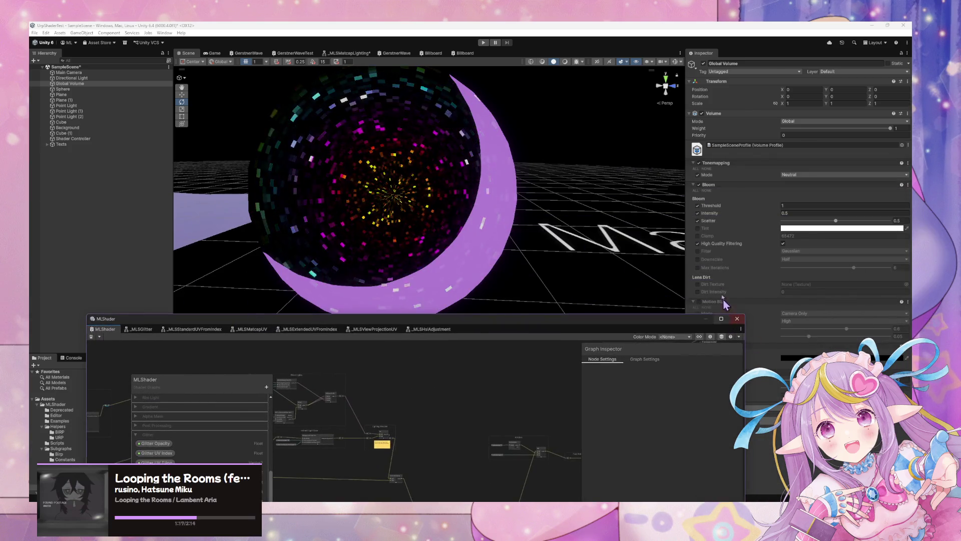
left_click(504, 190)
- Change the sphere material's purple shell colour to black in the Color picker
scroll(840, 277, "down", 5)
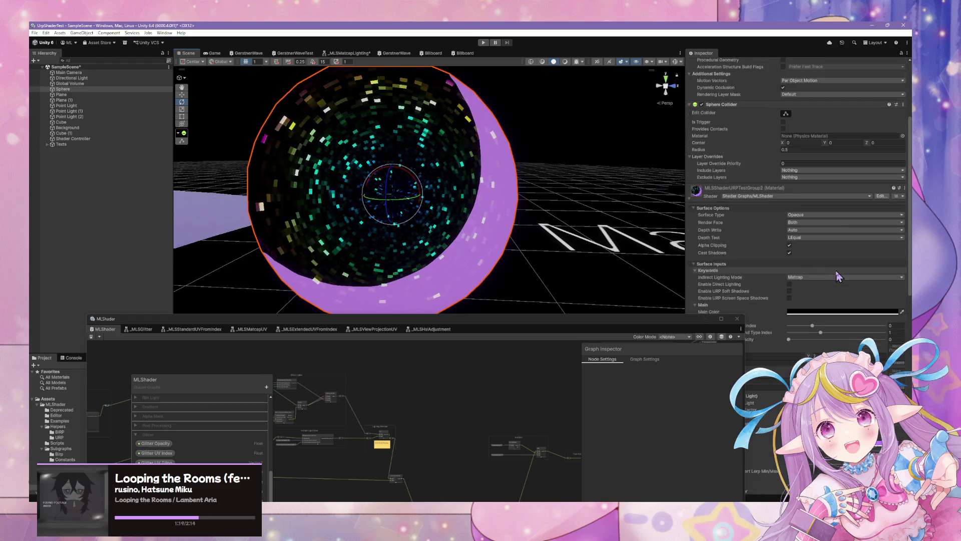
scroll(839, 277, "down", 5)
left_click(846, 332)
left_click_drag(861, 315, 853, 323)
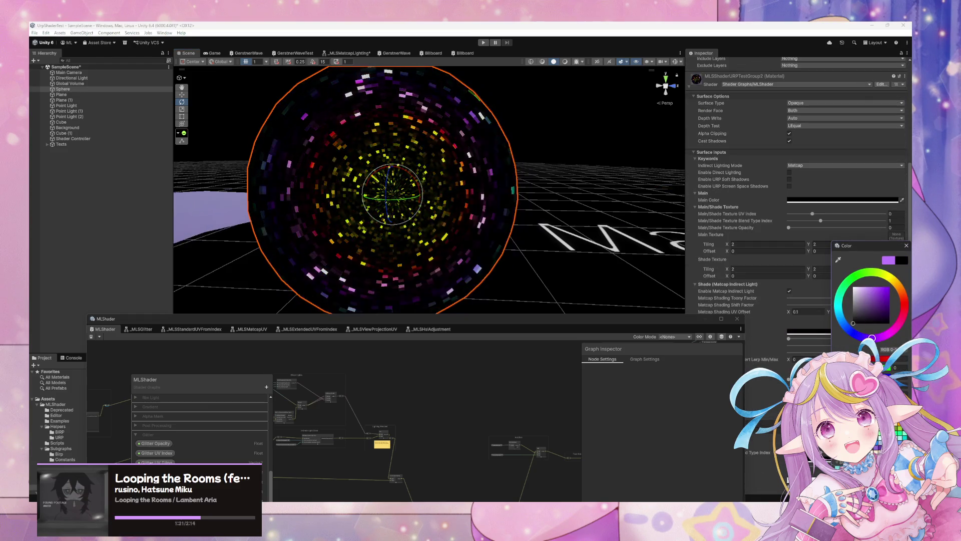
left_click(907, 246)
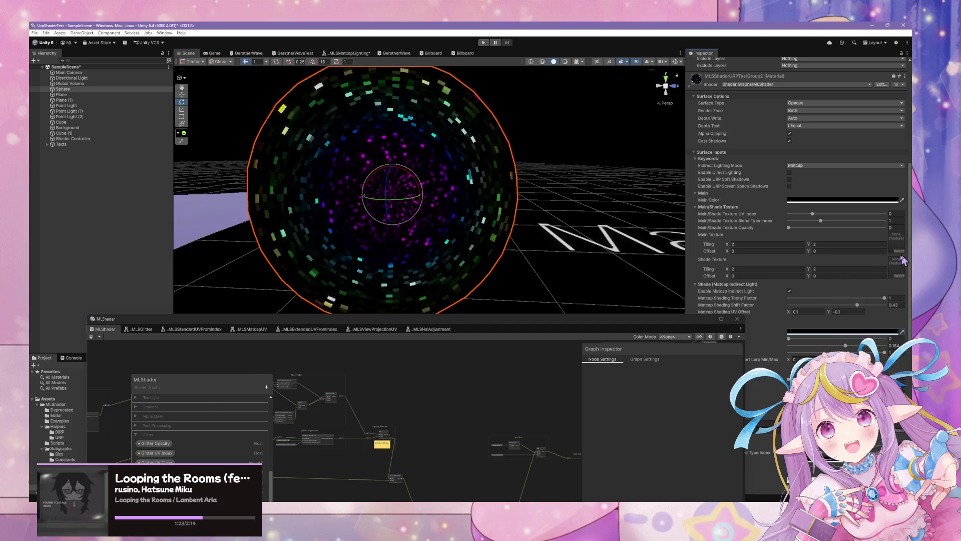
- Set Glitter Intensity Multiplier to 15
left_click_drag(674, 321, 482, 323)
scroll(782, 388, "down", 8)
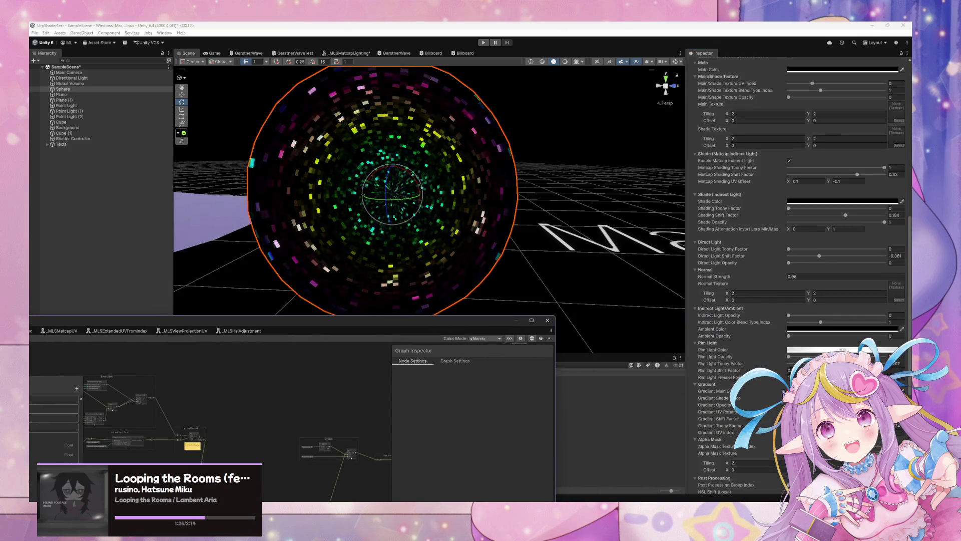
scroll(782, 389, "down", 6)
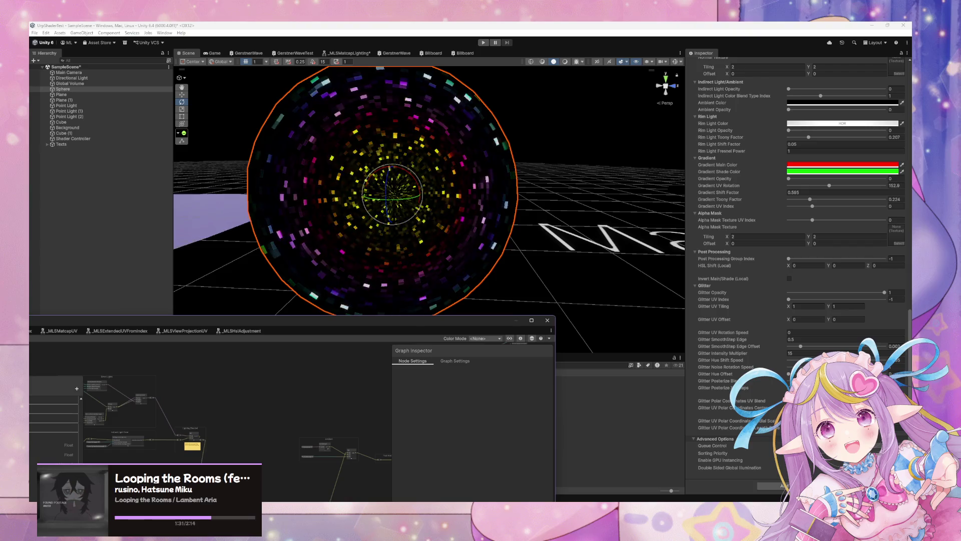
left_click(897, 360)
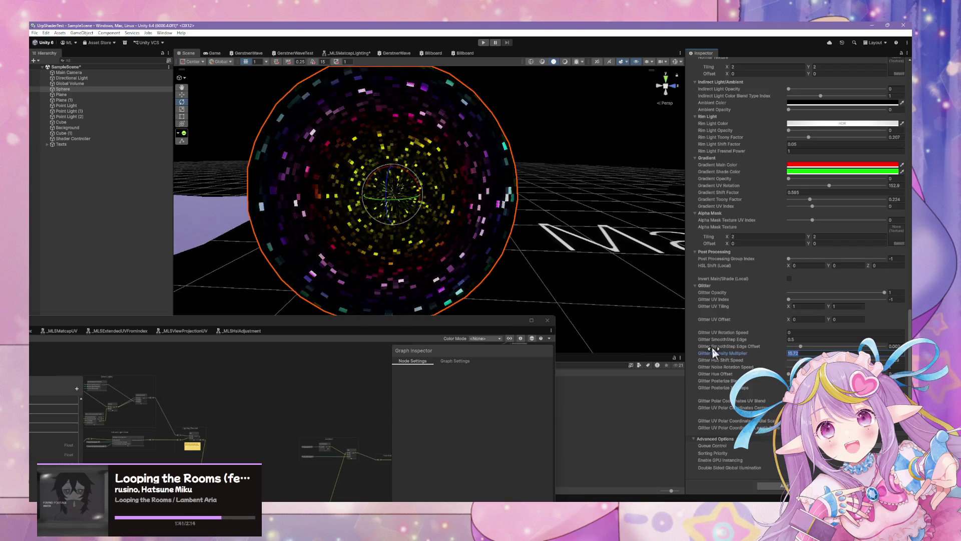
type("100")
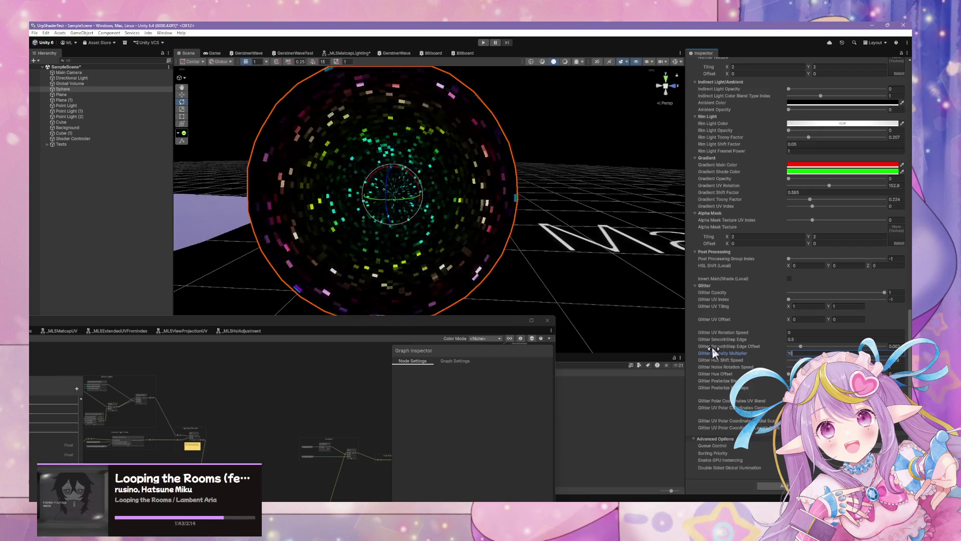
key("BackSpace")
type("5")
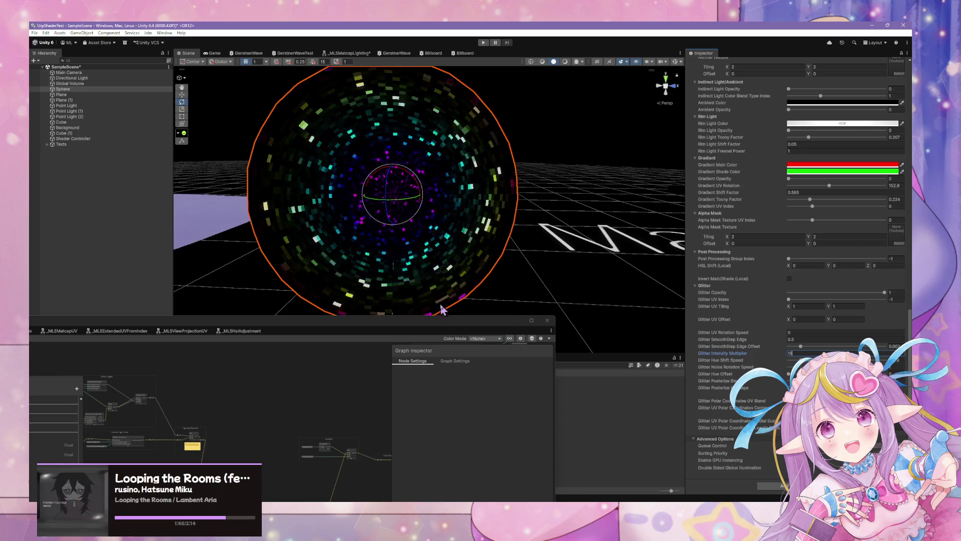
double_click(440, 323)
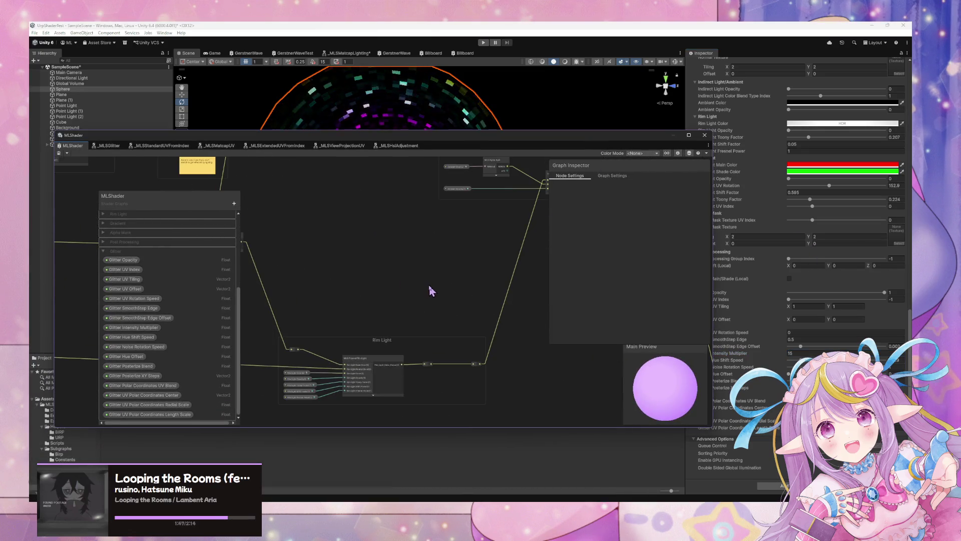
- Box-select the Rim Light group, then move the MLShader window down and right
scroll(351, 275, "up", 3)
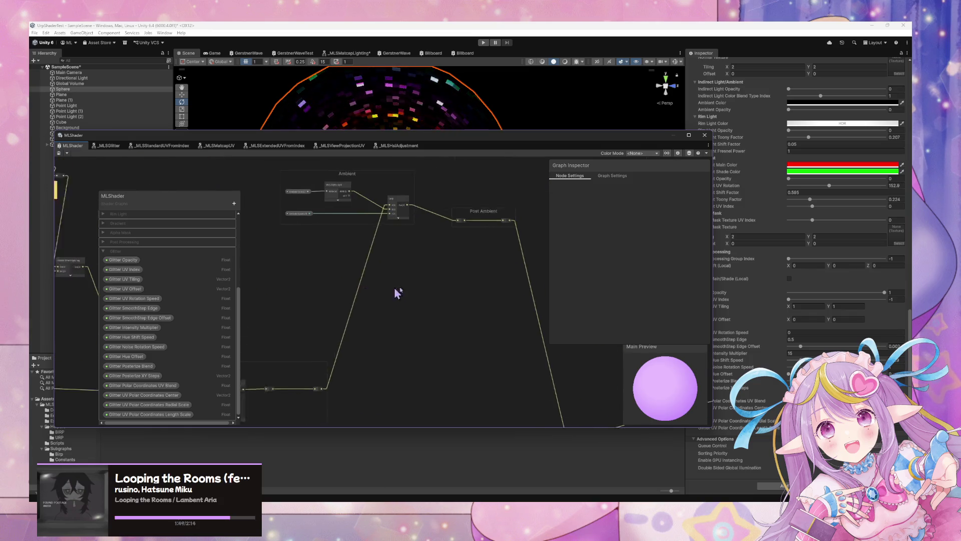
scroll(473, 290, "down", 3)
scroll(395, 343, "up", 3)
scroll(395, 343, "down", 5)
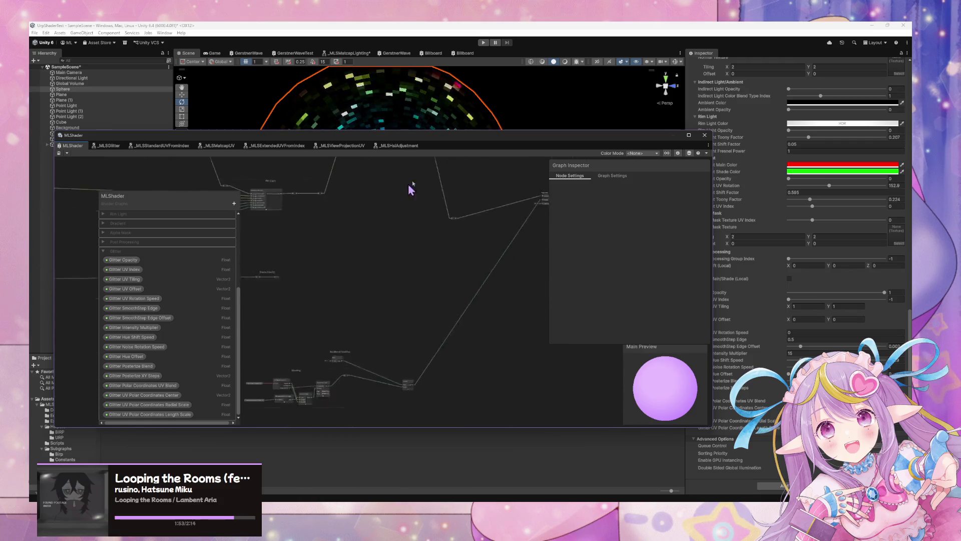
scroll(447, 283, "up", 3)
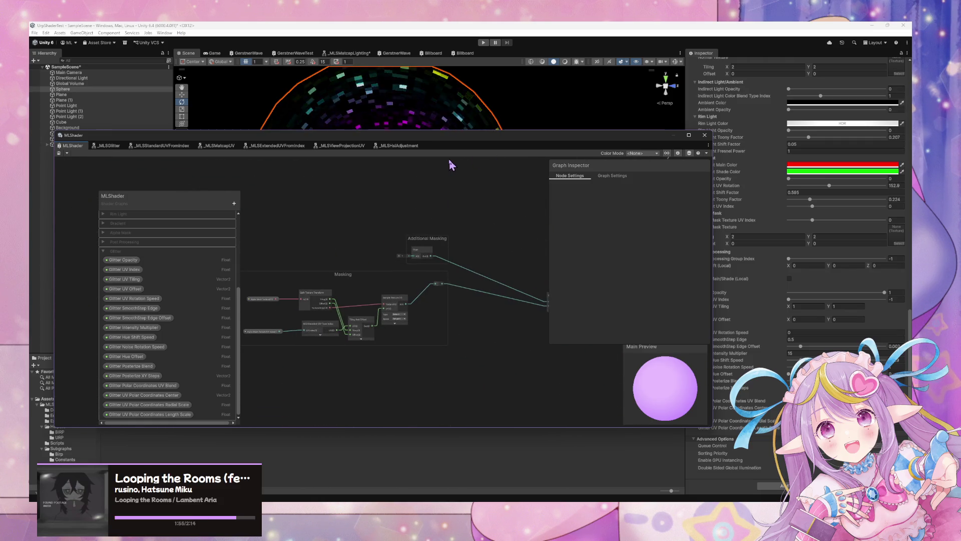
scroll(407, 223, "down", 3)
scroll(455, 285, "up", 3)
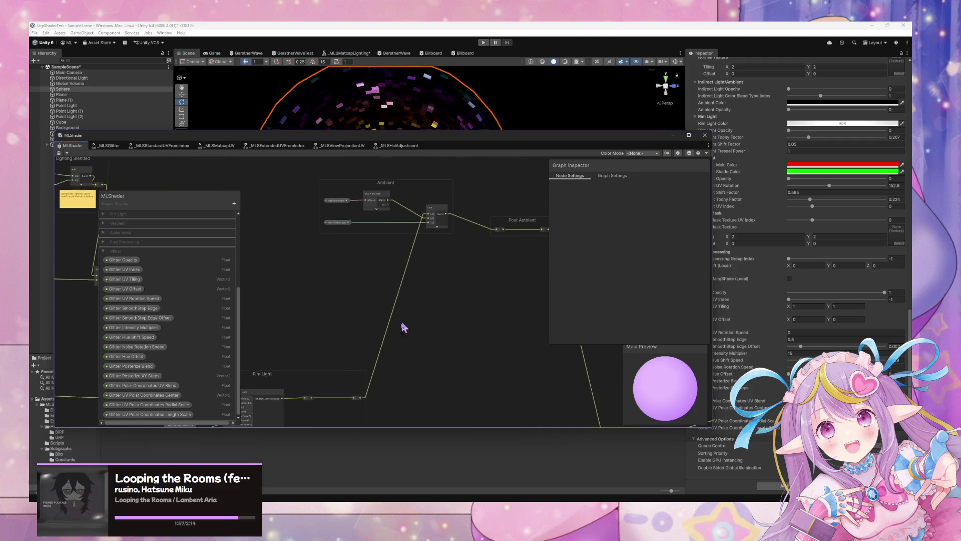
mouse_move(456, 244)
left_mouse_down()
mouse_move(389, 389)
mouse_move(377, 365)
mouse_move(359, 390)
mouse_move(468, 238)
mouse_move(457, 236)
mouse_move(495, 229)
left_mouse_up()
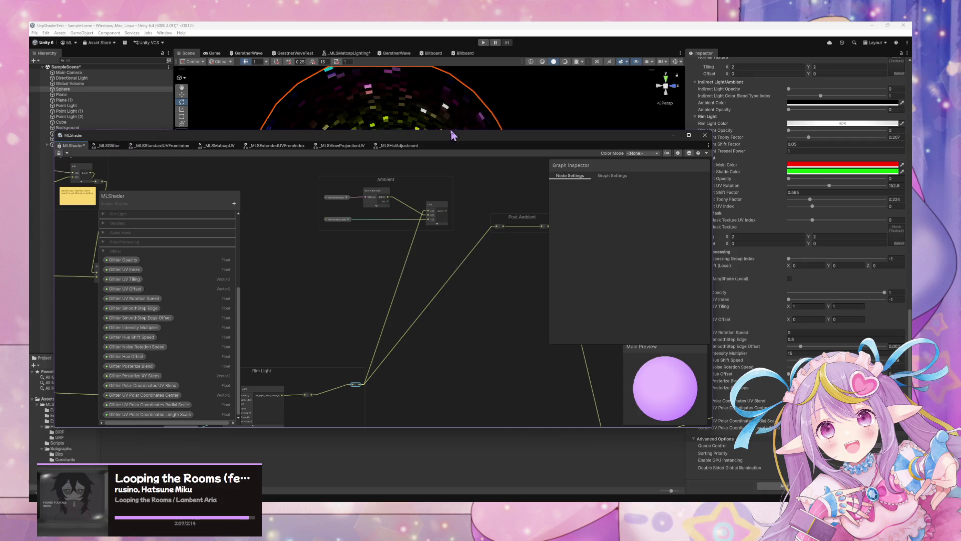
mouse_move(449, 139)
left_mouse_down()
mouse_move(465, 262)
mouse_move(533, 198)
left_mouse_up()
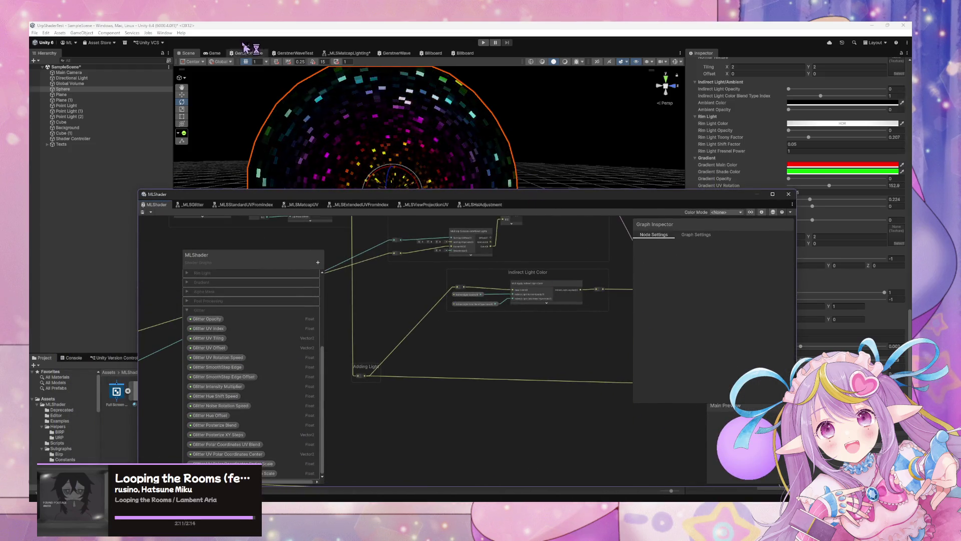
- Shrink the graph window over the Game view and set Glitter Intensity Multiplier back to 15
left_click(215, 53)
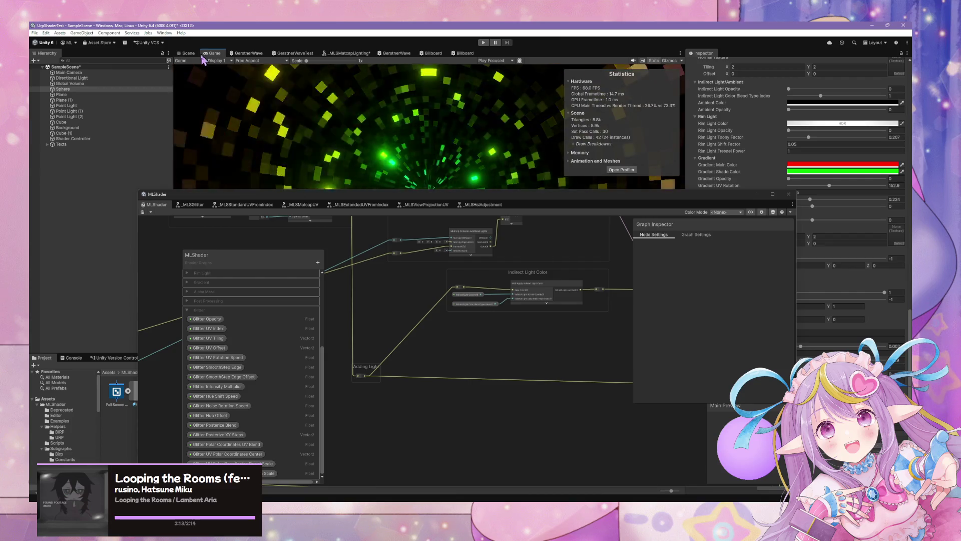
scroll(393, 242, "down", 2)
mouse_move(407, 192)
left_mouse_down()
mouse_move(406, 365)
mouse_move(253, 378)
left_mouse_up()
left_click_drag(786, 355, 817, 351)
type("15")
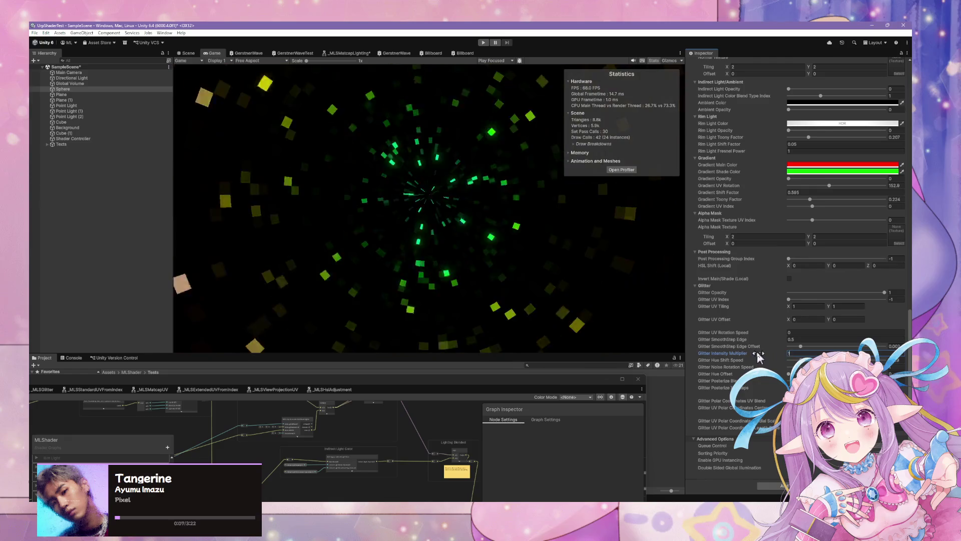
left_click(187, 53)
- Reposition the graph window and orbit the Scene view to frame the glitter sphere
mouse_move(450, 211)
left_mouse_down()
mouse_move(639, 250)
mouse_move(601, 346)
left_mouse_up()
mouse_move(461, 389)
left_mouse_down()
mouse_move(481, 326)
mouse_move(501, 316)
mouse_move(467, 313)
left_mouse_up()
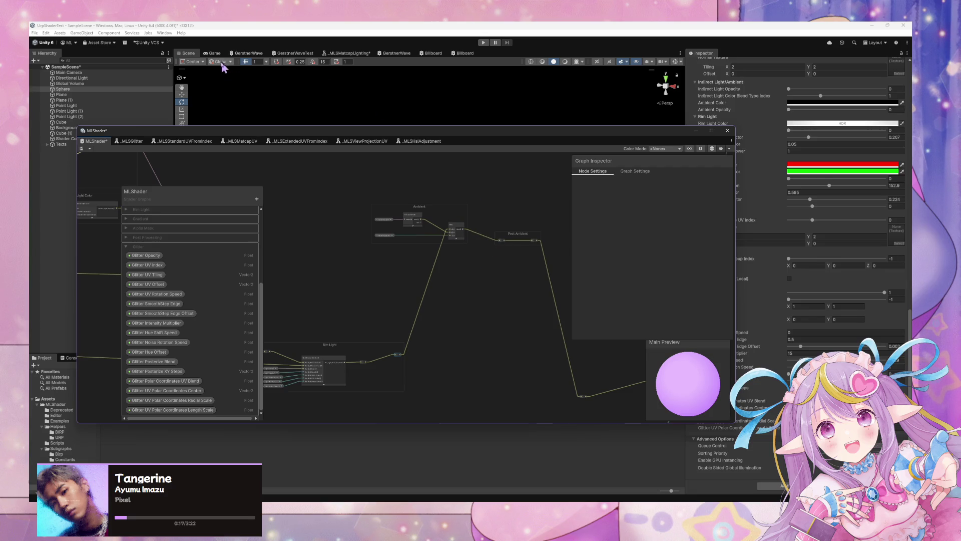
left_click(214, 53)
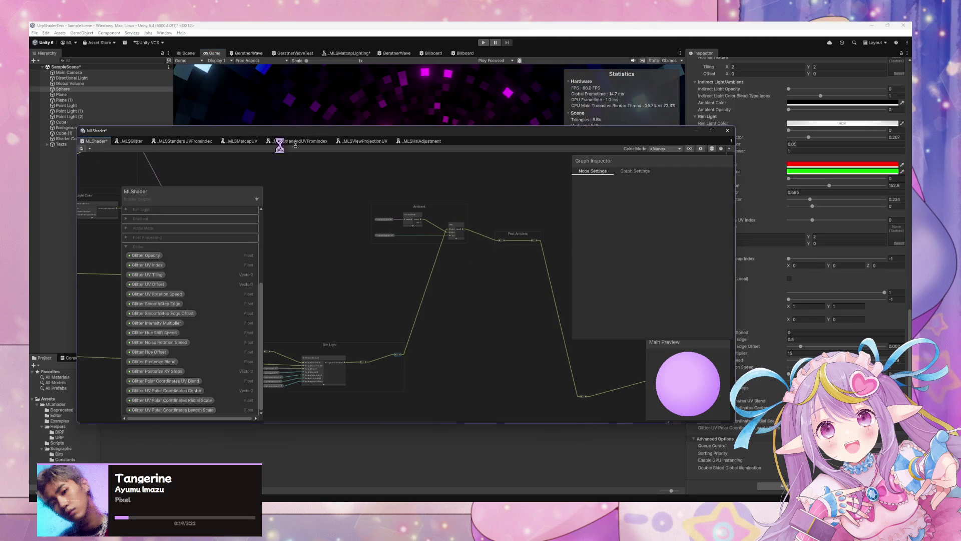
mouse_move(399, 131)
left_mouse_down()
mouse_move(451, 276)
mouse_move(457, 335)
left_mouse_up()
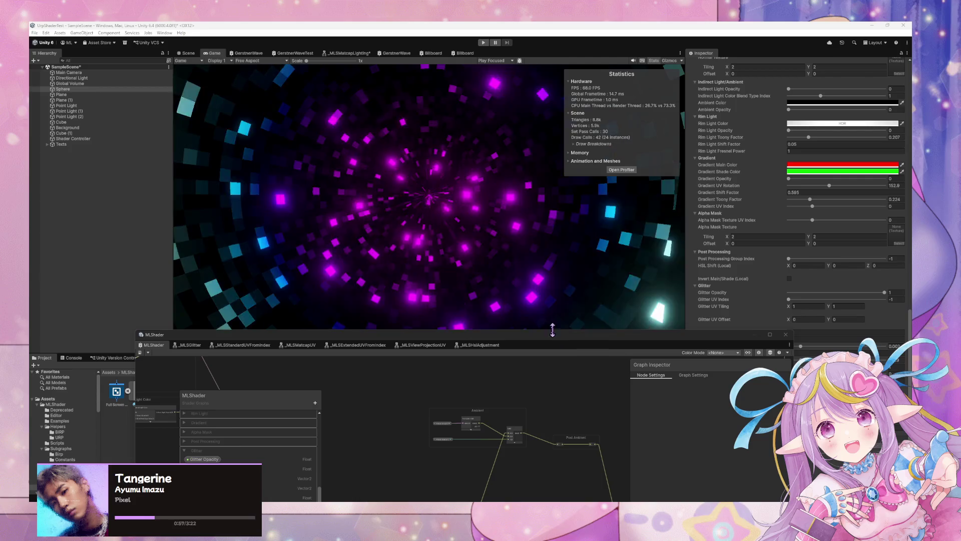
left_click_drag(549, 338, 519, 355)
left_click(188, 52)
mouse_move(439, 197)
left_mouse_down()
mouse_move(285, 140)
mouse_move(275, 187)
left_mouse_up()
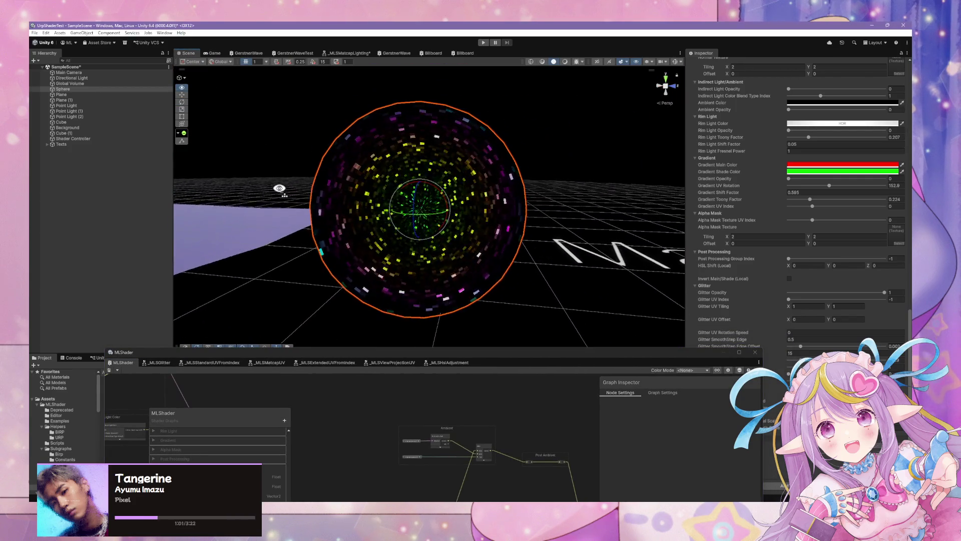
- Raise the Sphere material's Rim Light Opacity to 1
left_click(75, 78)
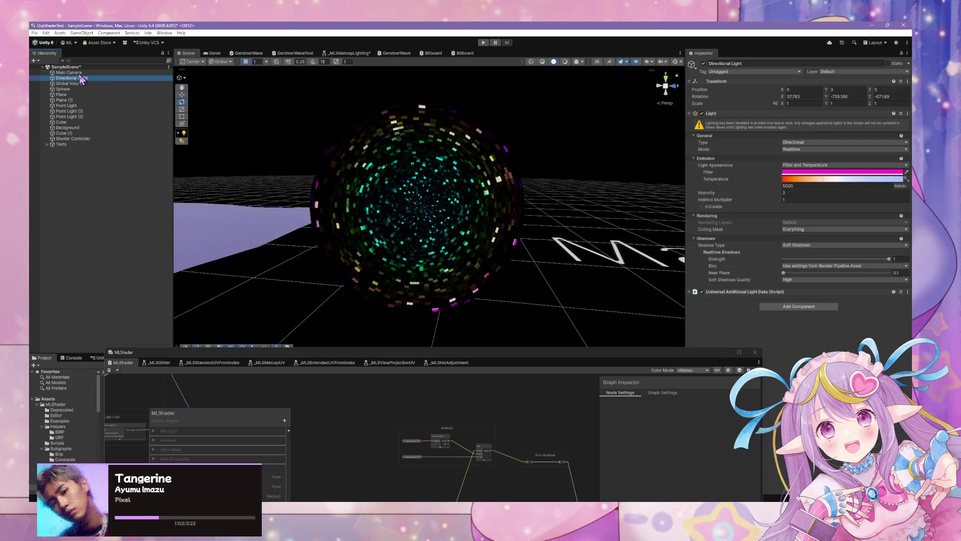
key("Up")
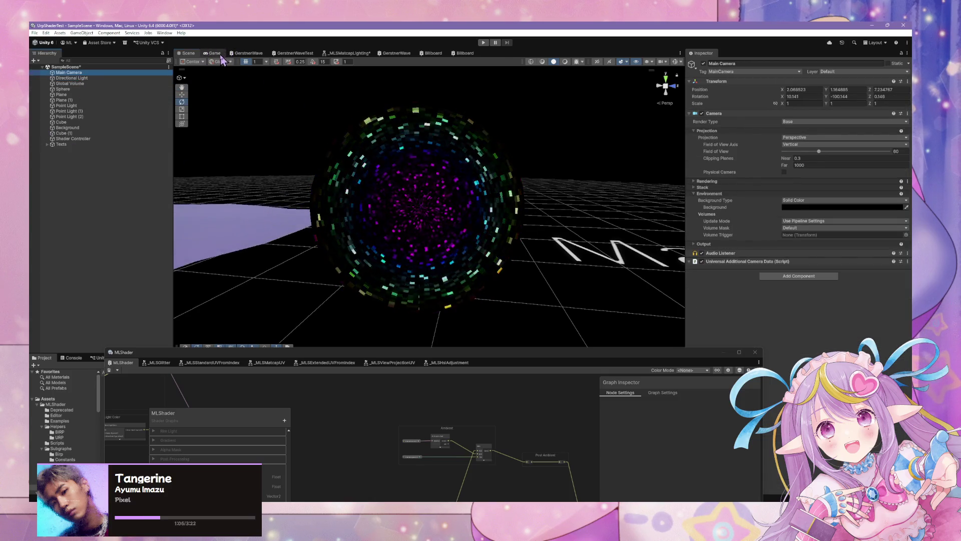
left_click(219, 54)
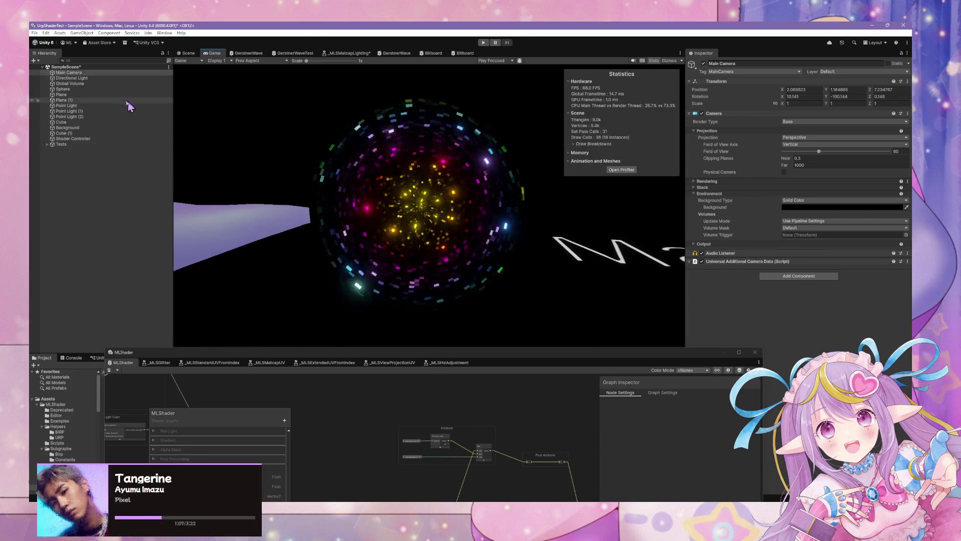
left_click(83, 89)
left_click_drag(663, 353, 505, 338)
scroll(789, 310, "down", 10)
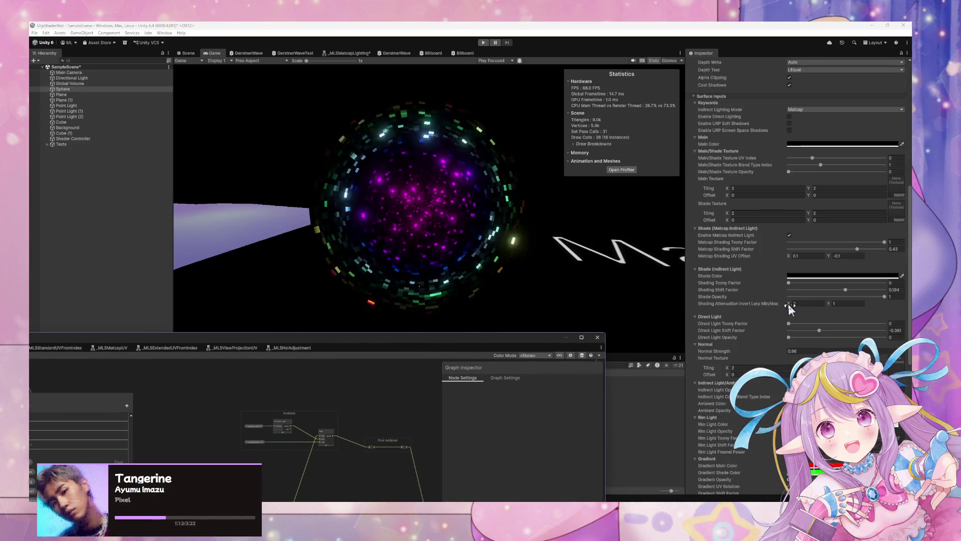
scroll(790, 309, "down", 8)
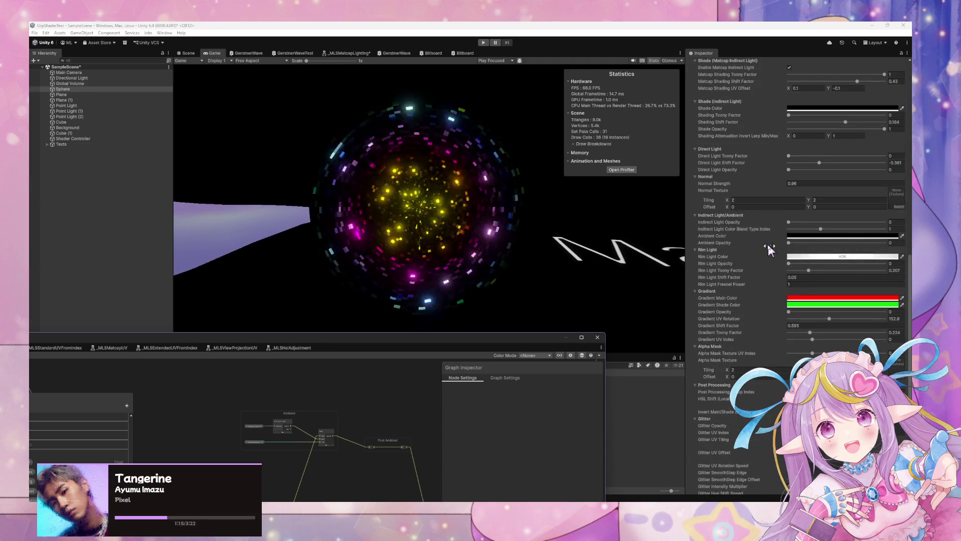
left_click_drag(790, 264, 908, 274)
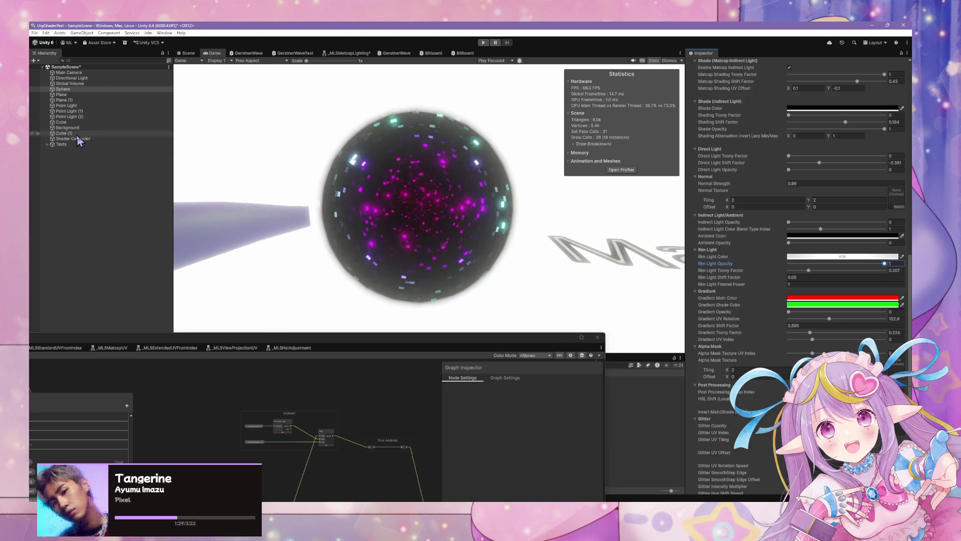
- Disable the Background object and check the glowing rim in the Game view
left_click(189, 53)
scroll(451, 133, "down", 5)
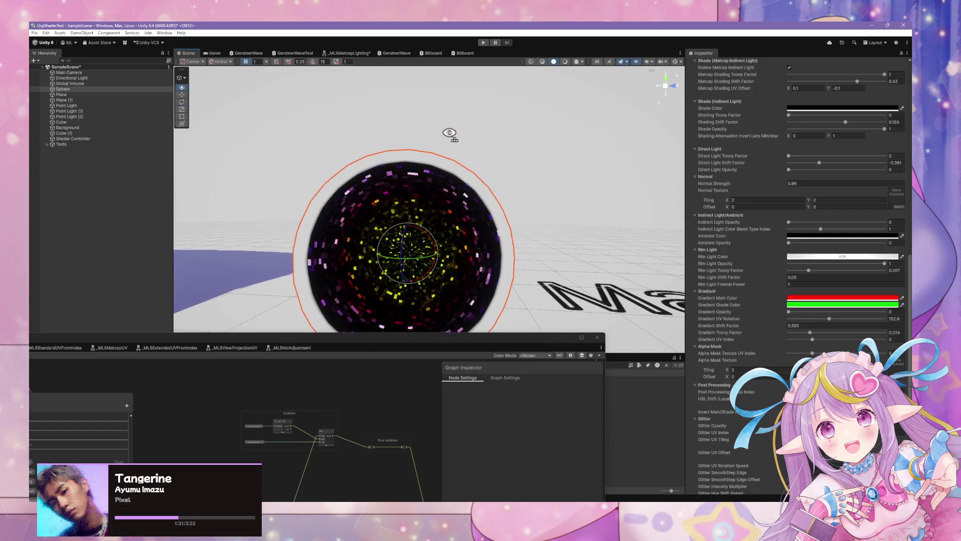
left_click(481, 122)
scroll(379, 143, "up", 5)
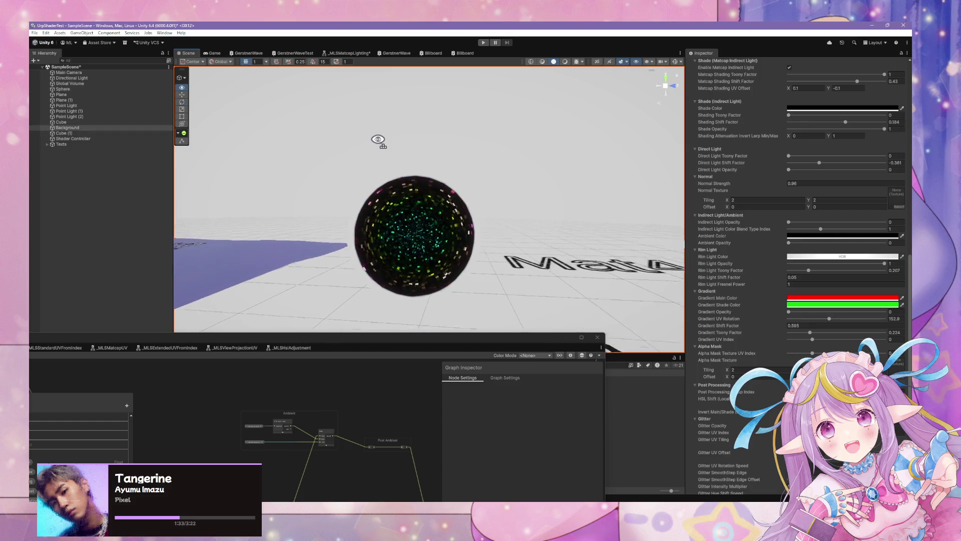
scroll(759, 106, "up", 5)
scroll(759, 107, "up", 10)
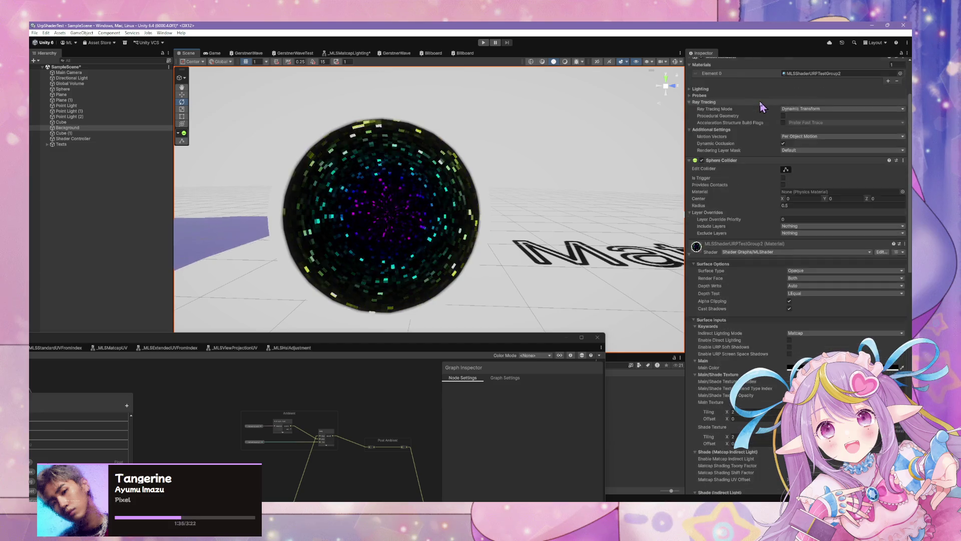
left_click(703, 64)
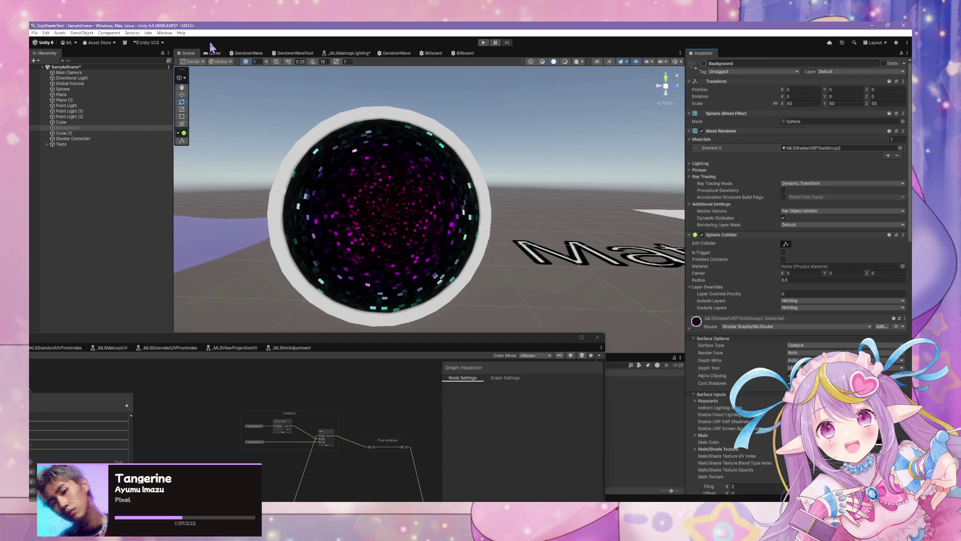
left_click(213, 53)
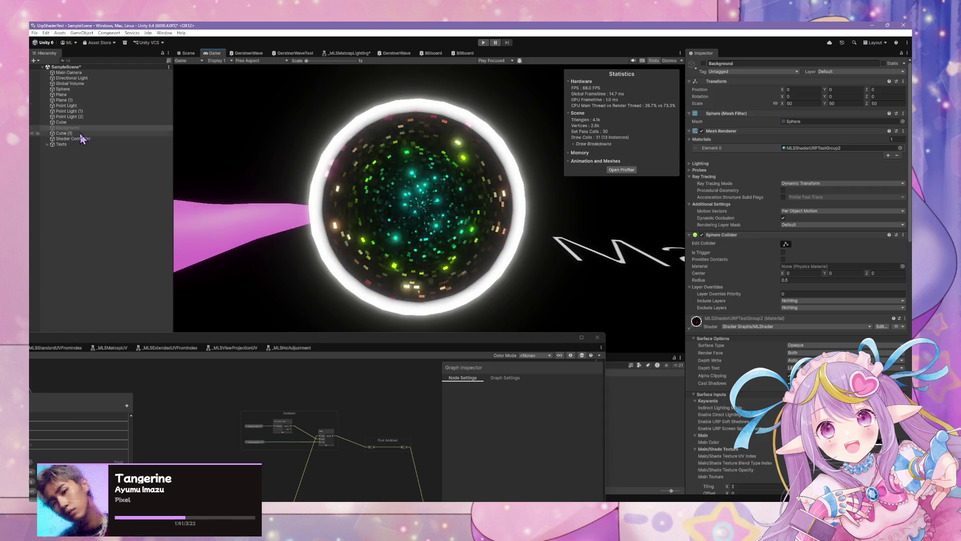
- Reselect the Sphere and bring its material's Rim Light Toony Factor into view
left_click(76, 96)
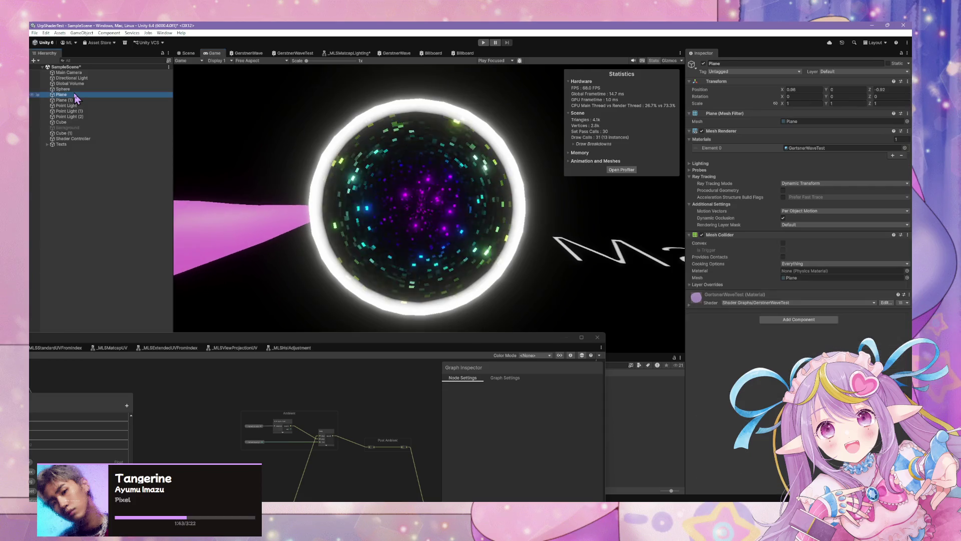
left_click(62, 89)
scroll(854, 311, "down", 6)
scroll(855, 311, "down", 15)
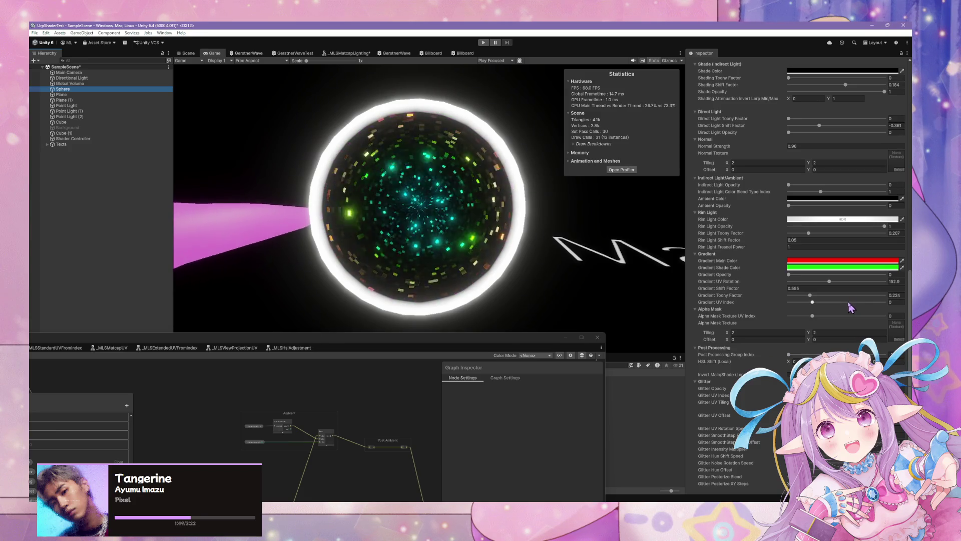
scroll(840, 335, "down", 4)
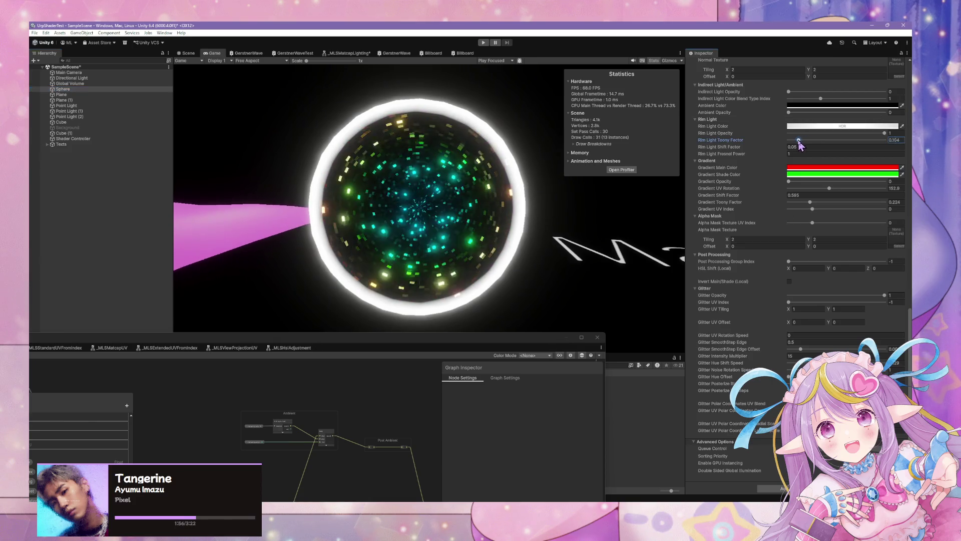
left_click(871, 141)
- Try out Rim Light Toony Factor, Shift Factor and Fresnel Power values (Fresnel 100, then 10)
mouse_move(906, 150)
left_mouse_down()
mouse_move(798, 151)
mouse_move(905, 163)
left_mouse_up()
left_click_drag(781, 144, 786, 145)
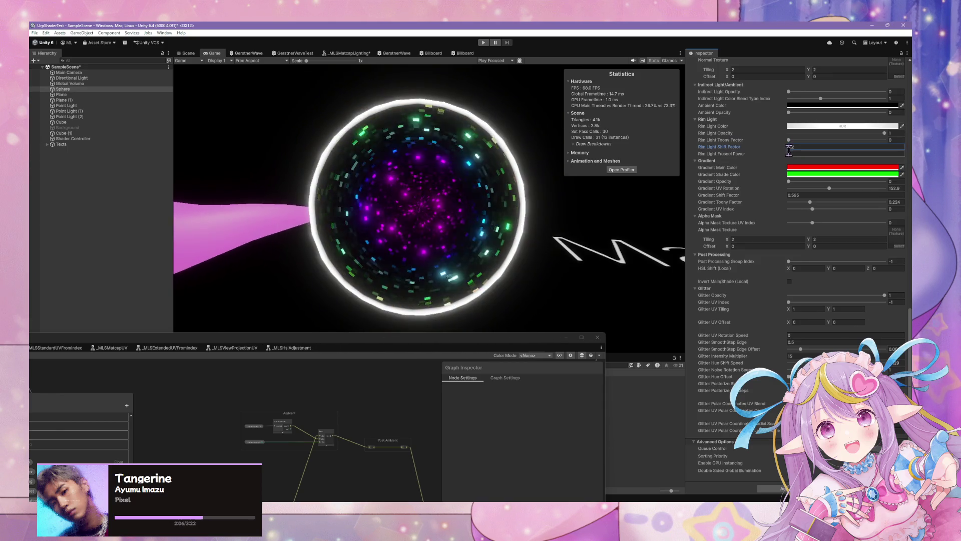
mouse_move(785, 153)
left_mouse_down()
mouse_move(835, 159)
mouse_move(751, 157)
mouse_move(879, 143)
mouse_move(793, 156)
left_mouse_up()
type("100")
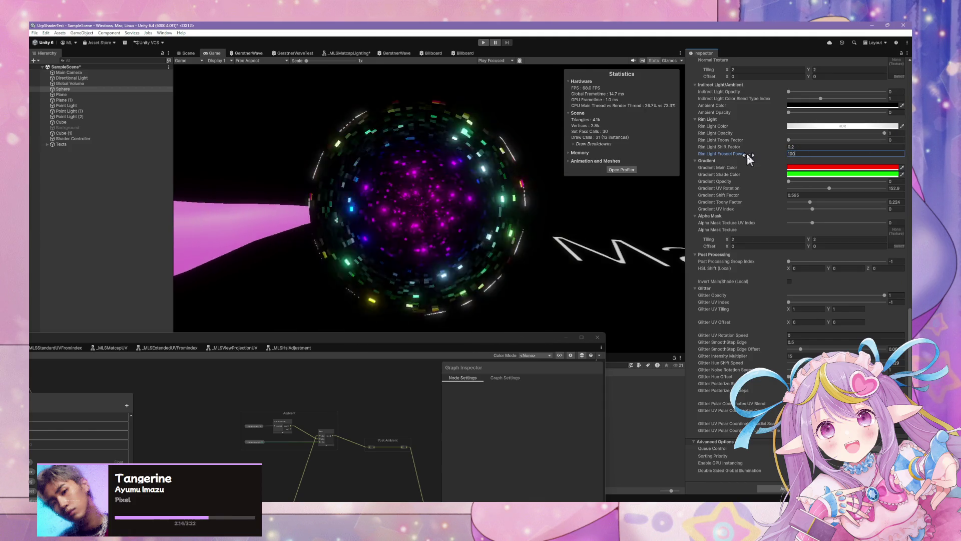
left_click(791, 141)
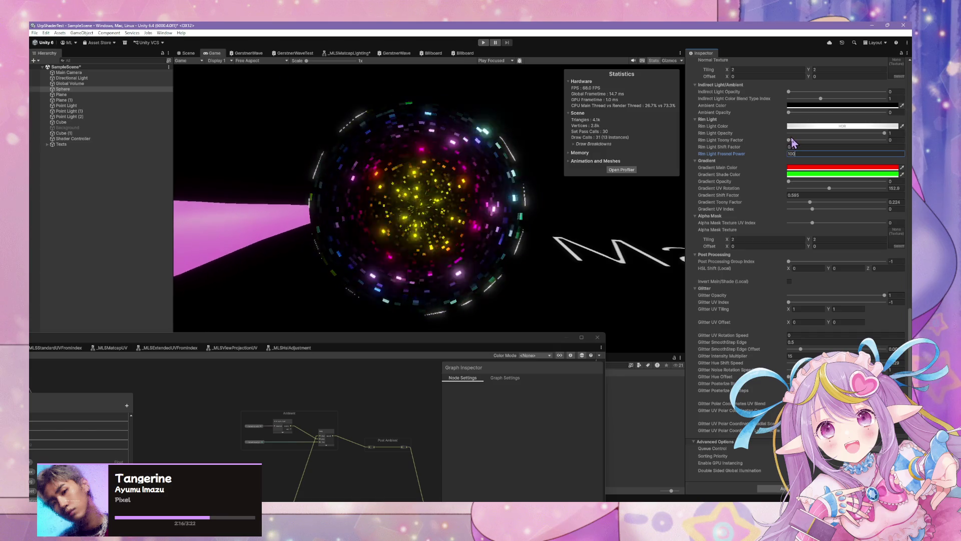
left_click(788, 140)
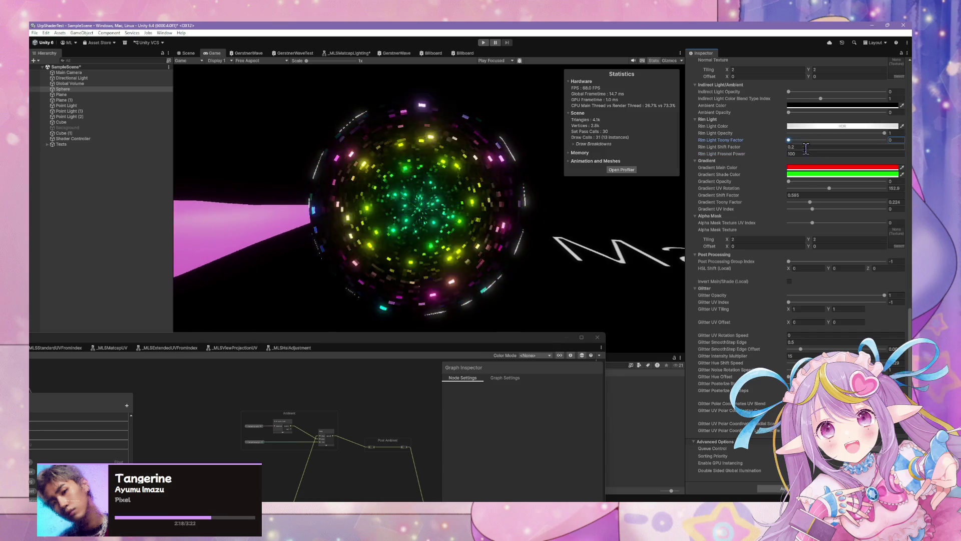
left_click_drag(785, 149, 766, 148)
left_click(764, 154)
type("10")
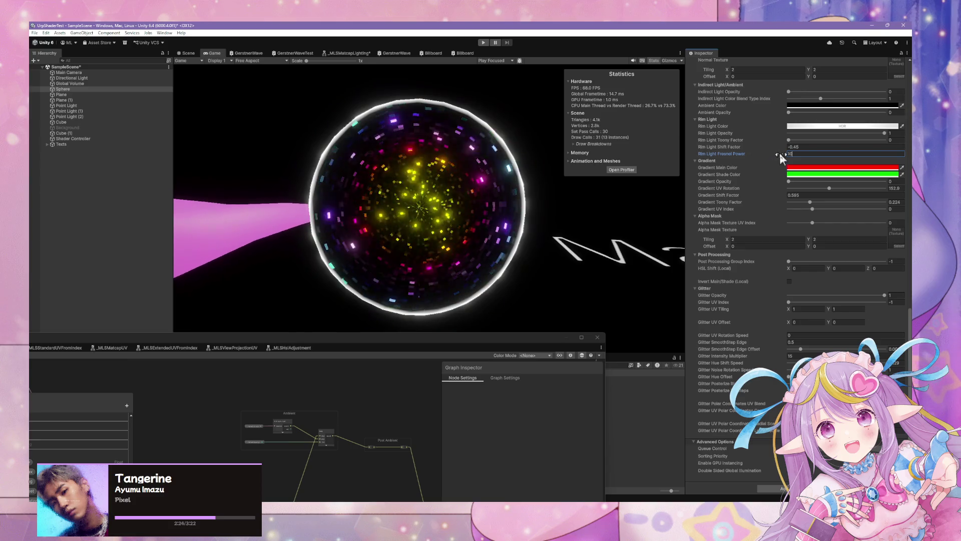
- Finalize rim light: Opacity 0.32, Shift Factor -0.48, Toony 0.565, Fresnel Power 14.09
left_click_drag(787, 149, 791, 150)
type("-0.5")
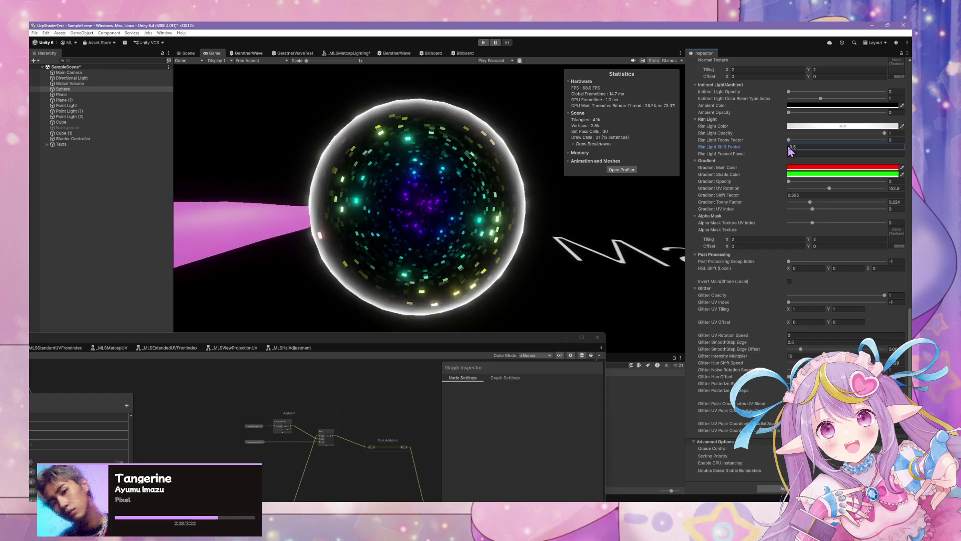
left_click_drag(884, 133, 815, 137)
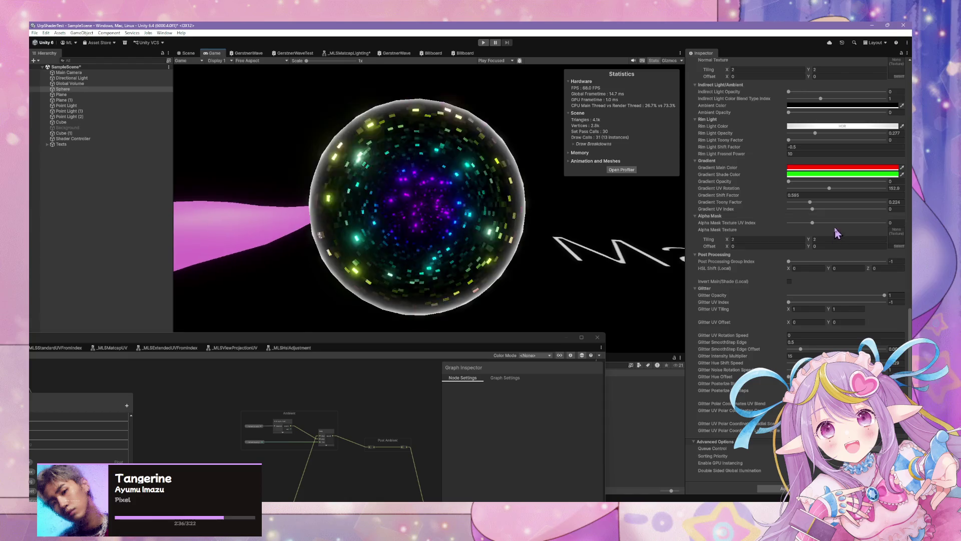
mouse_move(816, 134)
left_mouse_down()
mouse_move(878, 139)
mouse_move(791, 138)
mouse_move(885, 140)
mouse_move(818, 133)
mouse_move(780, 148)
left_mouse_up()
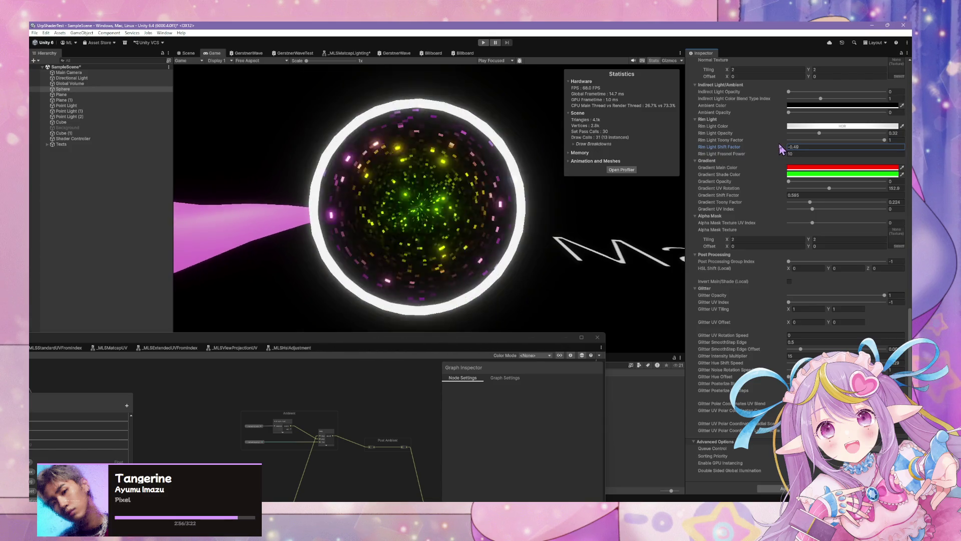
left_click(494, 163)
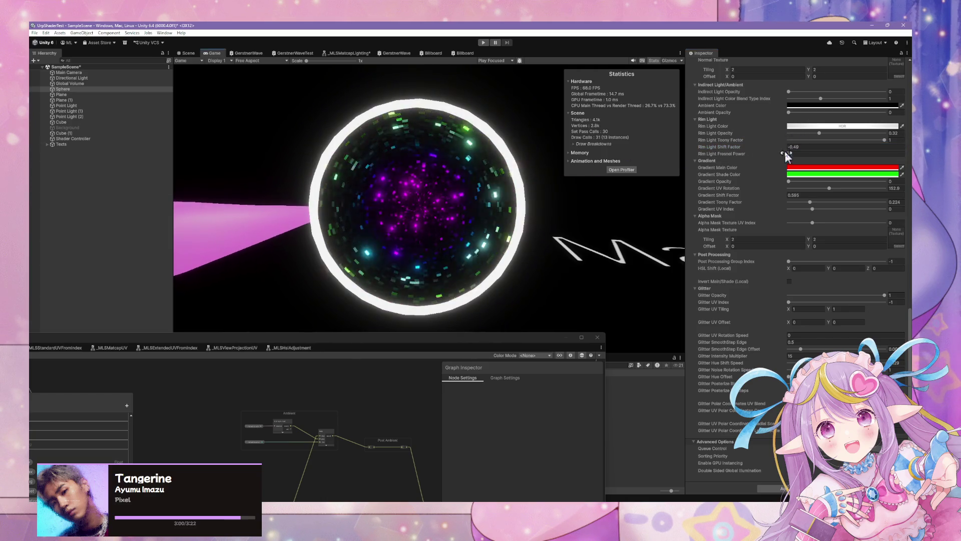
left_click(838, 156)
type("1.82")
mouse_move(706, 152)
left_mouse_down()
mouse_move(897, 150)
mouse_move(845, 150)
left_mouse_up()
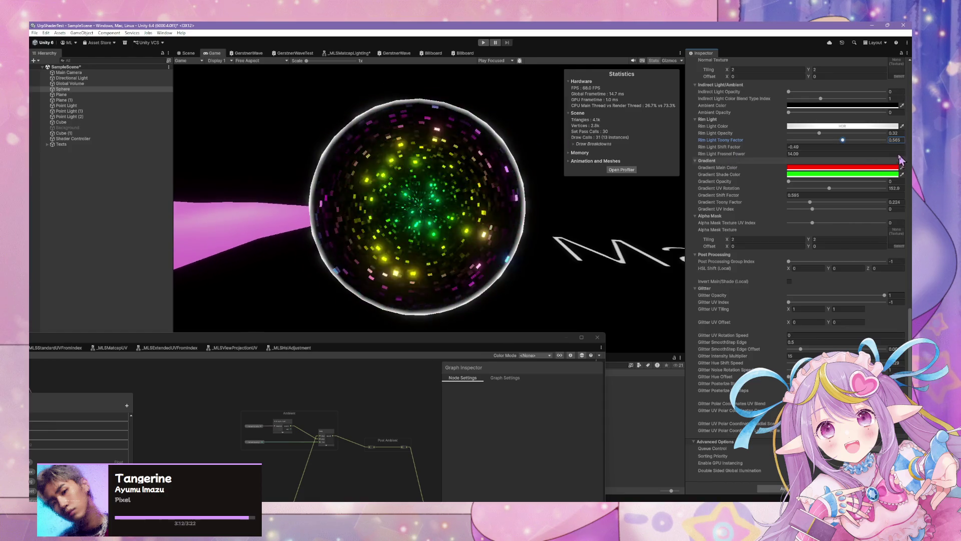
scroll(849, 209, "up", 15)
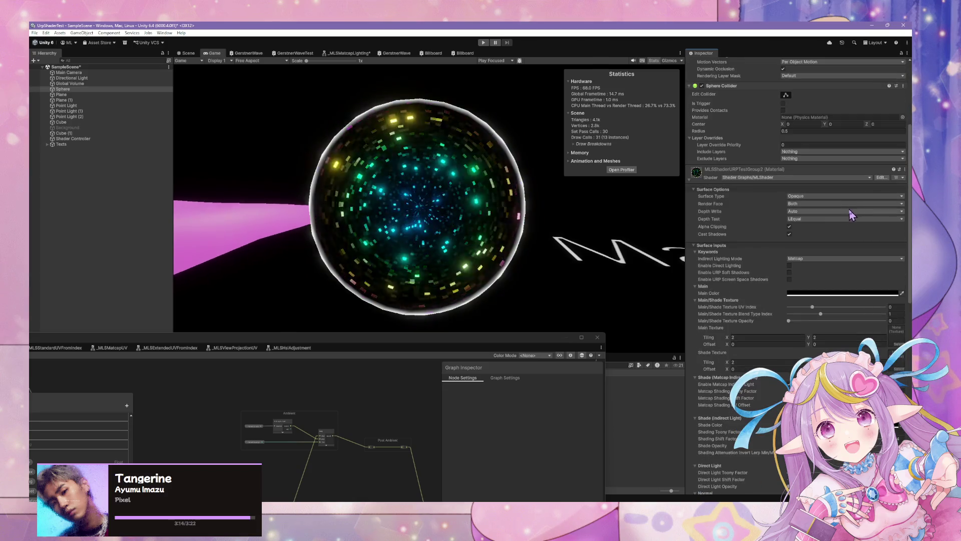
- Set Main Color to light lavender and Shade Color to purple
scroll(849, 211, "up", 1)
scroll(833, 282, "down", 1)
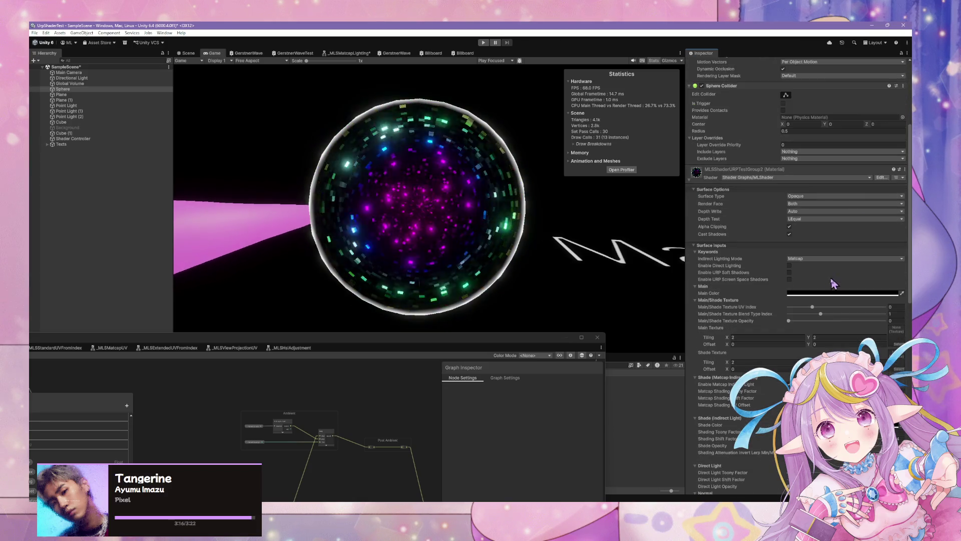
left_click(841, 293)
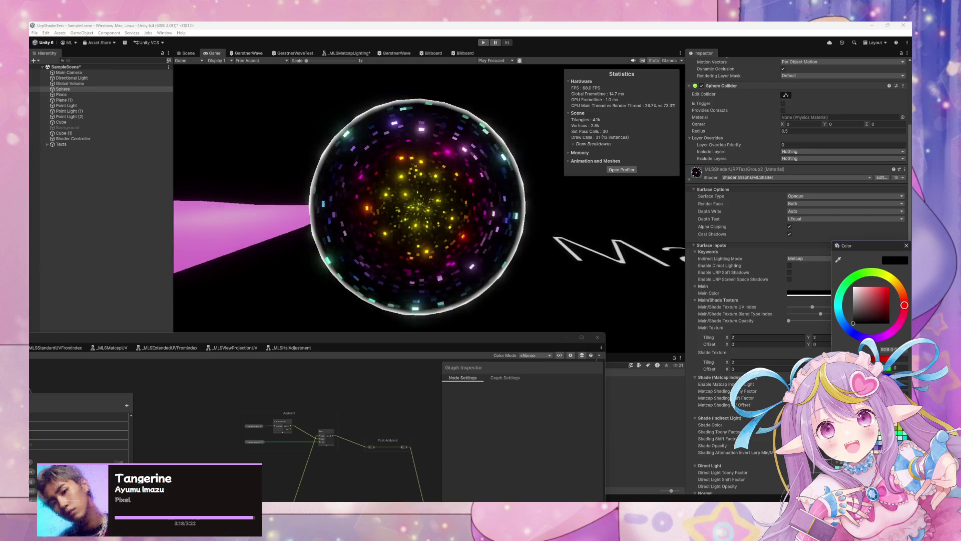
left_click(841, 400)
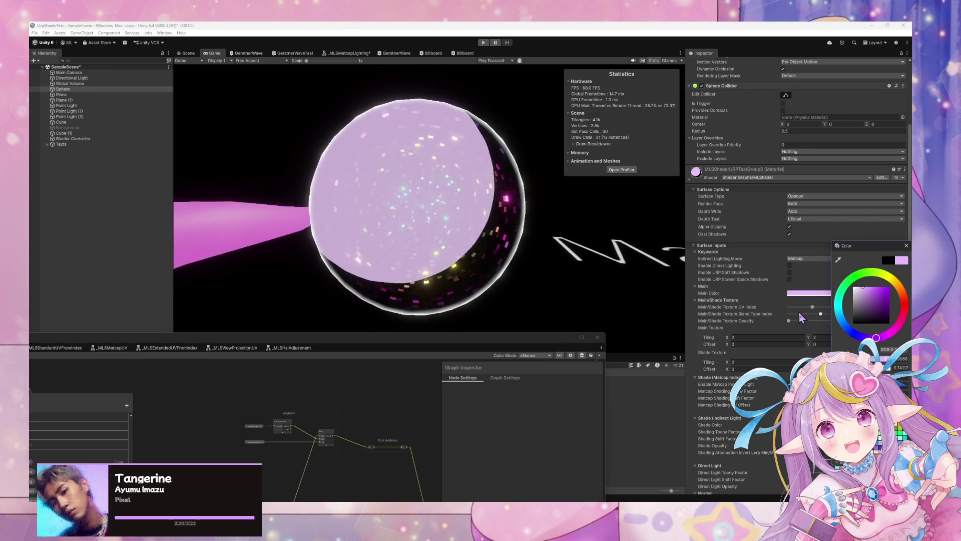
left_click(801, 424)
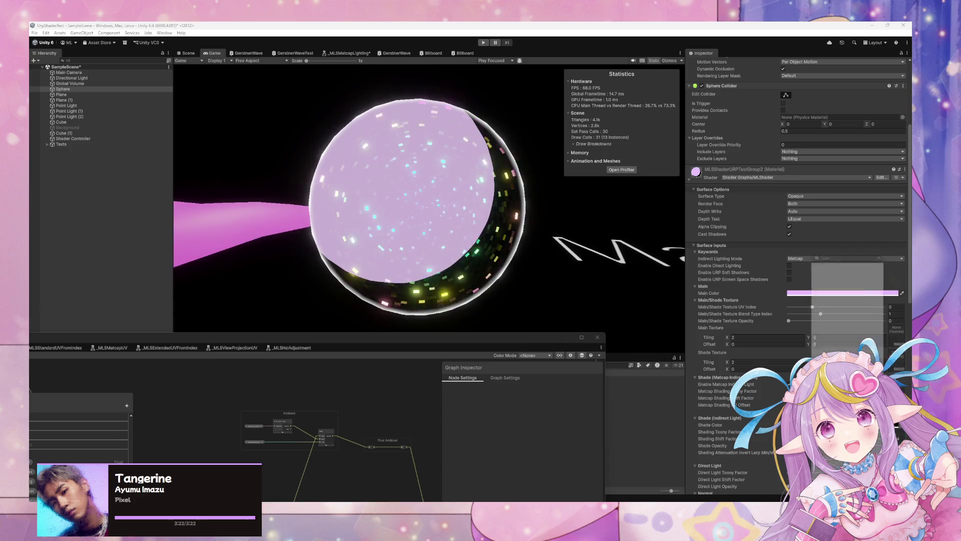
left_click(850, 338)
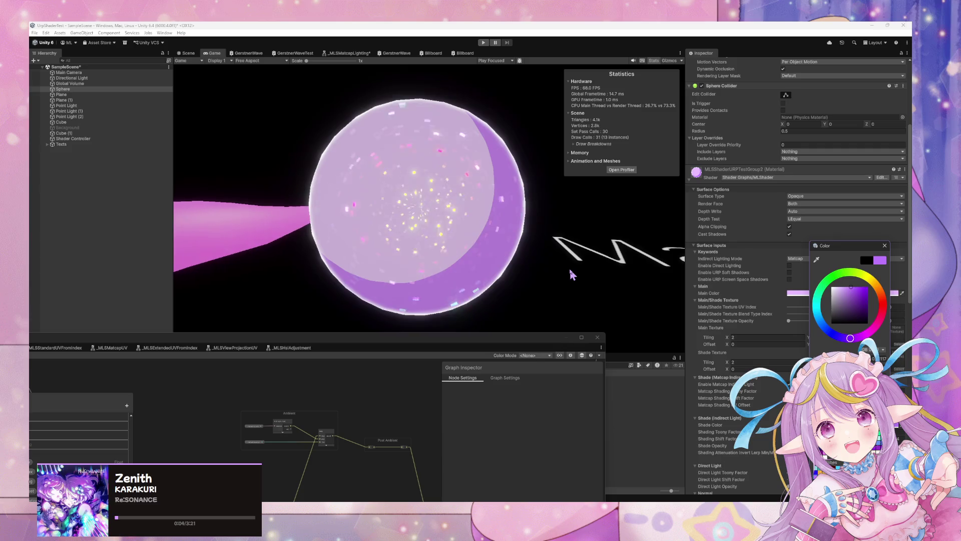
left_click(195, 134)
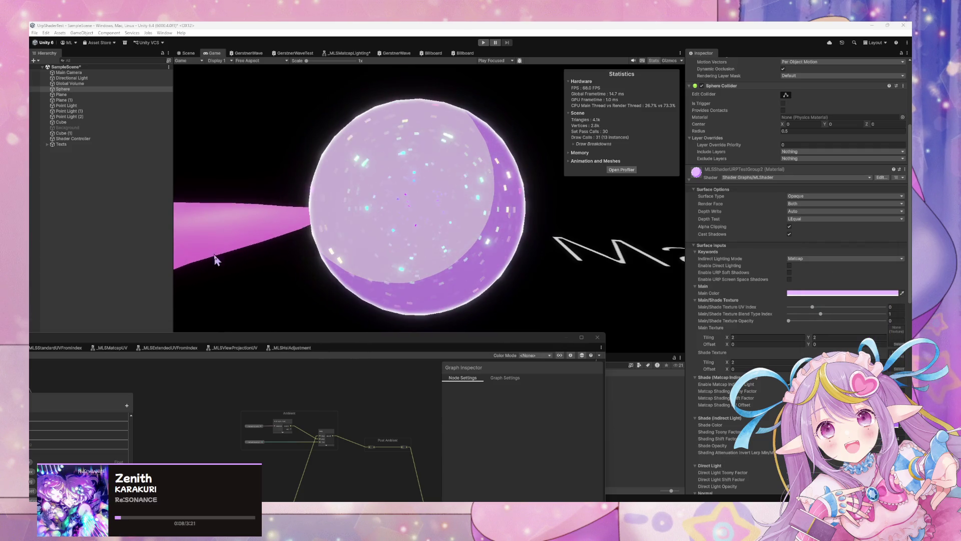
- Return to the editor and view the lavender glitter sphere in the Game view
left_click(224, 286)
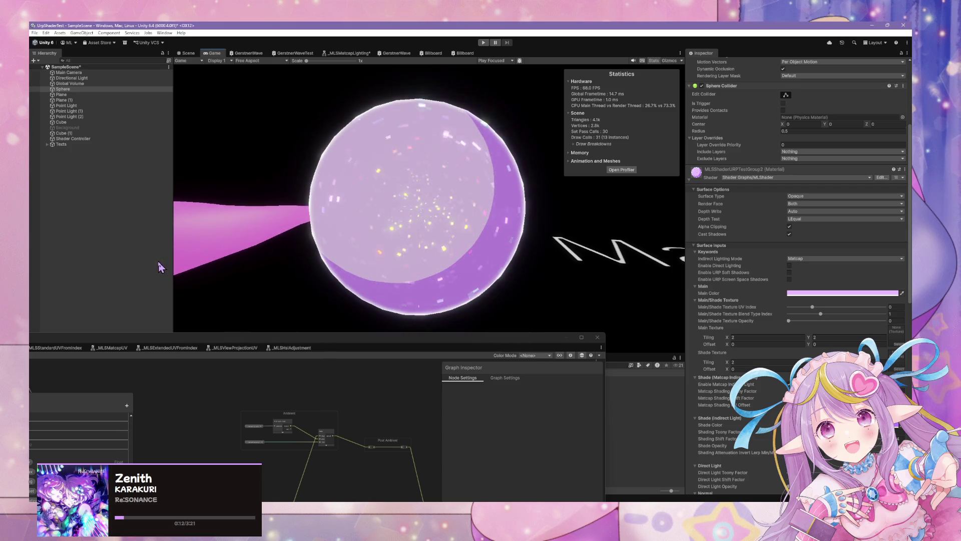
scroll(781, 390, "down", 10)
scroll(801, 275, "down", 5)
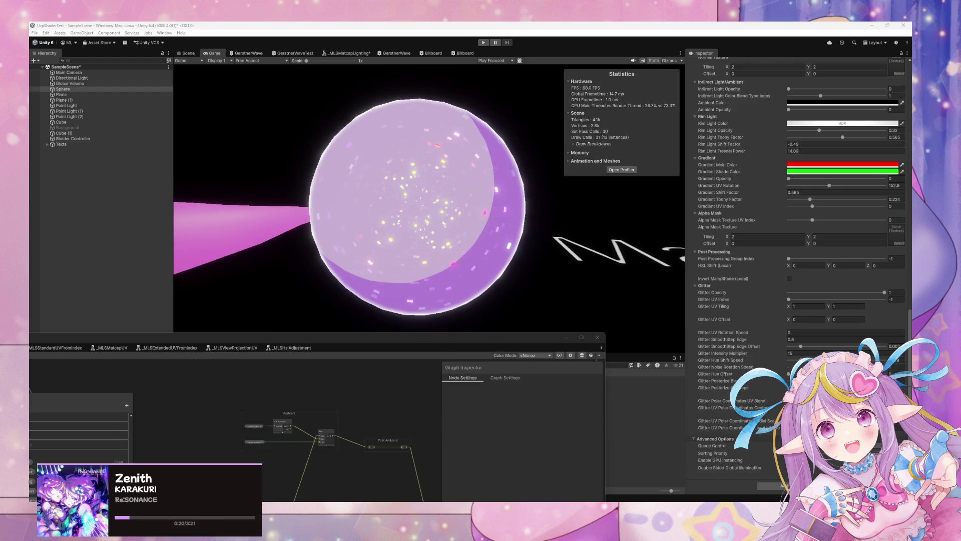
left_click(726, 421)
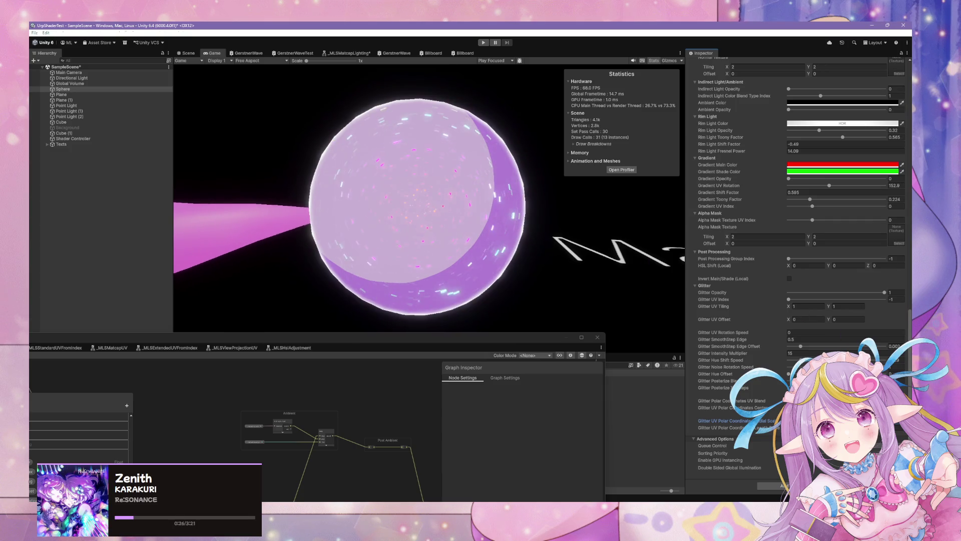
key("alt+Tab")
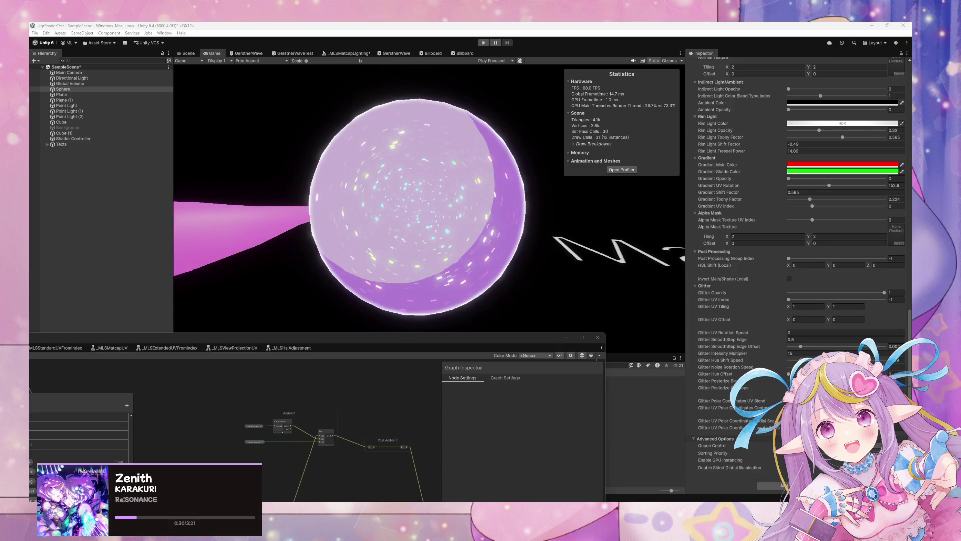
scroll(873, 270, "up", 15)
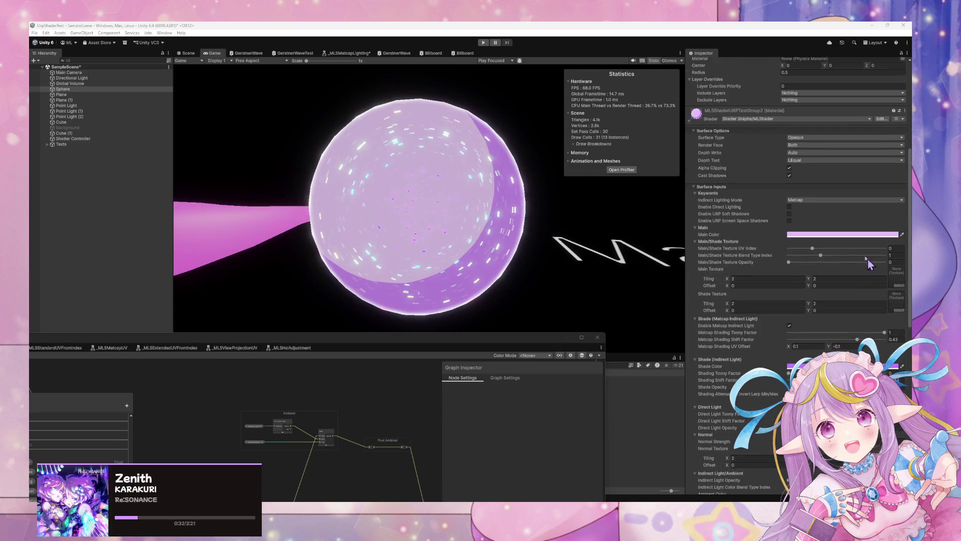
- Set Main Color back to black, then nudge the glitter Hue Offset
left_click(841, 234)
left_click(854, 308)
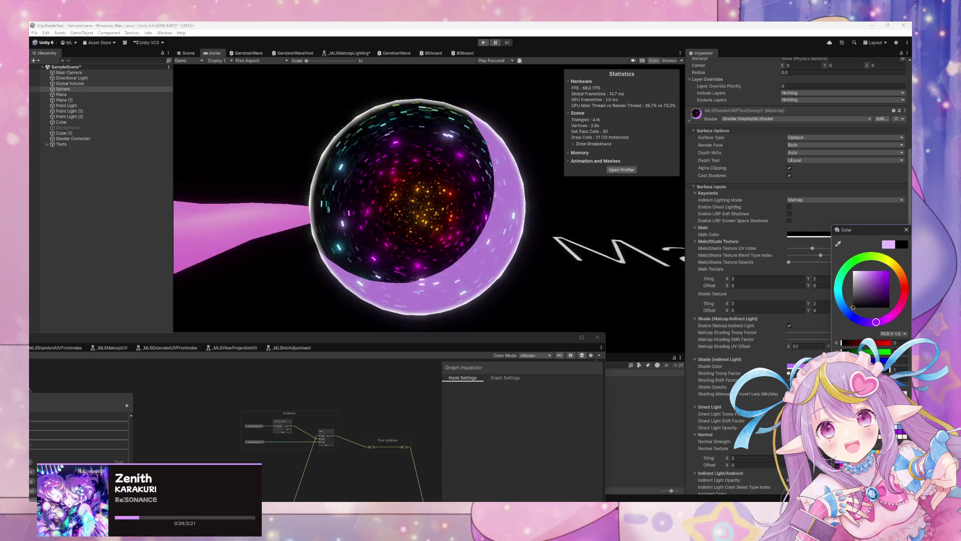
left_click_drag(867, 230, 835, 246)
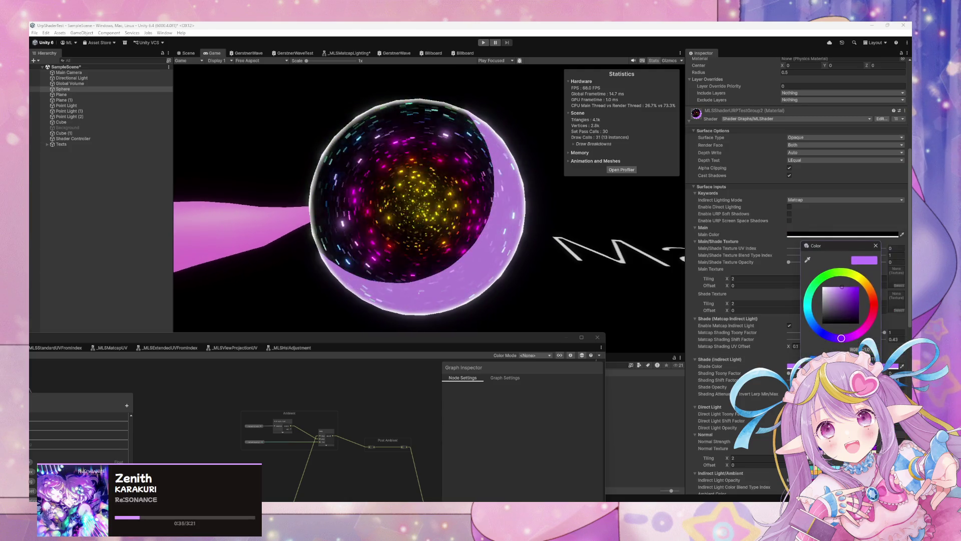
left_click(876, 246)
scroll(844, 316, "down", 10)
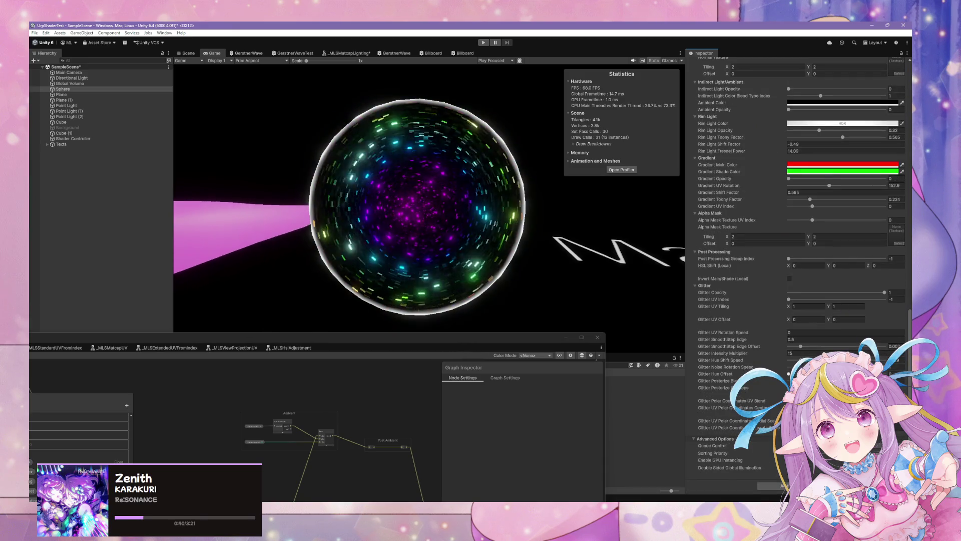
left_click_drag(788, 374, 837, 373)
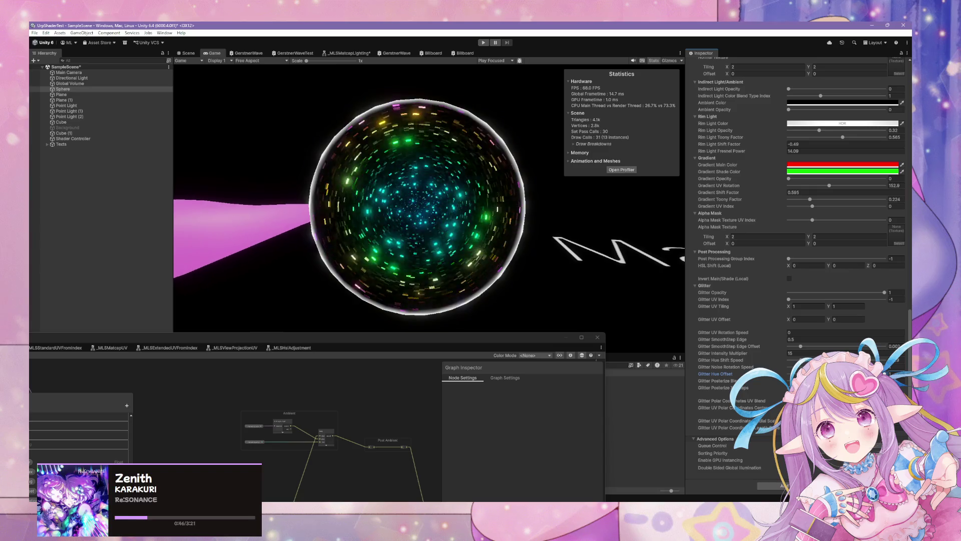
- Adjust the Polar Coordinates UV Blend and set Glitter UV Rotation Speed to 15
left_click_drag(885, 400, 789, 400)
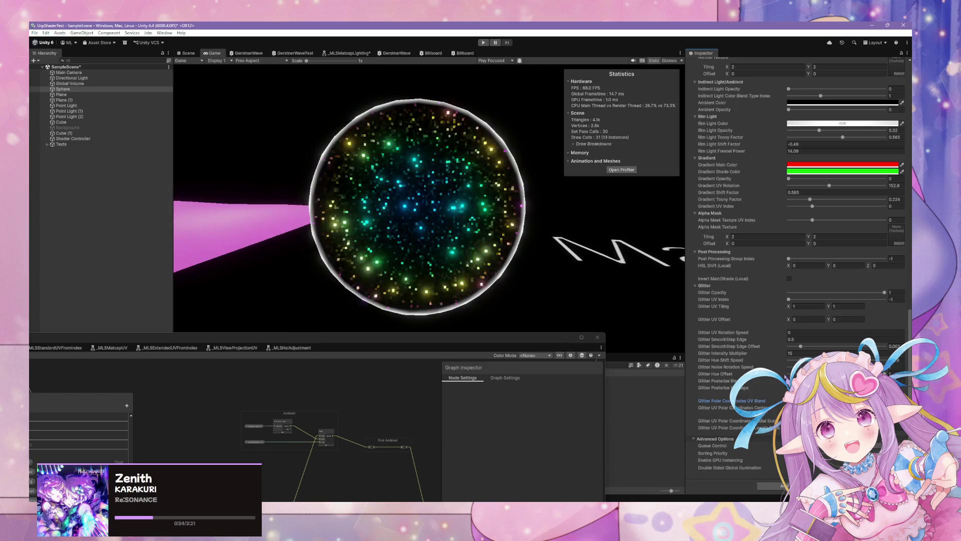
left_click(786, 333)
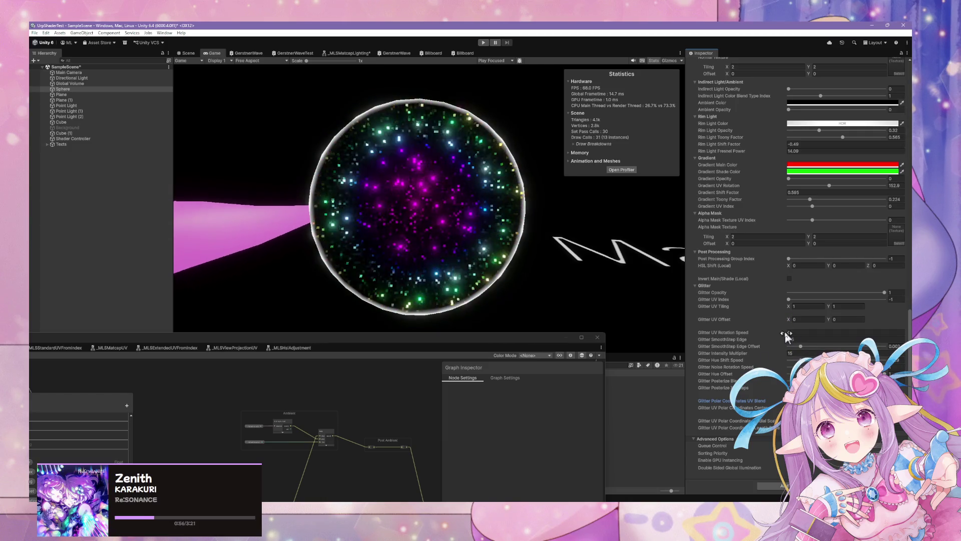
type("0.18")
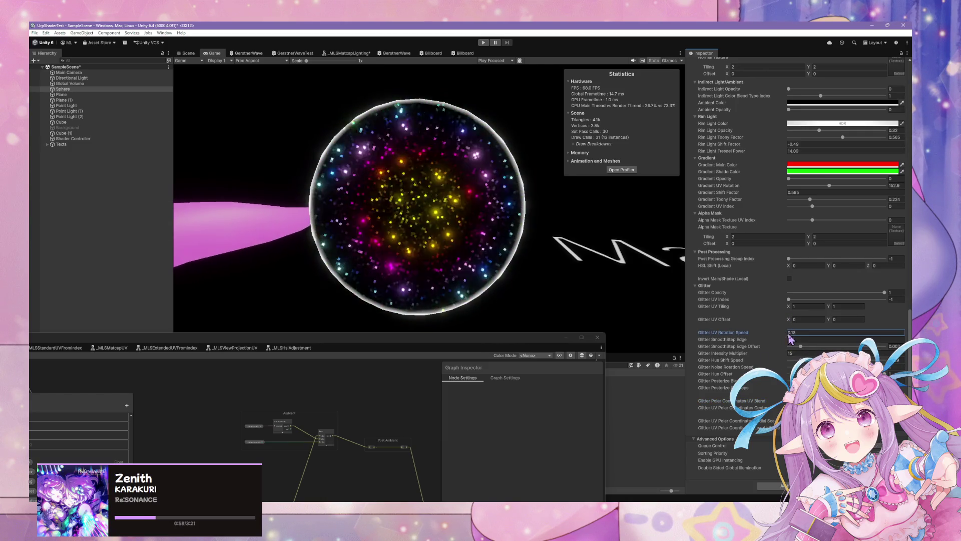
key("BackSpace")
double_click(832, 333)
type("30")
key("BackSpace")
key("BackSpace")
type("15")
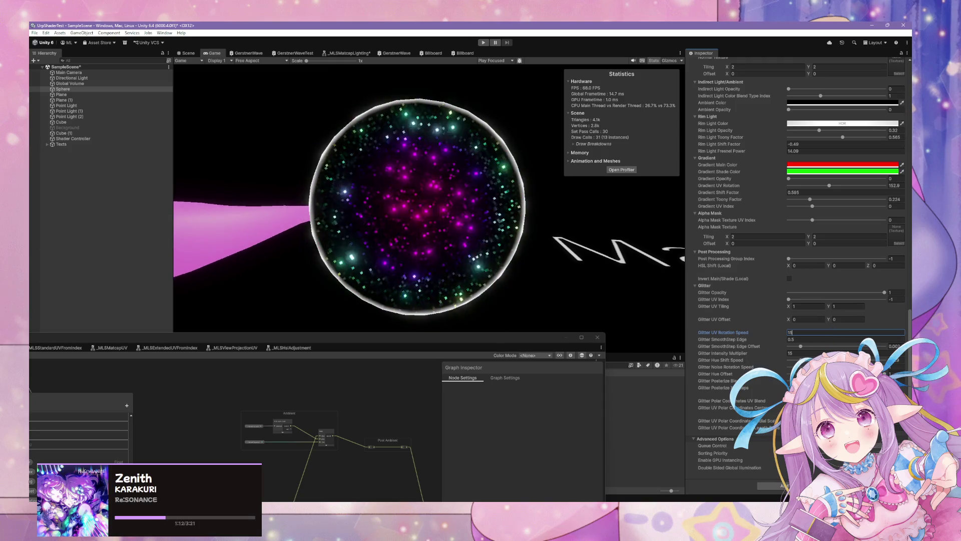
left_click(731, 400)
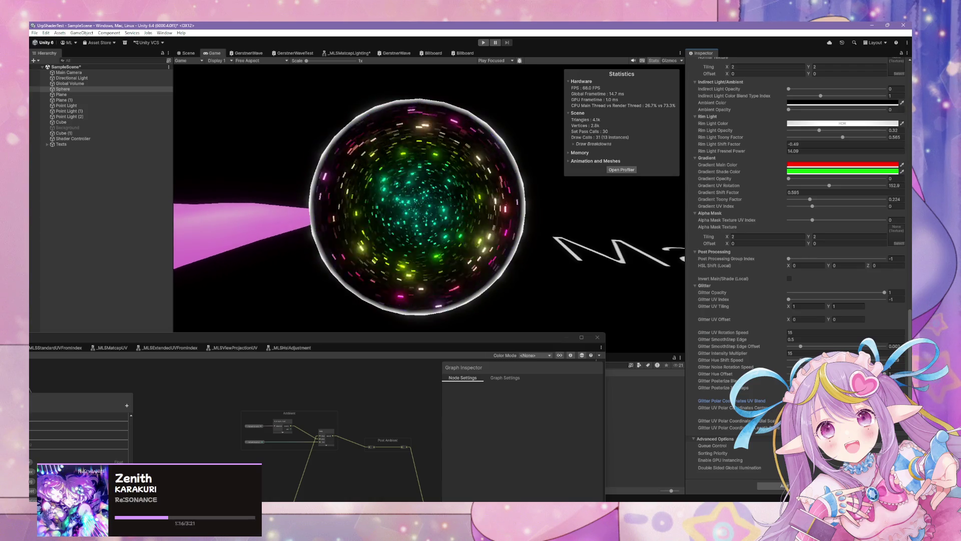
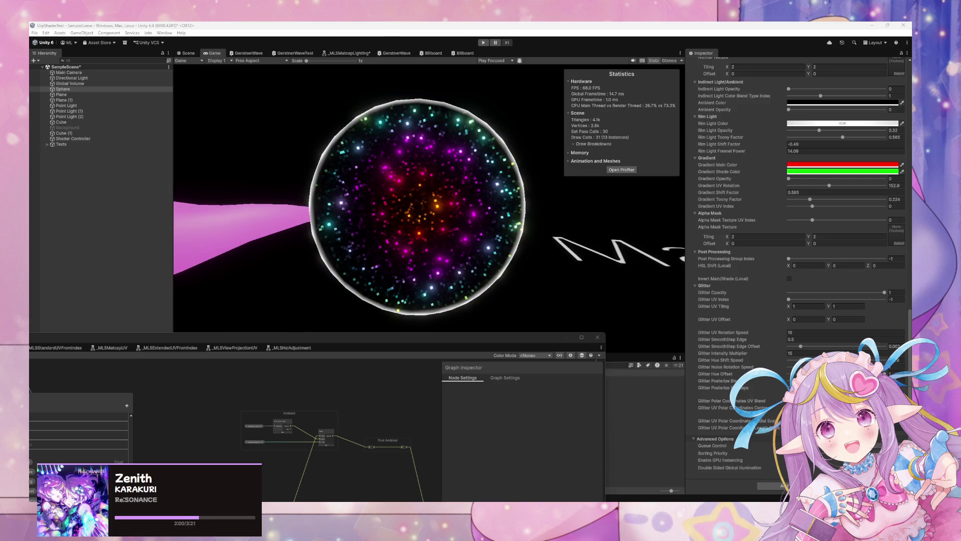
- Reposition the floating MLShader graph window lower over the scene to reveal the sphere
left_click(334, 314)
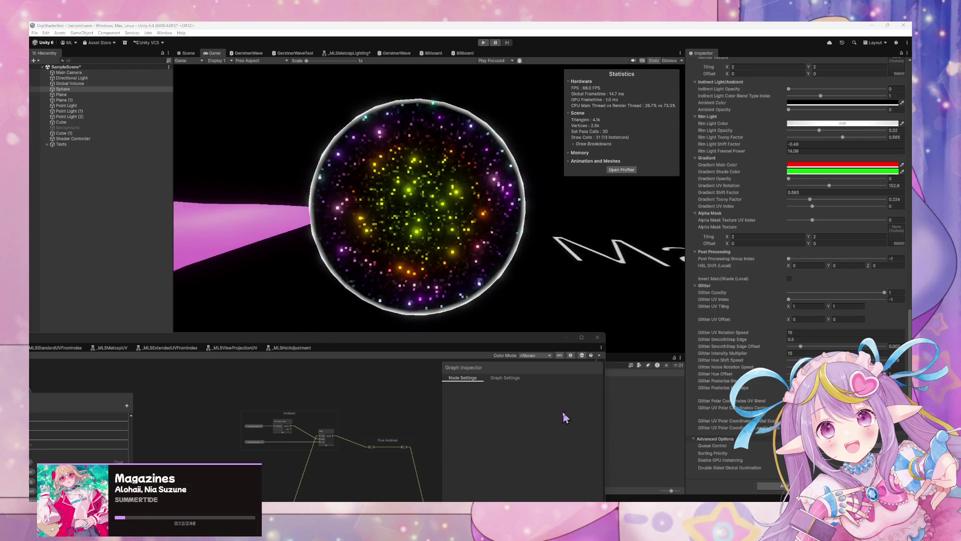
left_click_drag(406, 345, 585, 167)
scroll(410, 301, "up", 5)
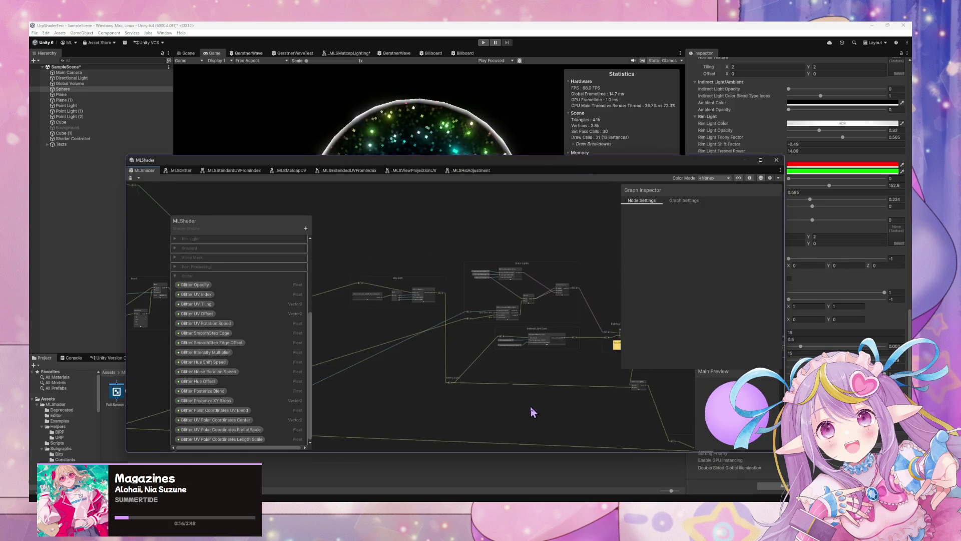
left_click_drag(540, 397, 410, 378)
mouse_move(499, 163)
left_mouse_down()
mouse_move(446, 264)
mouse_move(498, 297)
left_mouse_up()
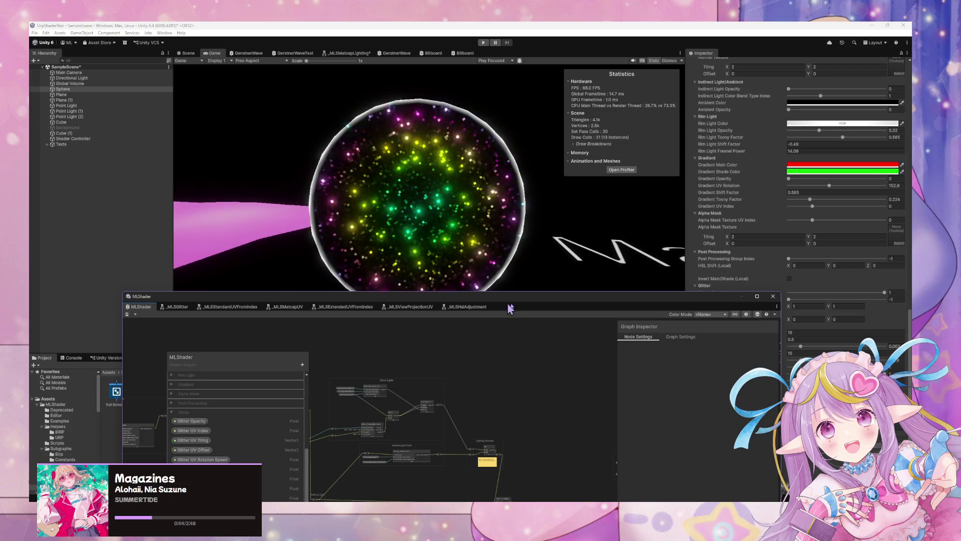
- Shift the graph window up and expand the blackboard's Post Processing properties
mouse_move(522, 296)
left_mouse_down()
mouse_move(453, 177)
mouse_move(422, 172)
mouse_move(481, 244)
left_mouse_up()
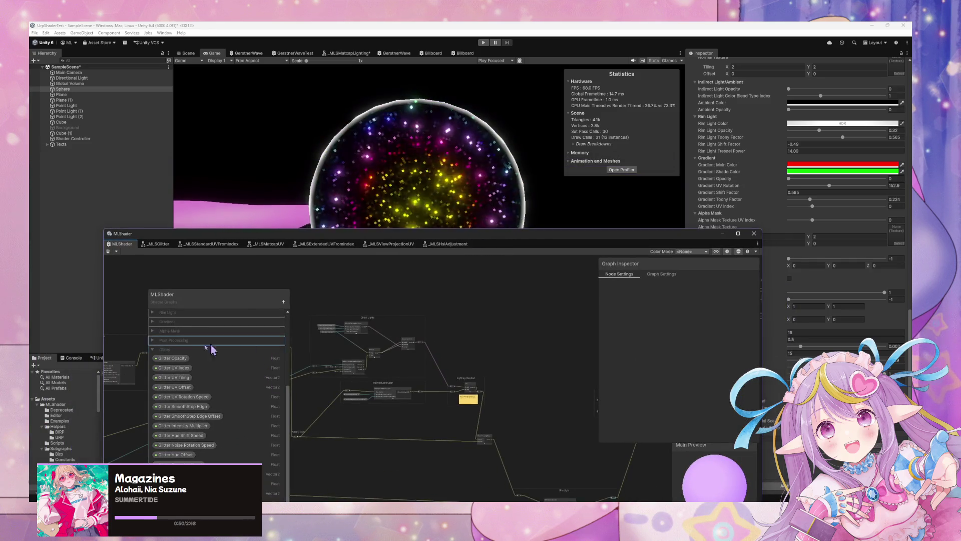
left_click(153, 340)
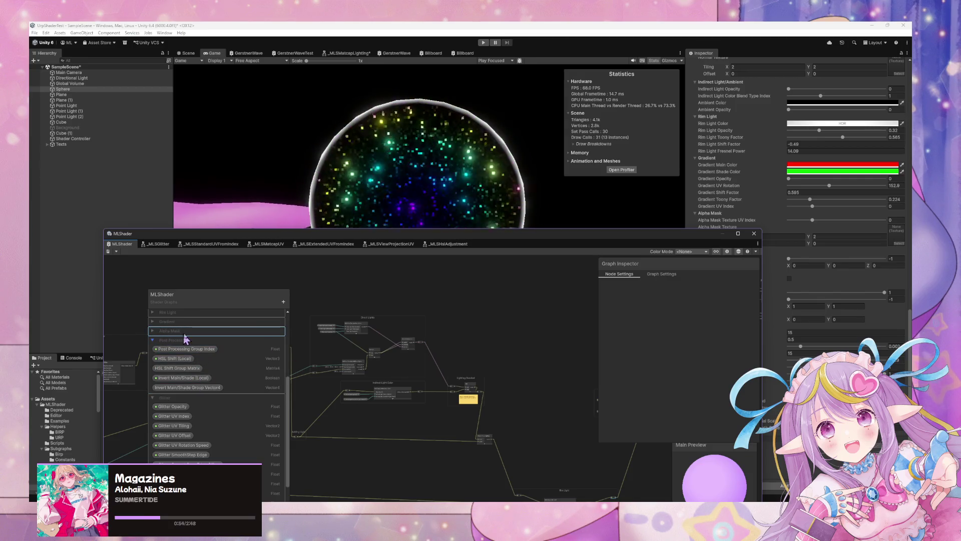
scroll(181, 338, "up", 3)
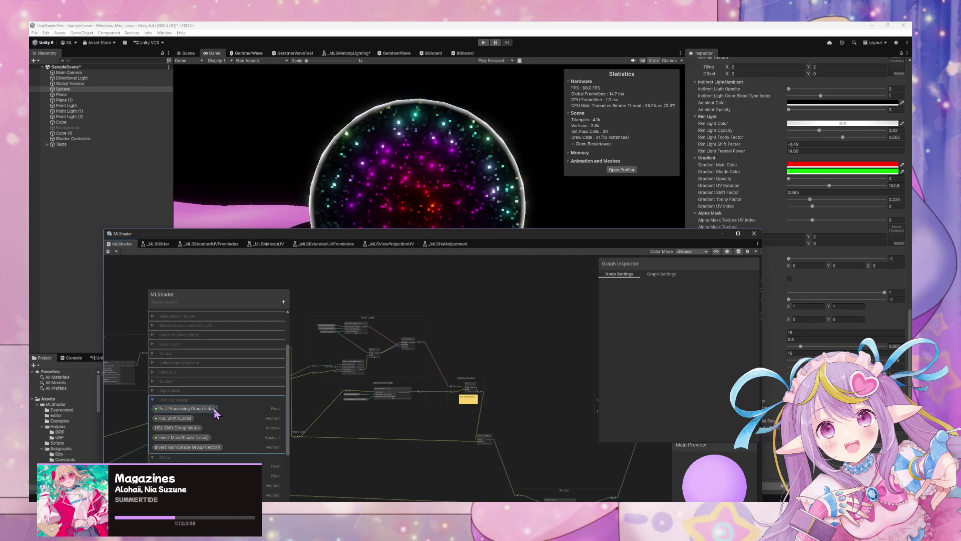
scroll(216, 411, "up", 3)
scroll(216, 411, "down", 3)
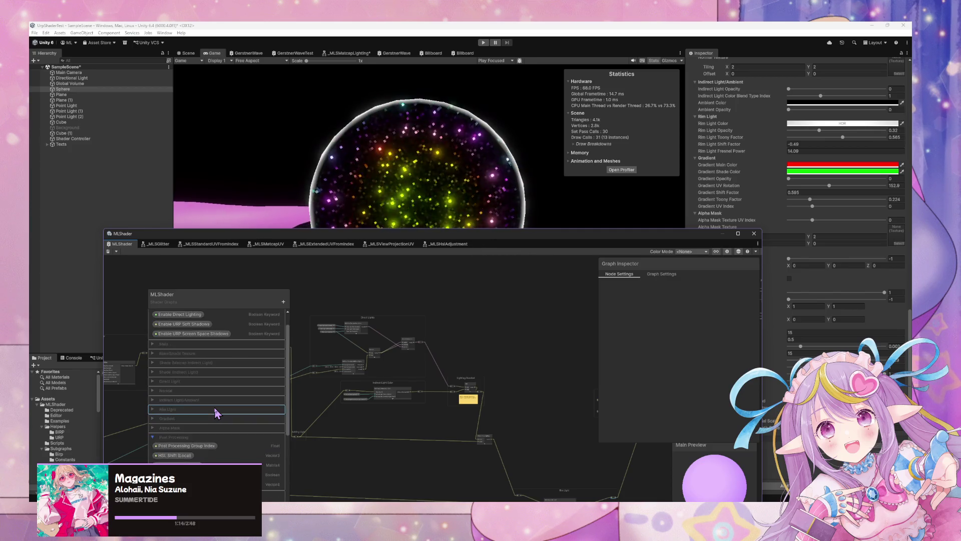
scroll(216, 412, "up", 3)
scroll(217, 411, "down", 3)
scroll(216, 412, "up", 3)
scroll(217, 412, "down", 3)
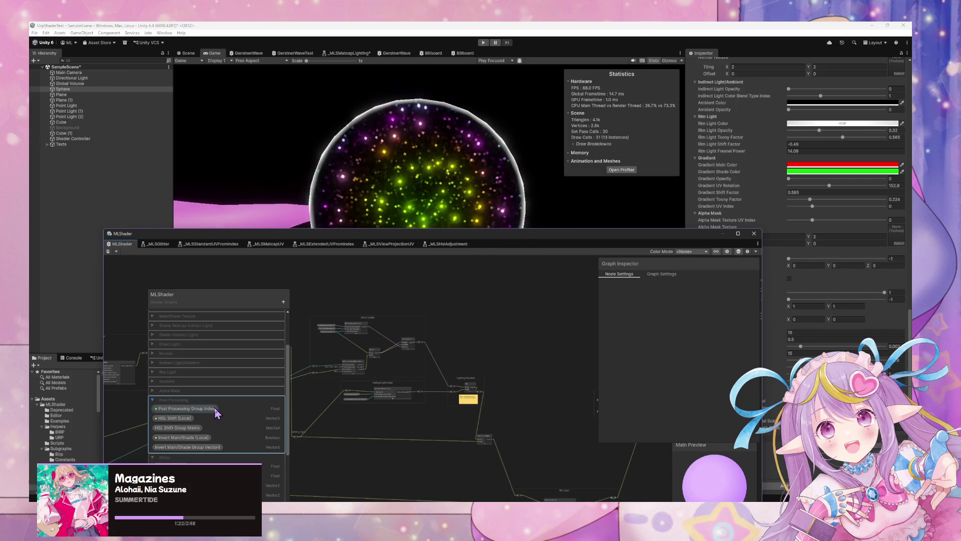
mouse_move(332, 412)
left_mouse_down()
mouse_move(307, 386)
mouse_move(444, 412)
mouse_move(415, 406)
mouse_move(566, 386)
mouse_move(380, 350)
left_mouse_up()
scroll(368, 340, "up", 3)
scroll(368, 339, "down", 5)
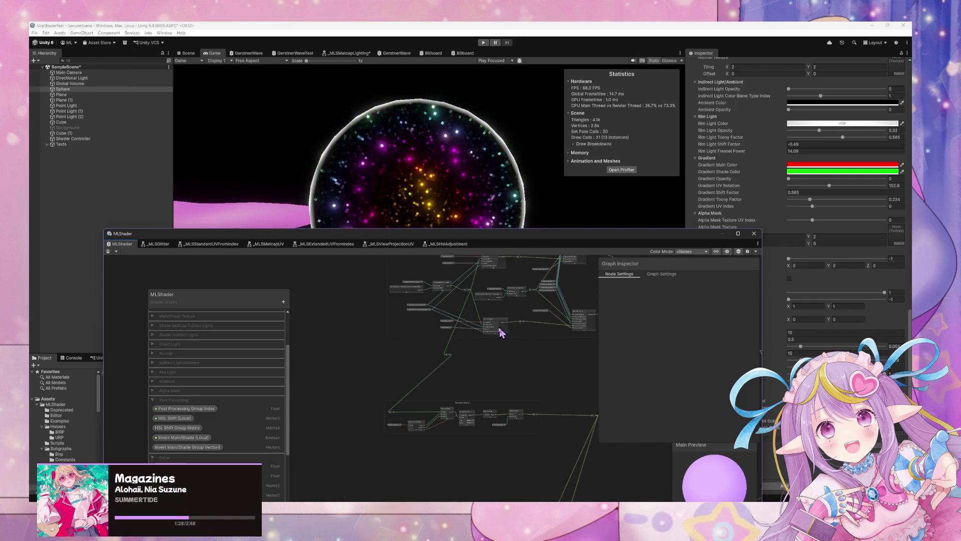
mouse_move(436, 345)
left_mouse_down()
mouse_move(485, 386)
mouse_move(377, 350)
mouse_move(530, 369)
mouse_move(296, 322)
mouse_move(476, 335)
mouse_move(326, 360)
left_mouse_up()
scroll(331, 356, "up", 4)
scroll(333, 353, "down", 1)
scroll(332, 353, "up", 1)
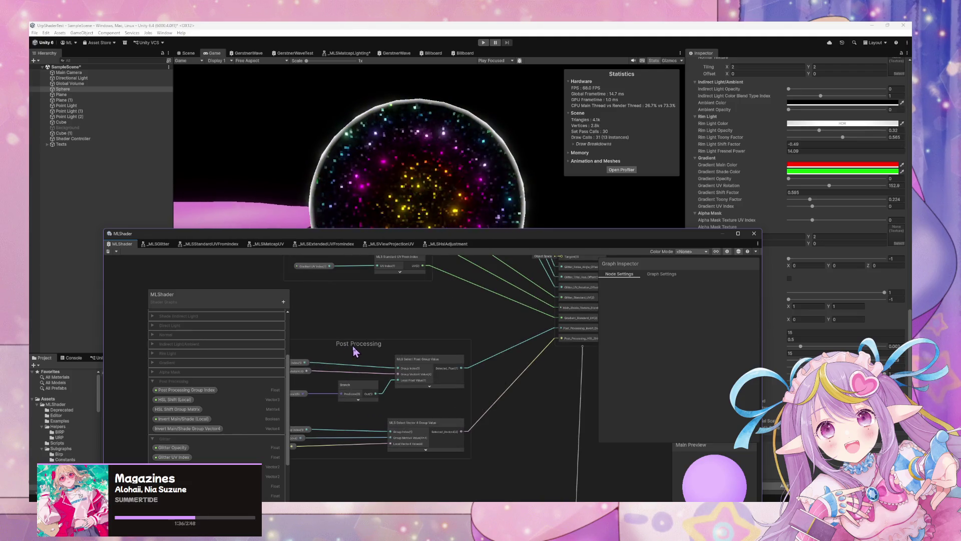
scroll(347, 353, "down", 4)
left_click_drag(348, 360, 509, 337)
left_click(330, 375)
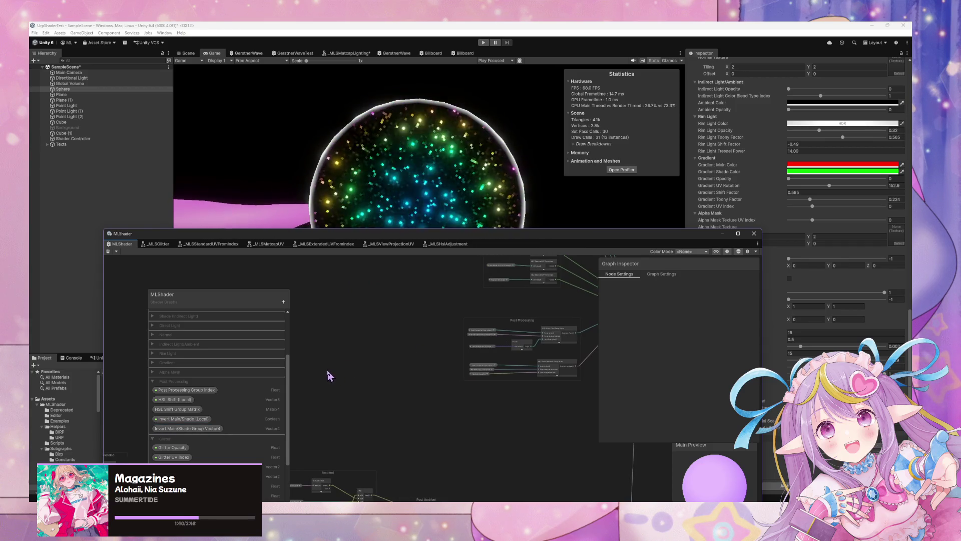
mouse_move(360, 363)
left_mouse_down()
mouse_move(280, 355)
mouse_move(311, 358)
left_mouse_up()
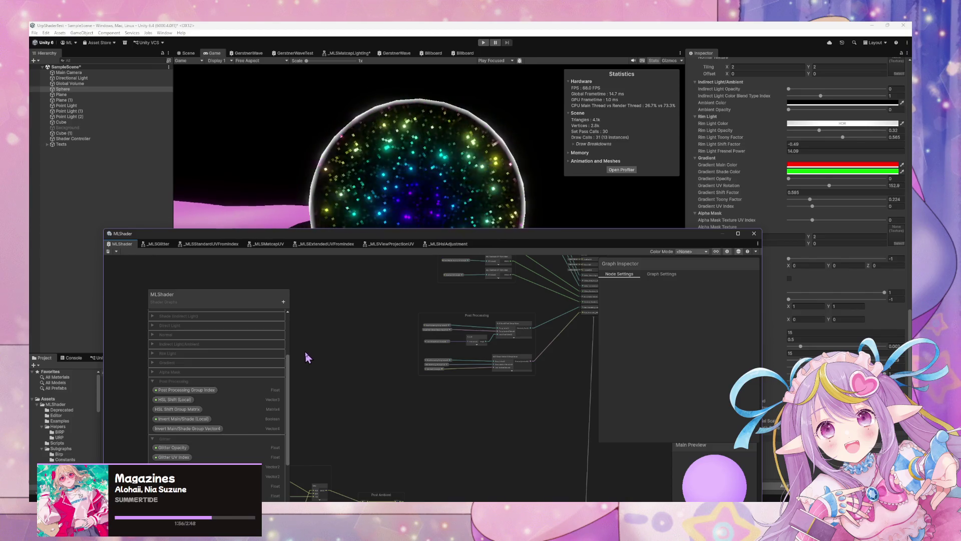
scroll(384, 353, "up", 4)
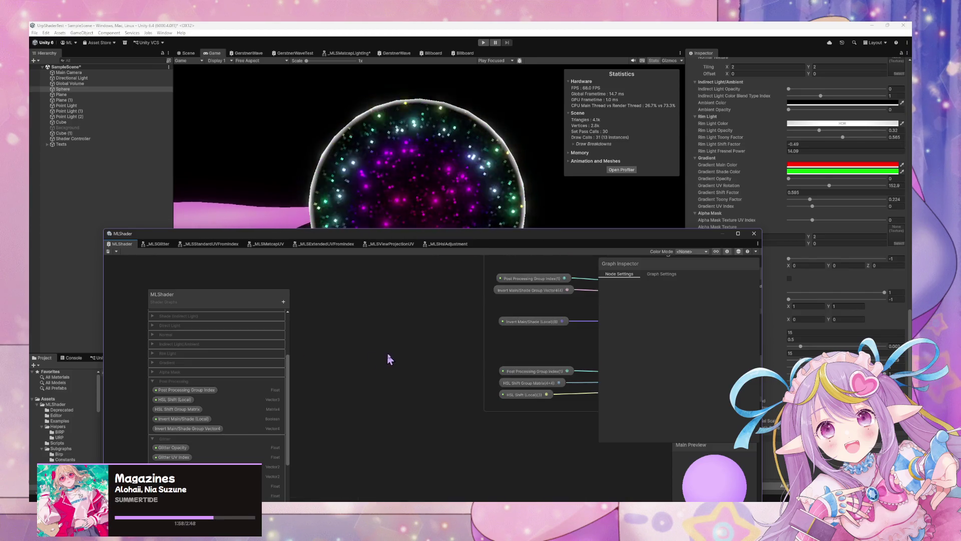
scroll(400, 358, "down", 4)
scroll(335, 352, "up", 2)
scroll(320, 350, "down", 2)
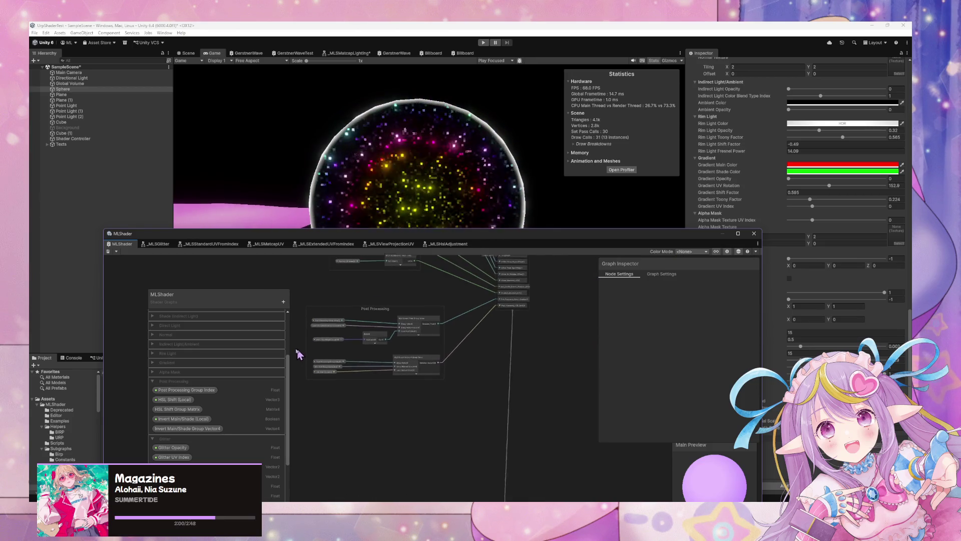
scroll(333, 376, "up", 3)
scroll(366, 363, "down", 2)
scroll(350, 361, "up", 4)
scroll(346, 351, "down", 3)
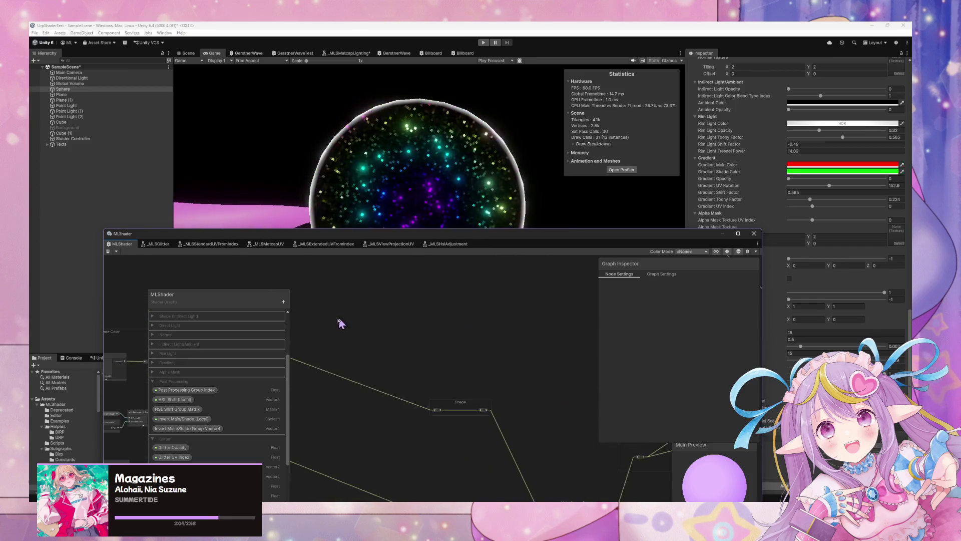
scroll(396, 325, "up", 3)
scroll(447, 332, "down", 3)
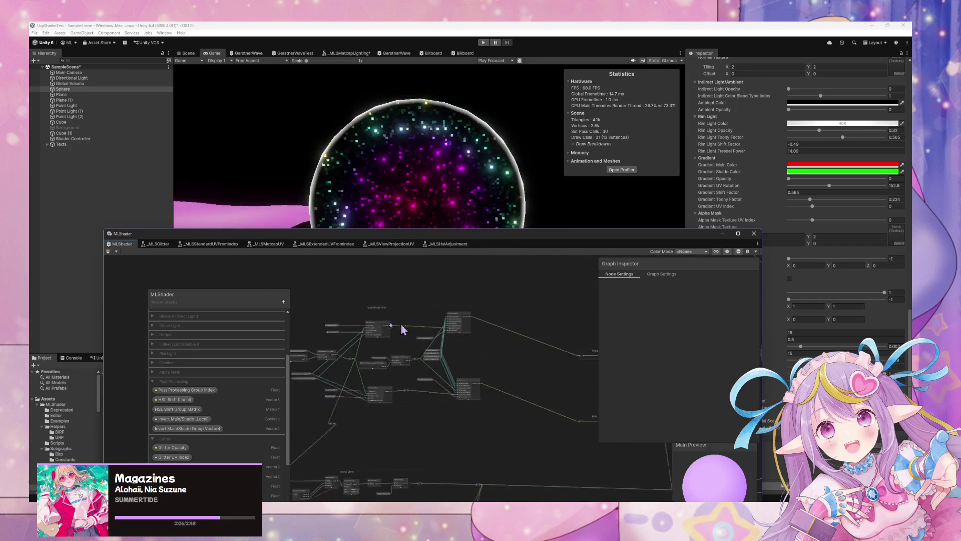
scroll(512, 336, "up", 3)
scroll(509, 353, "down", 3)
scroll(462, 331, "up", 3)
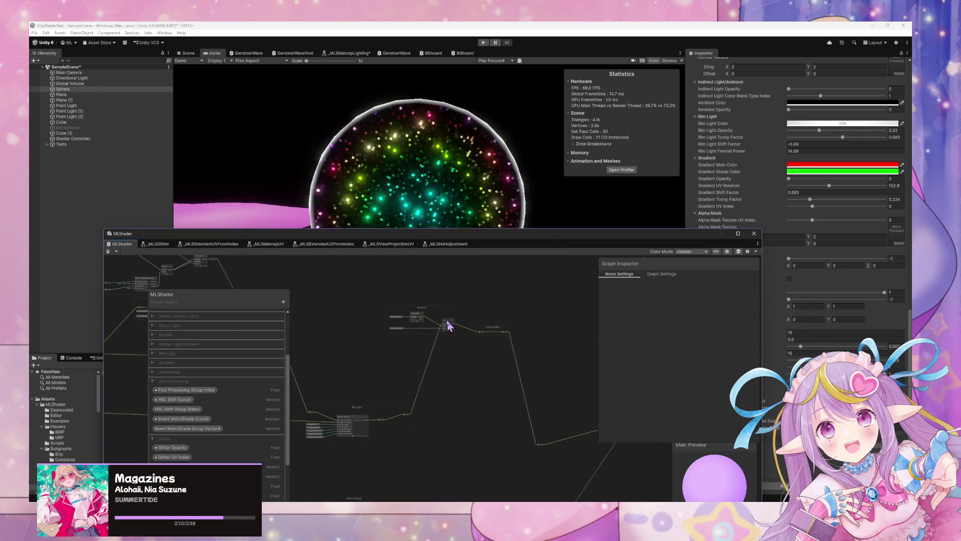
left_click_drag(423, 243, 397, 339)
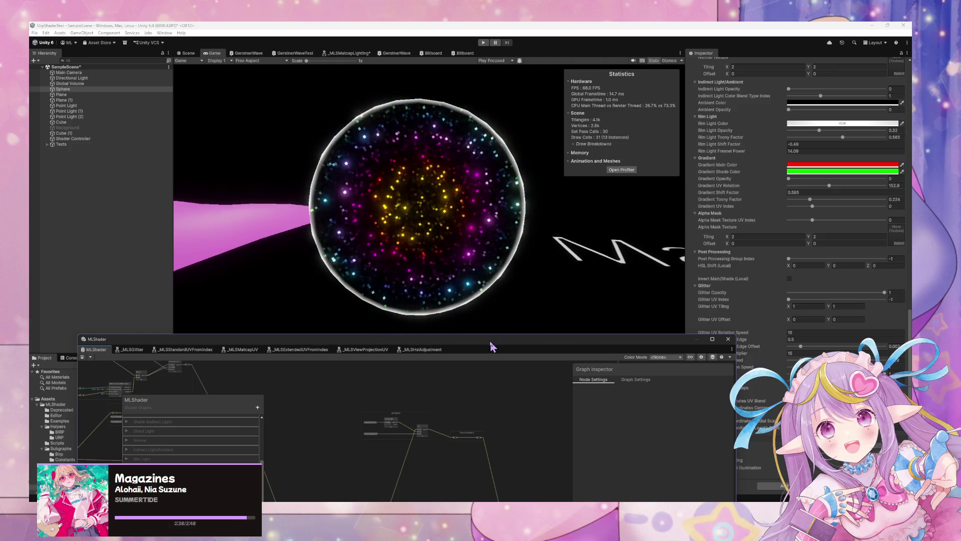
mouse_move(463, 340)
left_mouse_down()
mouse_move(448, 261)
mouse_move(383, 246)
left_mouse_up()
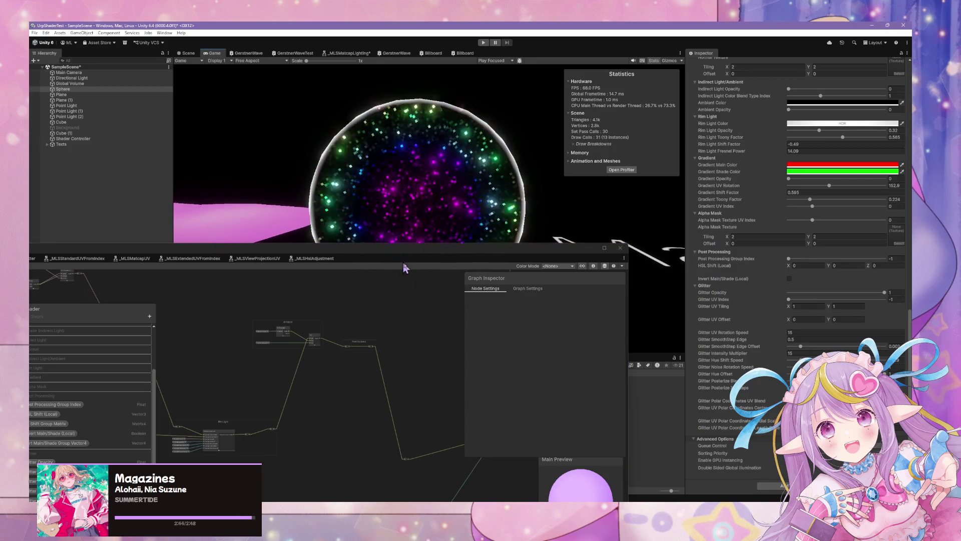
left_click_drag(450, 333, 300, 296)
scroll(388, 317, "up", 3)
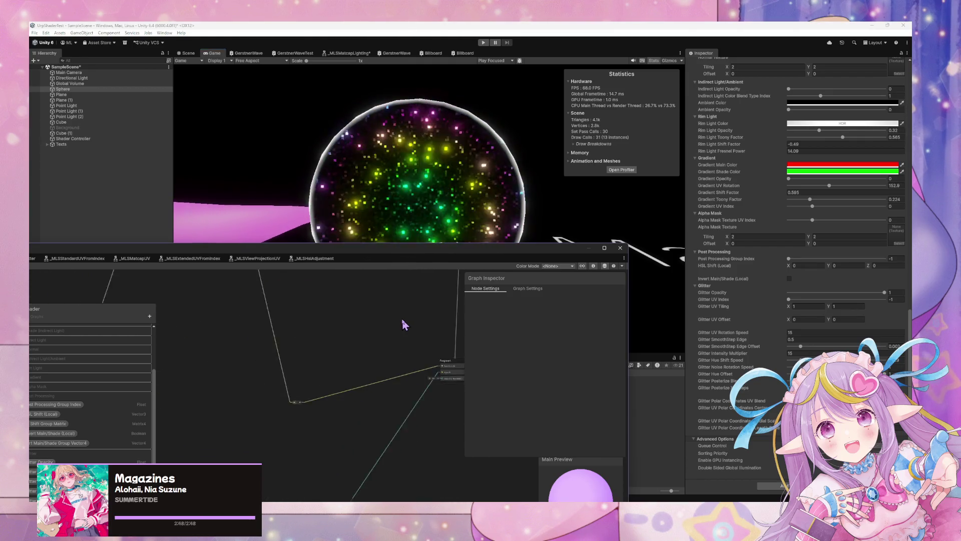
scroll(403, 319, "up", 5)
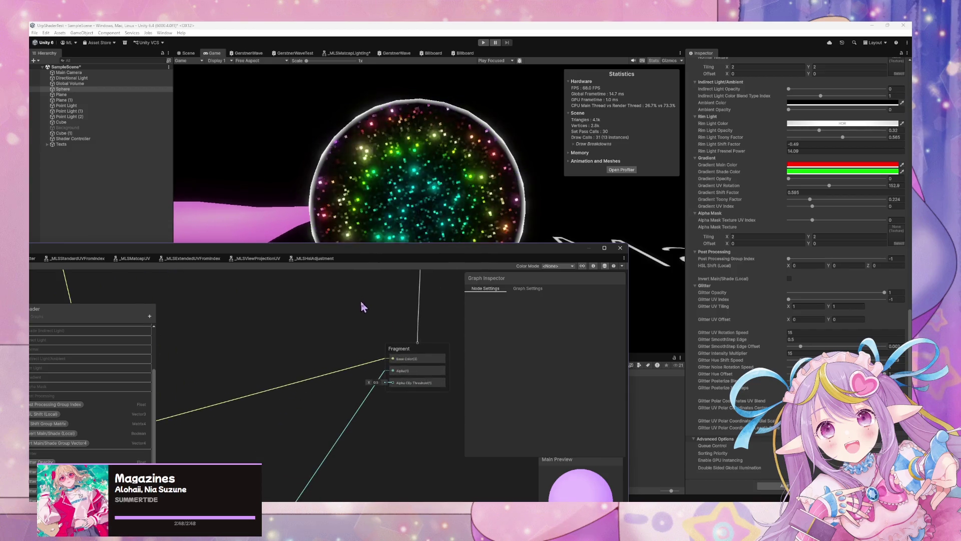
left_click(425, 384)
left_click(538, 303)
left_click(541, 311)
right_click(420, 383)
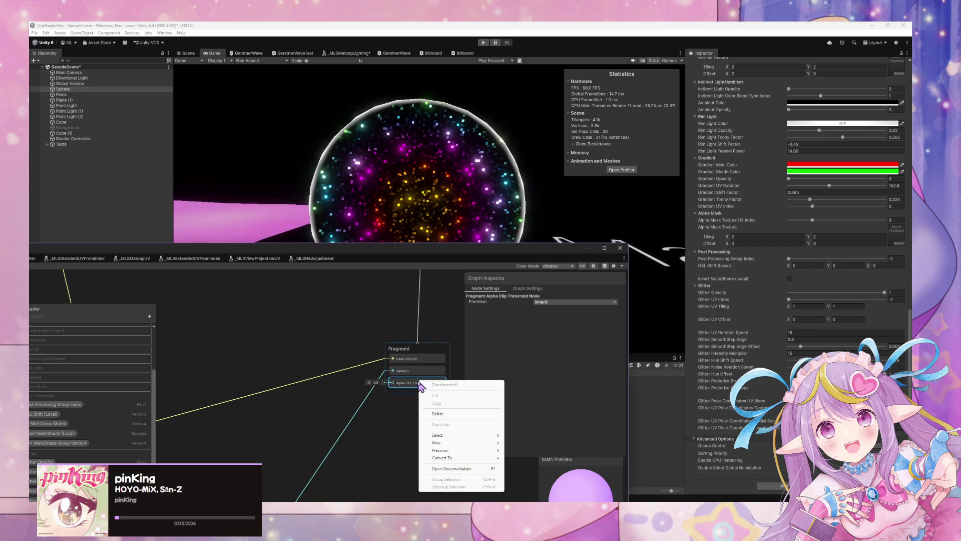
left_click(335, 415)
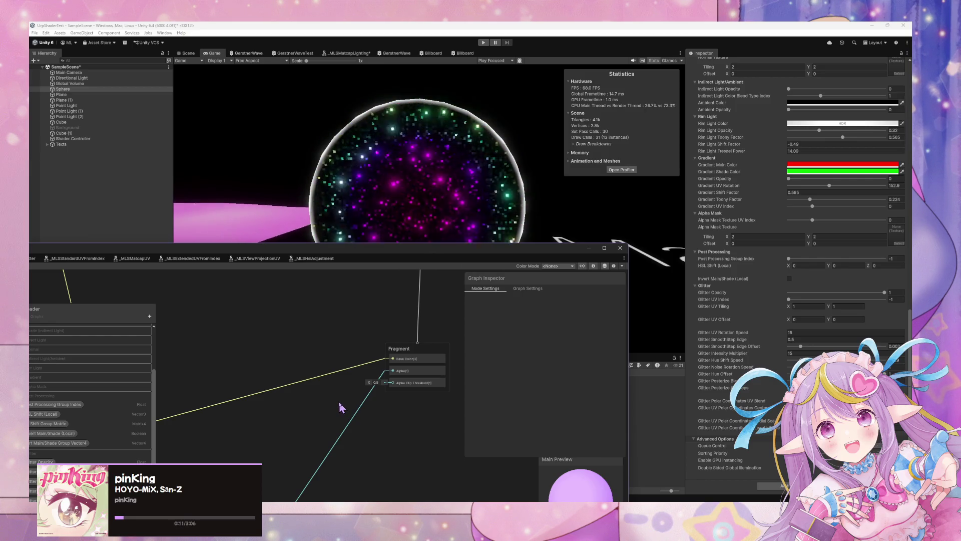
mouse_move(279, 343)
left_mouse_down()
mouse_move(365, 322)
mouse_move(453, 349)
mouse_move(322, 332)
mouse_move(375, 321)
mouse_move(440, 264)
mouse_move(321, 245)
left_mouse_up()
- Pan to the Rim Light group and collapse the Glitter and Post Processing blackboard categories
mouse_move(344, 299)
left_mouse_down()
mouse_move(278, 310)
mouse_move(380, 296)
mouse_move(338, 398)
mouse_move(449, 397)
mouse_move(388, 380)
mouse_move(391, 349)
mouse_move(470, 293)
mouse_move(360, 369)
mouse_move(429, 365)
mouse_move(356, 353)
left_mouse_up()
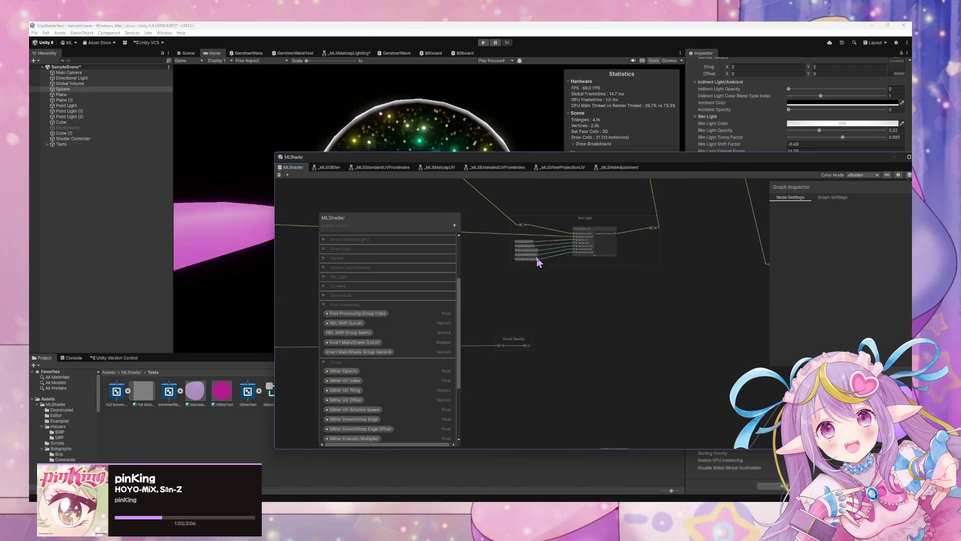
scroll(538, 262, "up", 2)
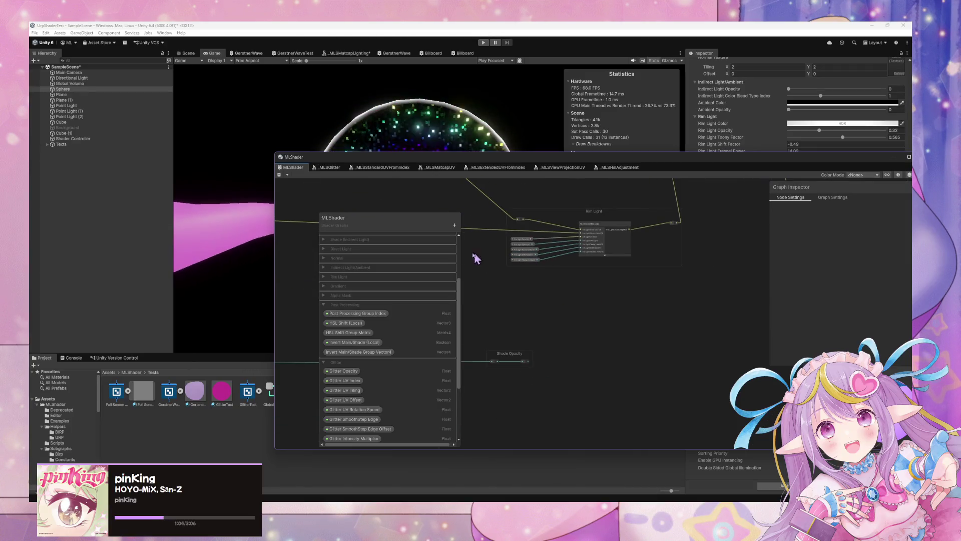
left_click(324, 362)
left_click(324, 305)
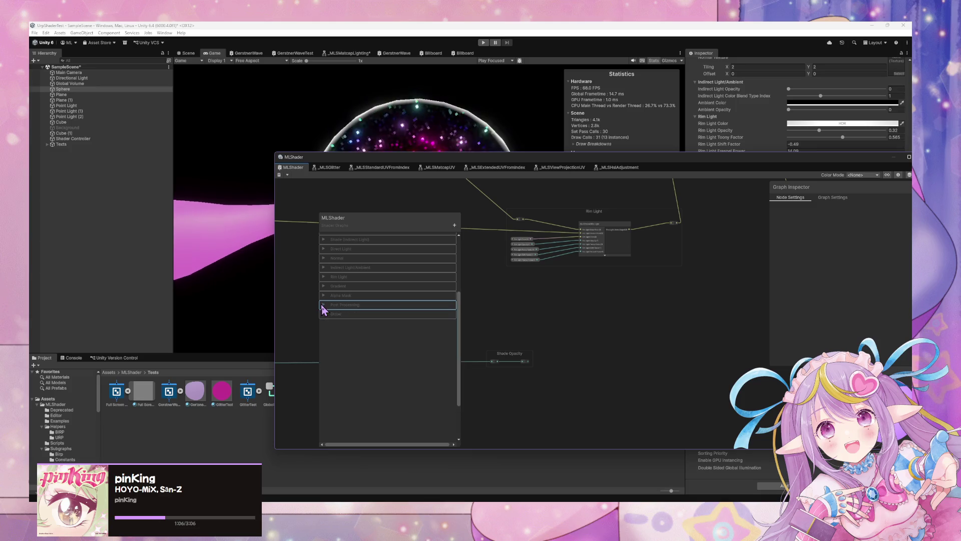
key("Up")
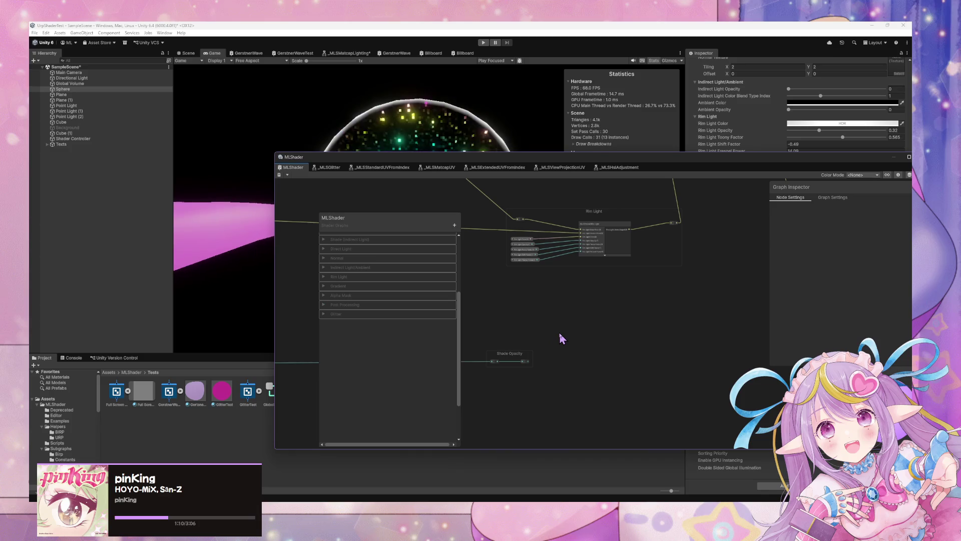
key("space")
type("scanlin")
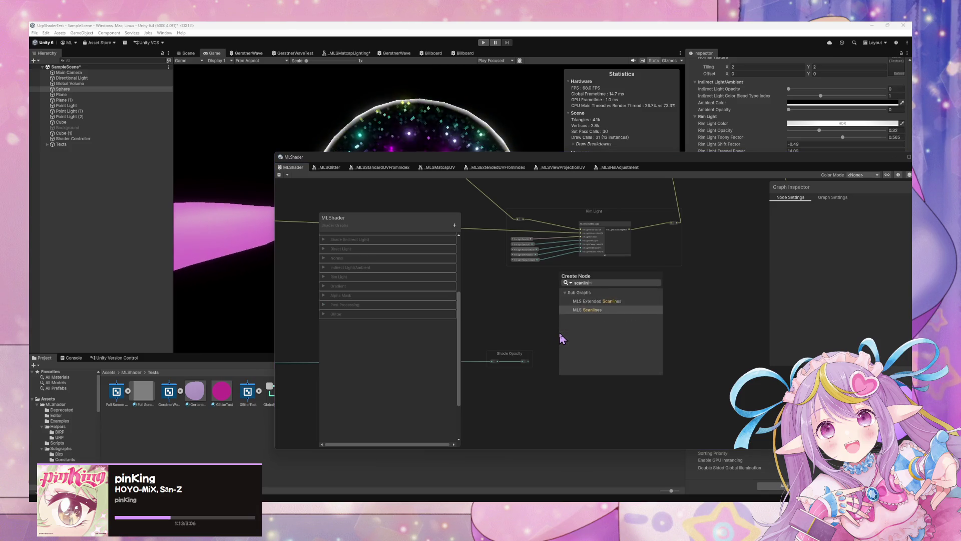
key("Return")
scroll(592, 331, "up", 5)
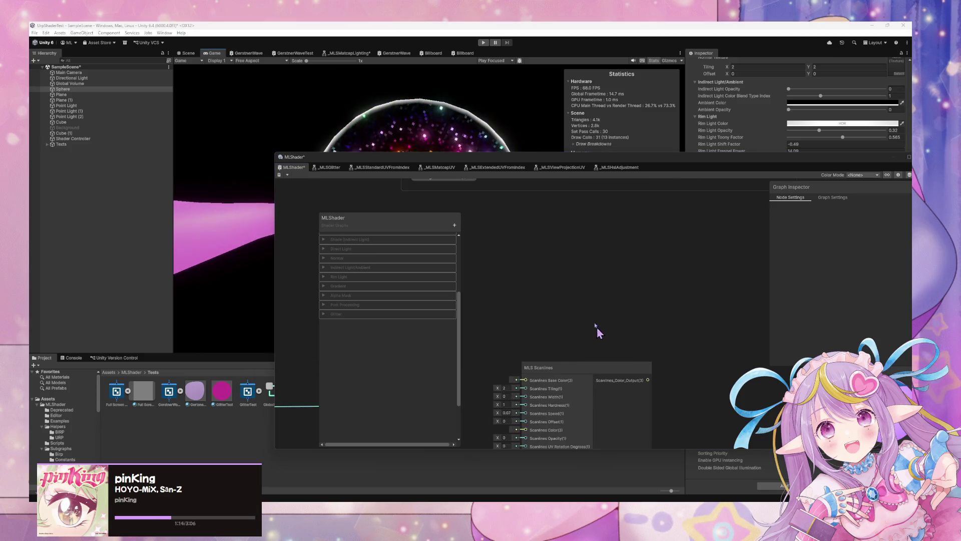
left_click(609, 264)
scroll(572, 248, "down", 5)
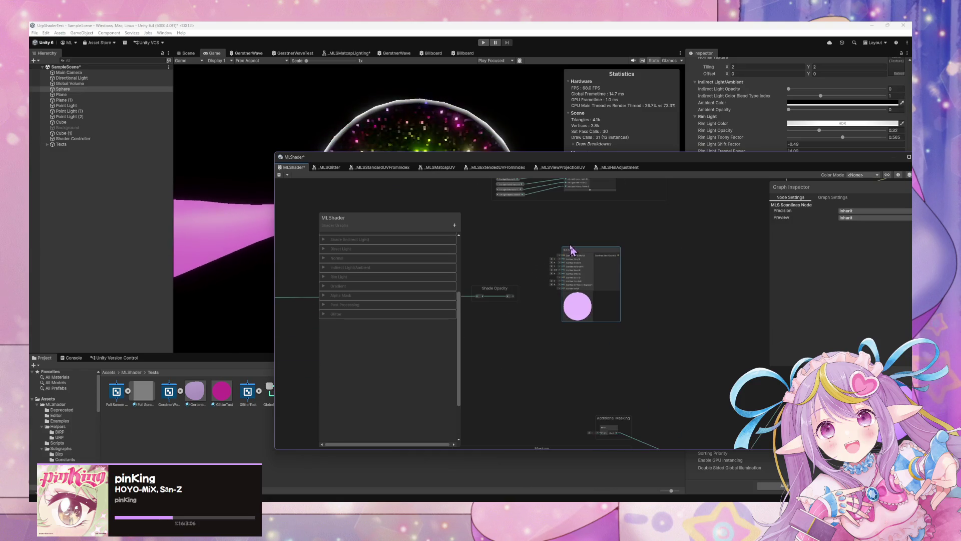
scroll(569, 291, "up", 4)
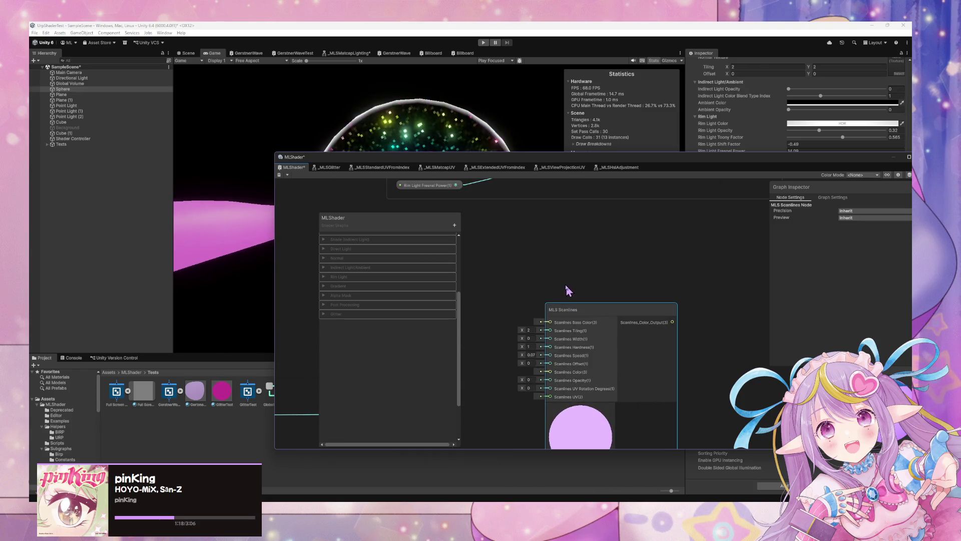
double_click(585, 315)
scroll(600, 303, "up", 5)
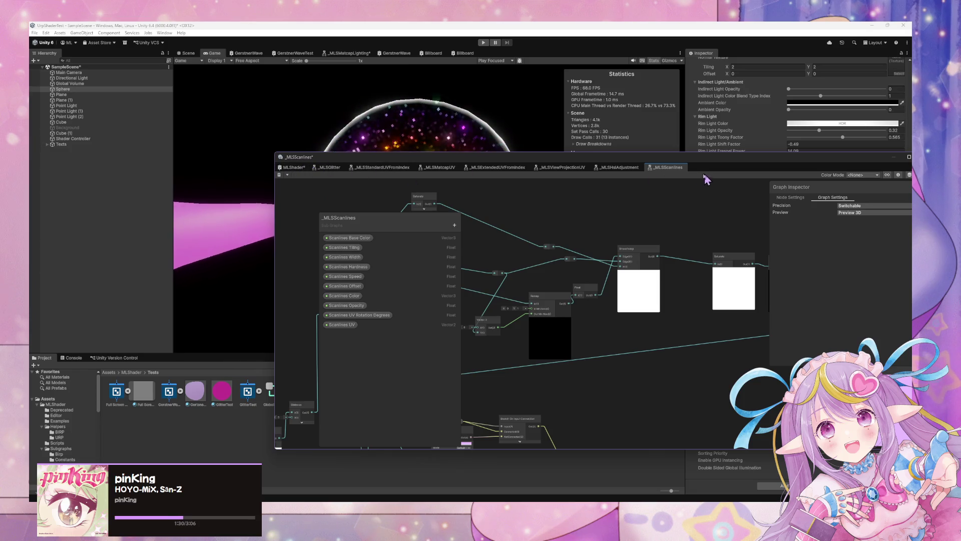
right_click(663, 168)
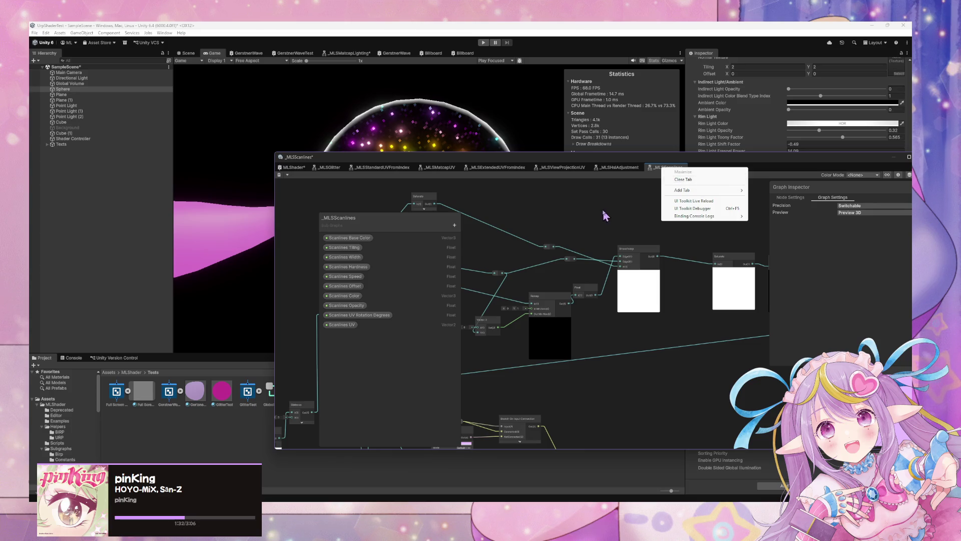
right_click(684, 169)
left_click(696, 181)
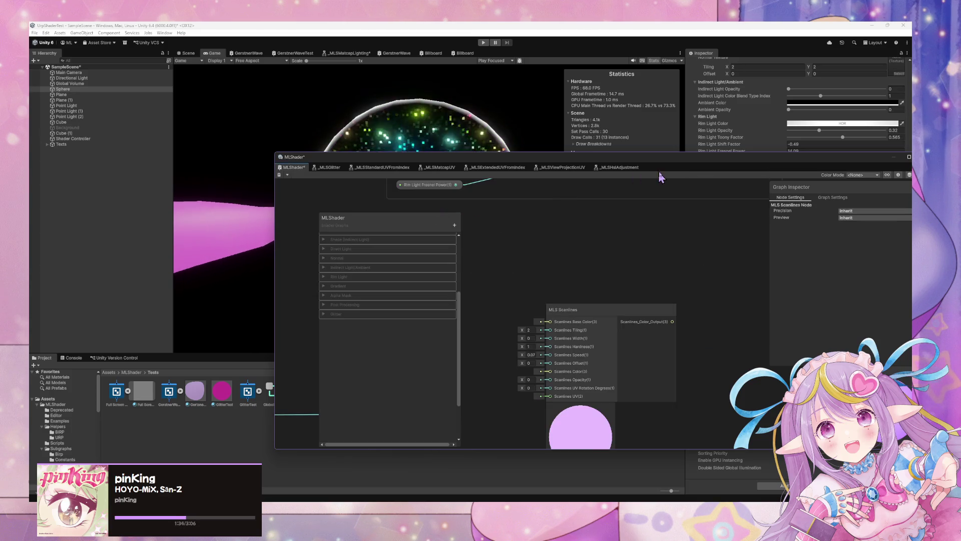
scroll(568, 240, "down", 3)
- Delete the MLS Scanlines node and collapse the Keywords category
left_click(678, 299)
key("Delete")
scroll(411, 278, "up", 5)
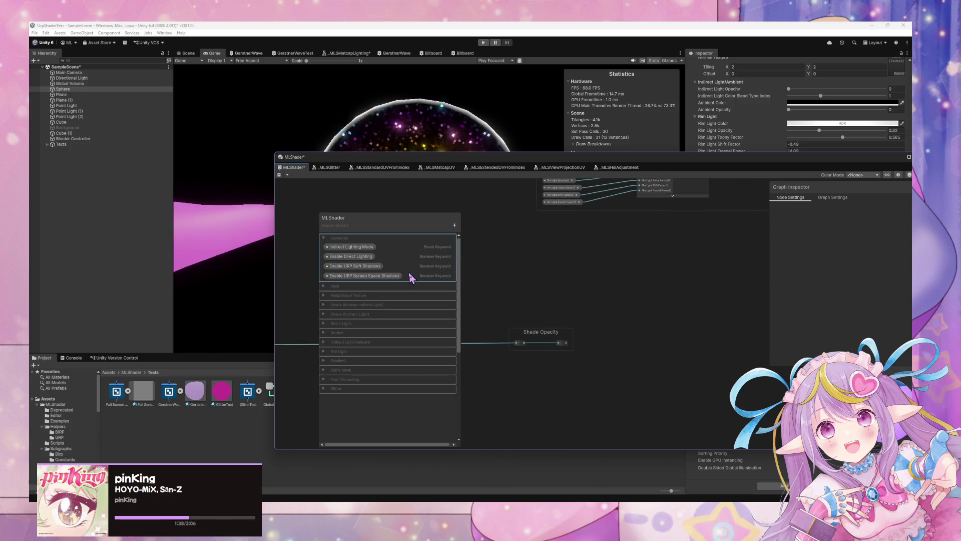
left_click(329, 239)
- Add a new blackboard category named Emission
left_click(453, 229)
left_click(479, 233)
type("Emission")
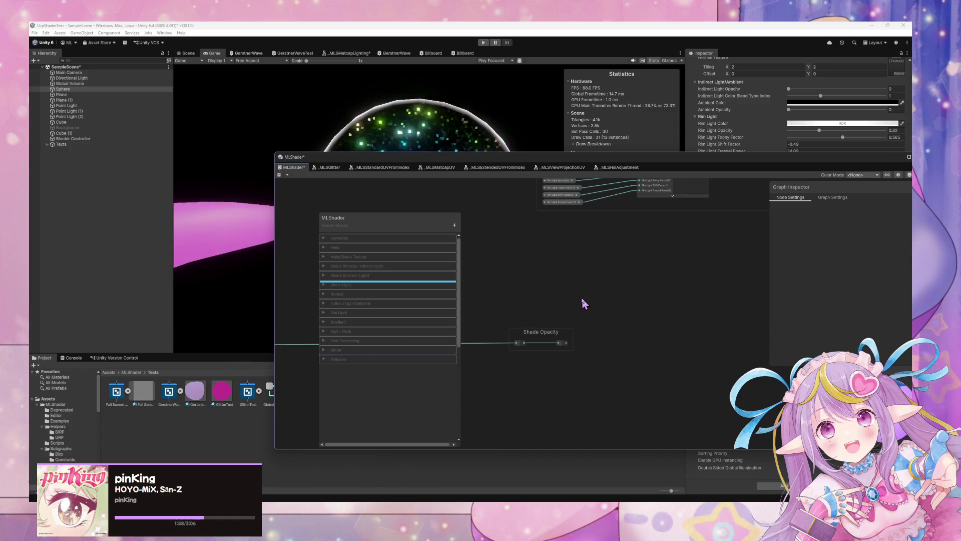
key("space")
type("emis")
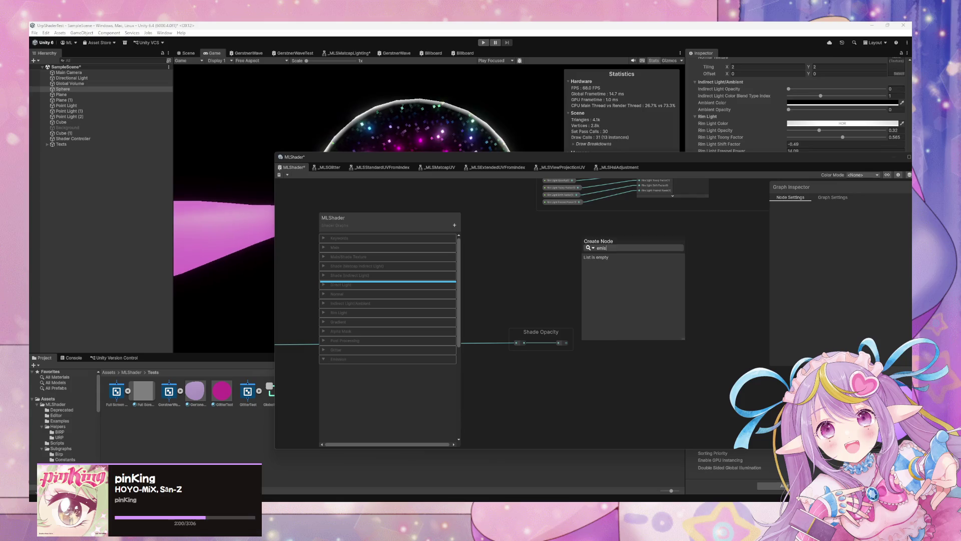
key("Escape")
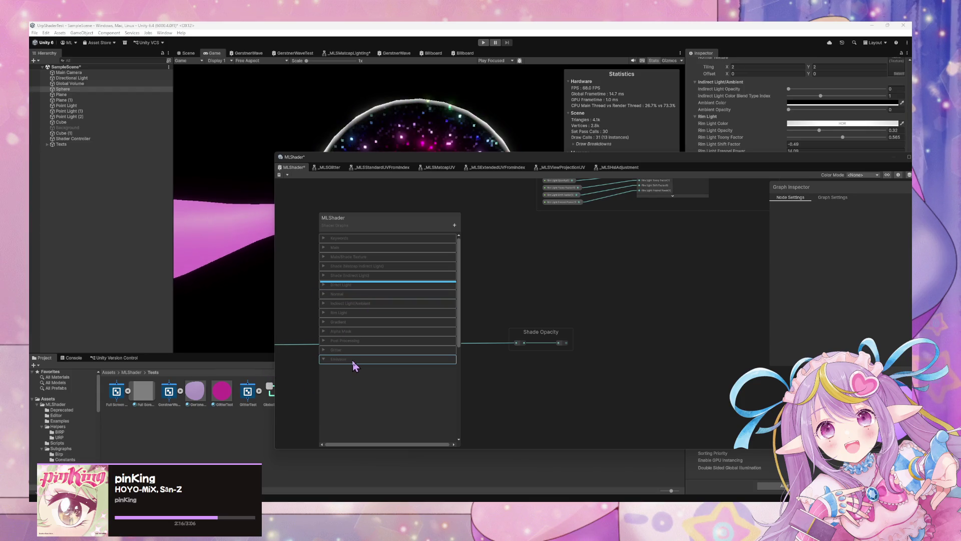
left_click(382, 388)
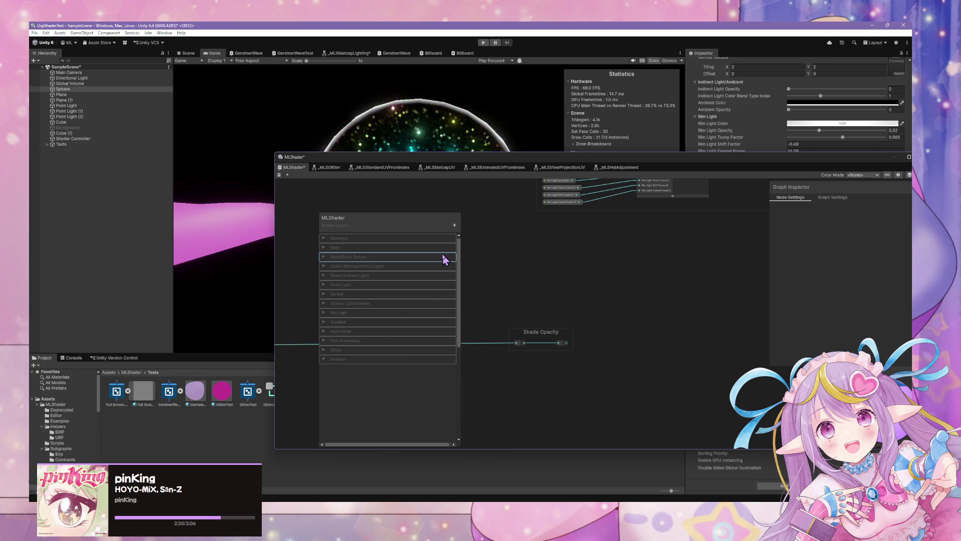
- Move the graph window and expand the Main/Shade Texture category in the blackboard
left_click_drag(444, 259, 356, 367)
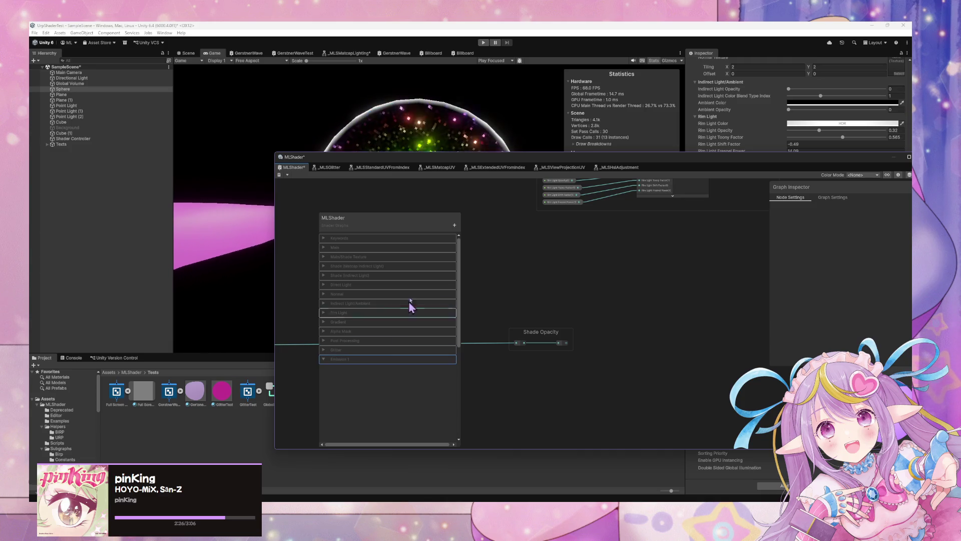
mouse_move(480, 162)
left_mouse_down()
mouse_move(654, 142)
mouse_move(637, 150)
left_mouse_up()
left_click(611, 213)
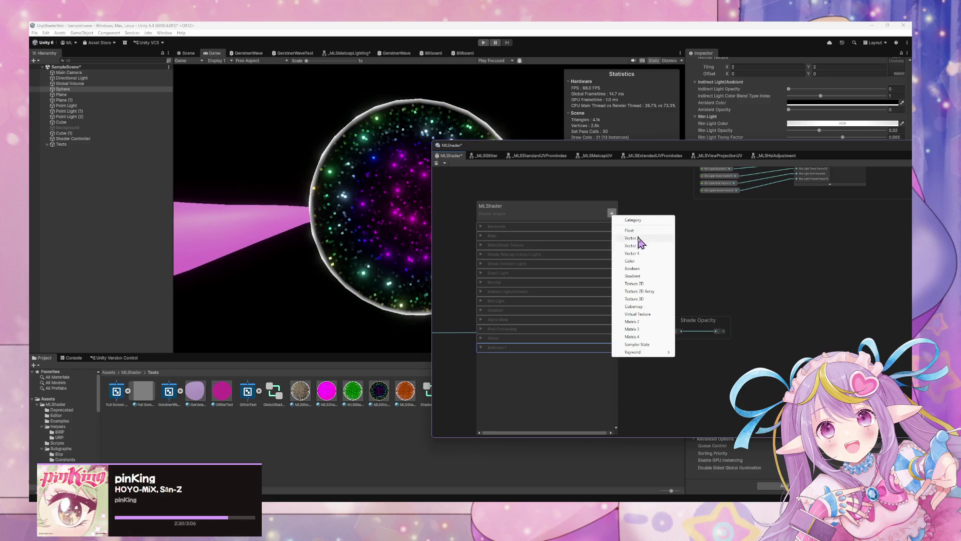
left_click(638, 183)
left_click(612, 213)
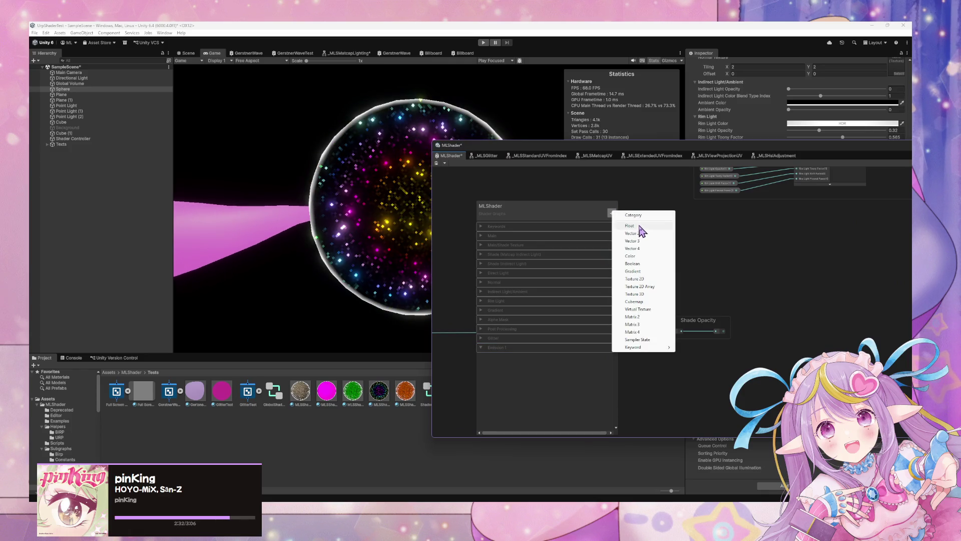
key("Escape")
left_click(481, 236)
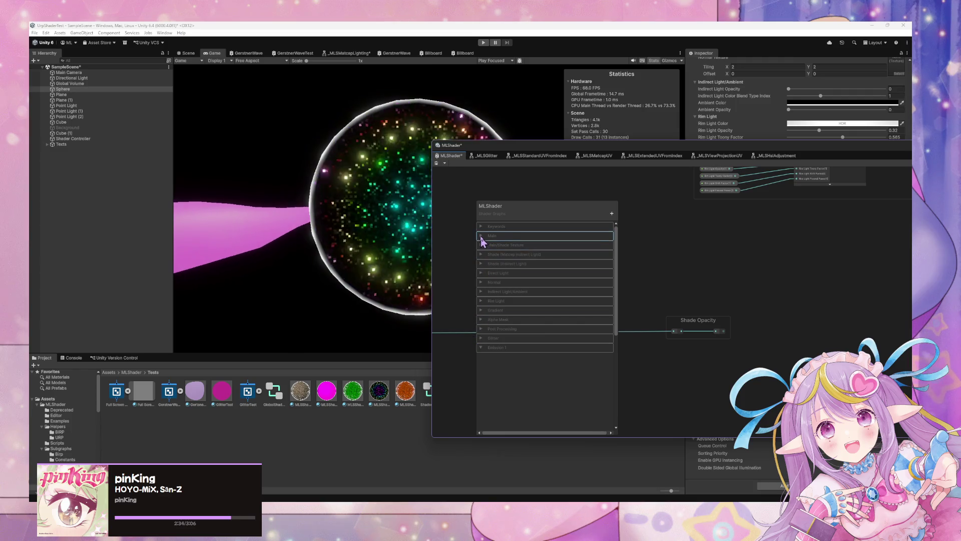
left_click(481, 236)
left_click(481, 245)
- Duplicate Main/Shade Texture UV Index and place the copy inside the Emission 1 category
right_click(534, 254)
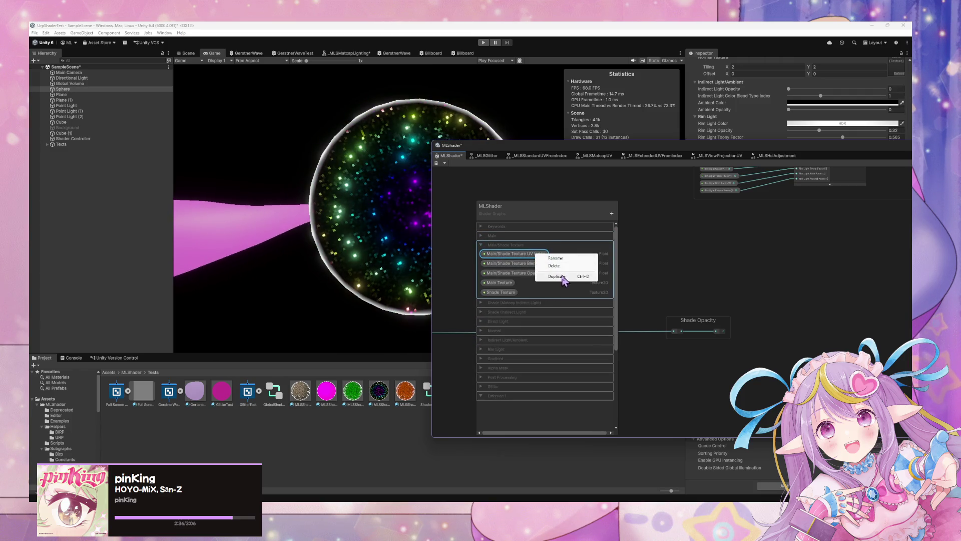
left_click(562, 280)
left_click(481, 386)
left_click(506, 414)
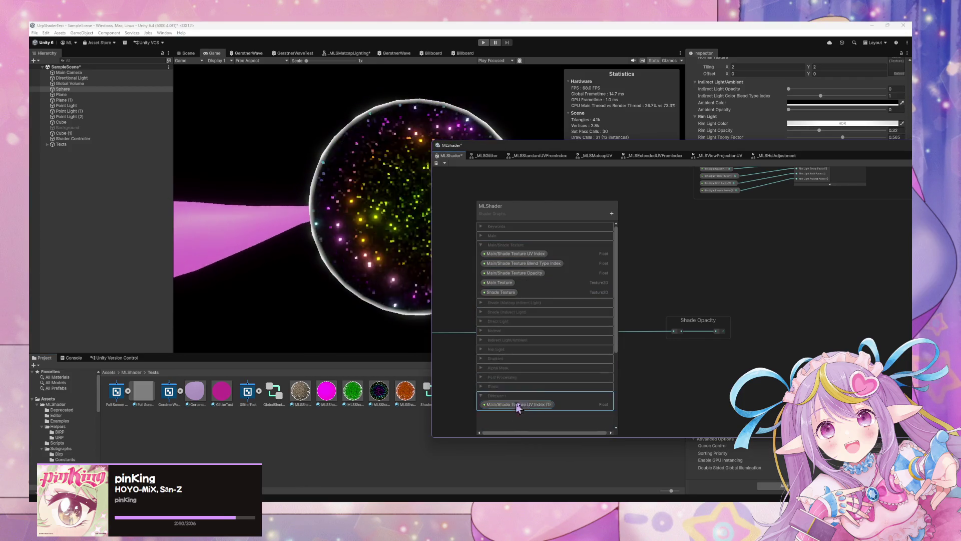
left_click_drag(501, 144, 431, 123)
left_click(475, 382)
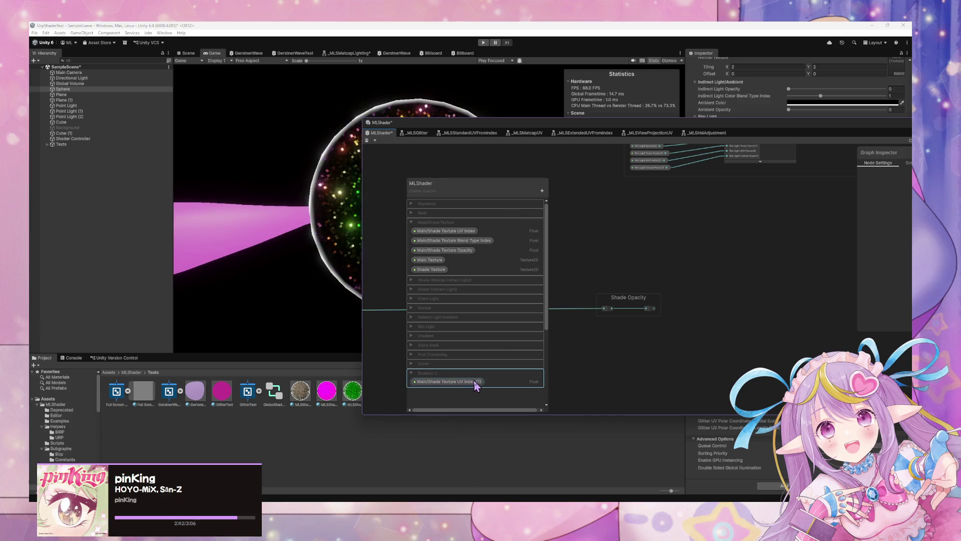
- Rename the duplicated property to 'Emission Texture UV Index 1' in the Graph Inspector
left_click_drag(653, 133, 471, 133)
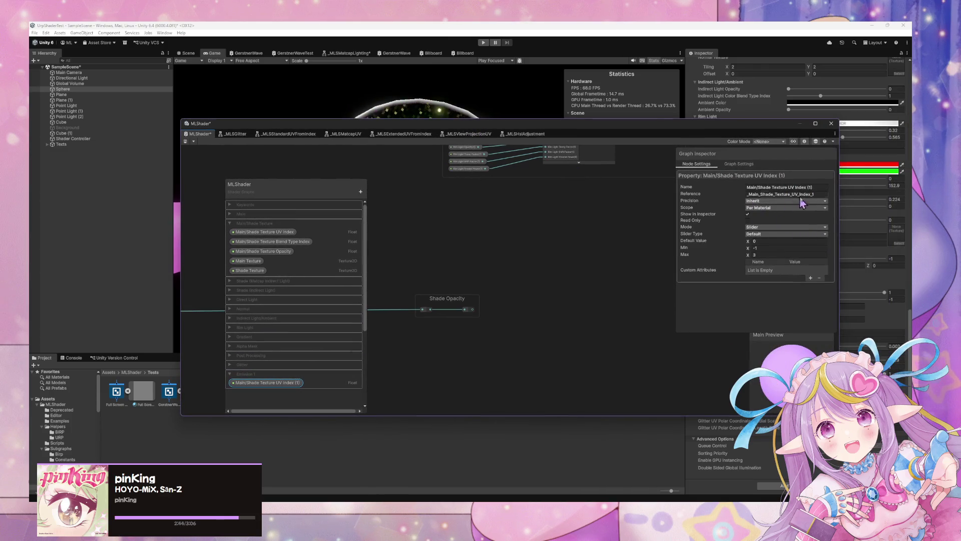
left_click(817, 188)
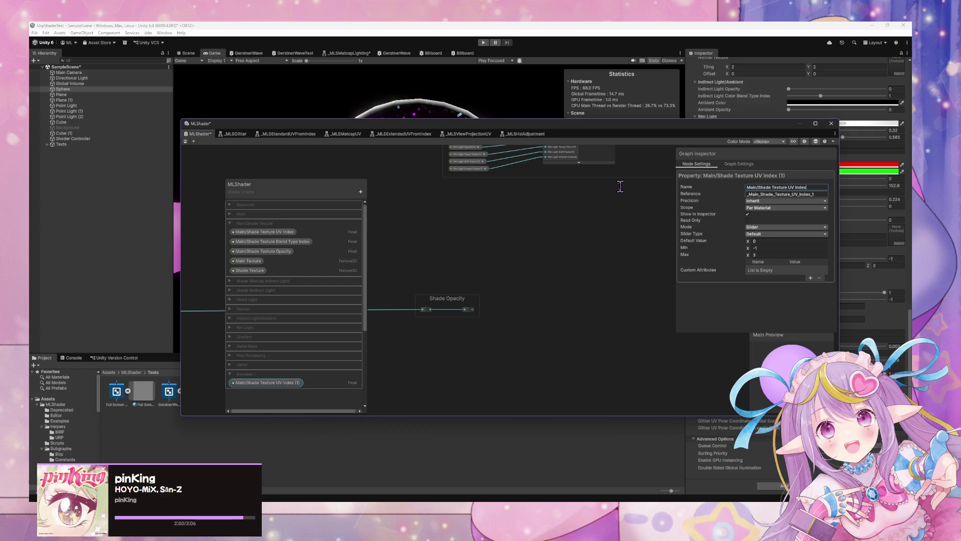
key("Tab")
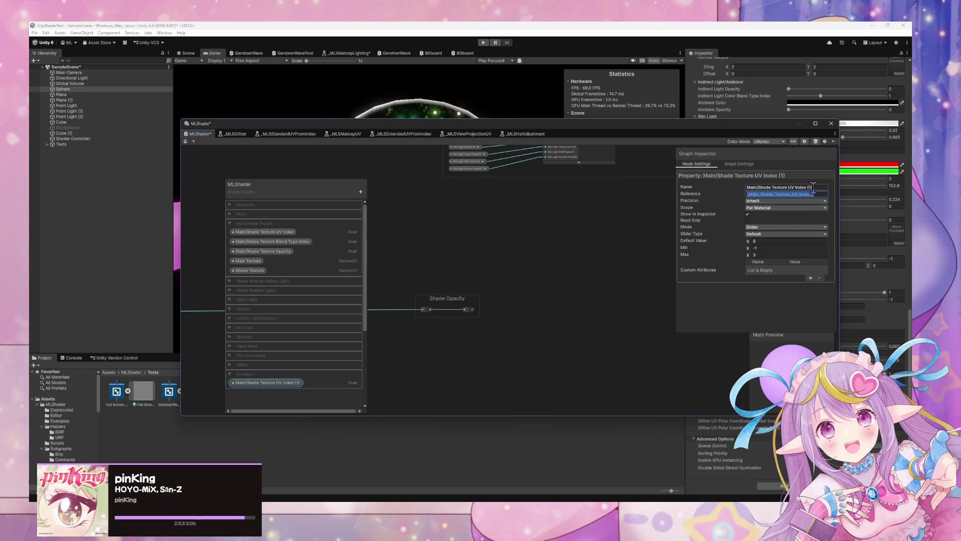
left_click(769, 188)
type("Emissio")
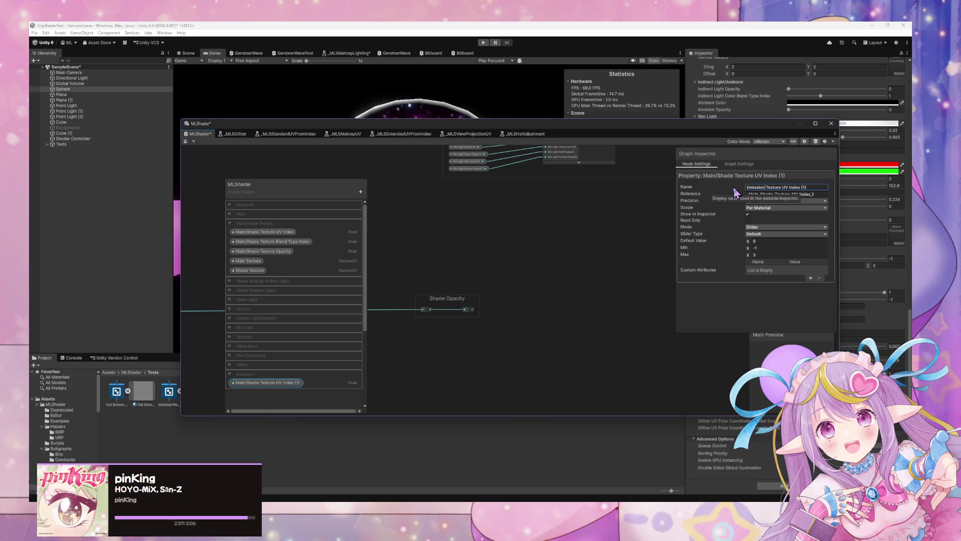
type(" 1")
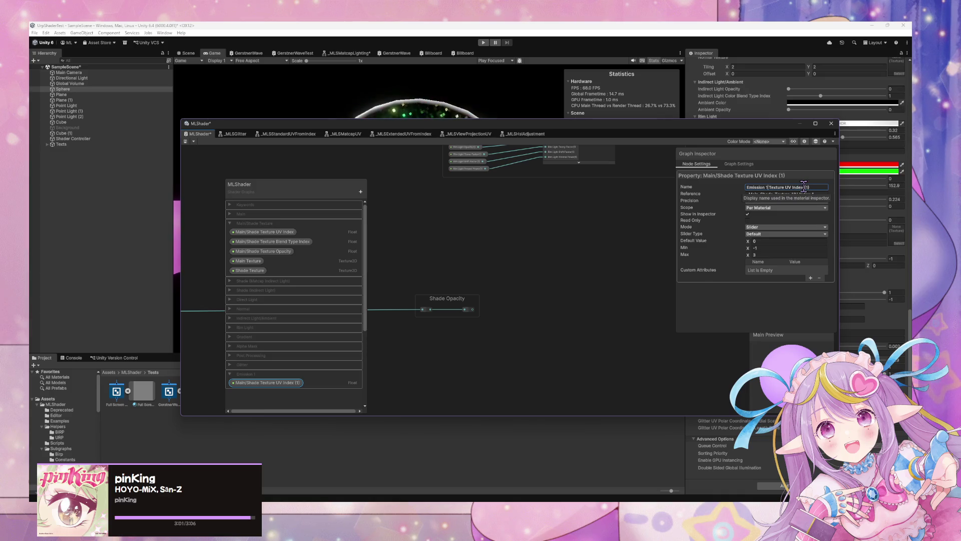
left_click_drag(801, 187, 819, 187)
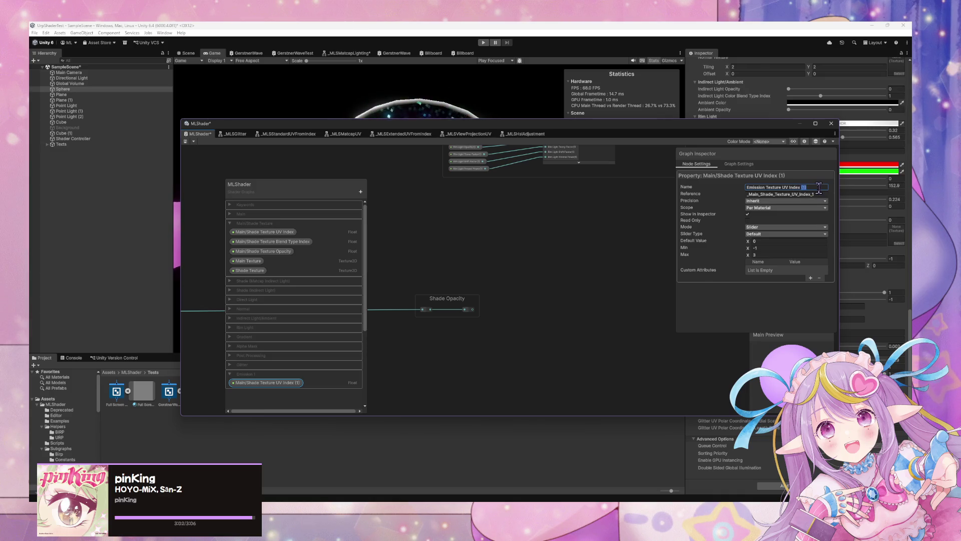
type("1")
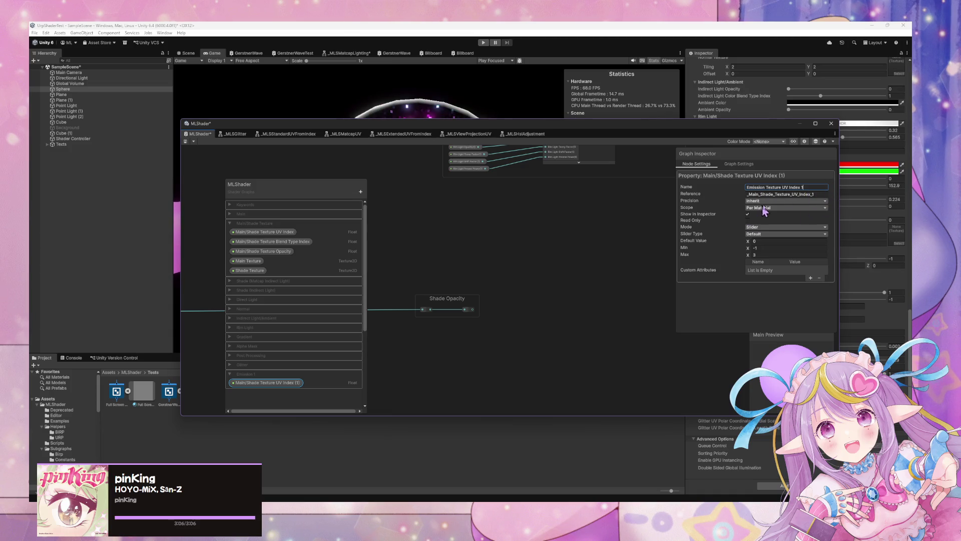
key("Return")
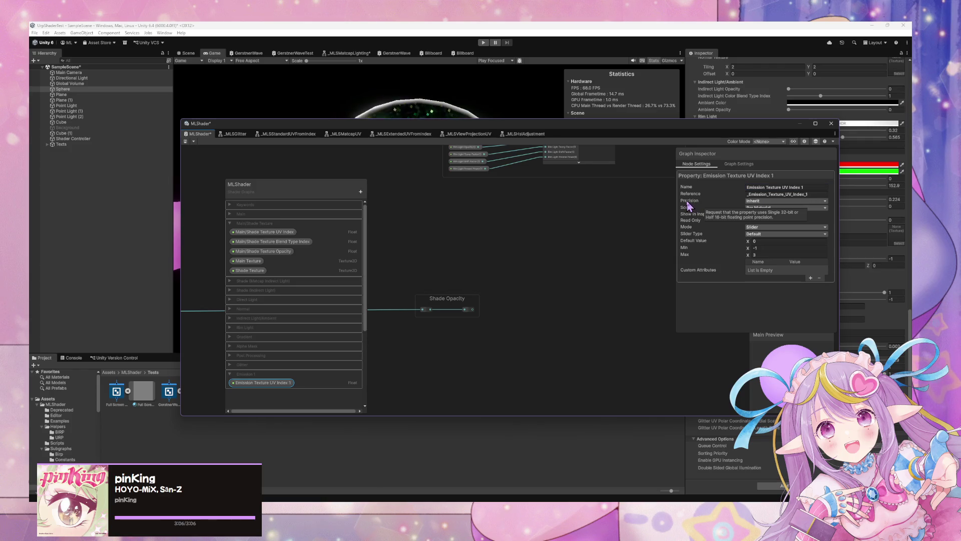
scroll(600, 209, "down", 1)
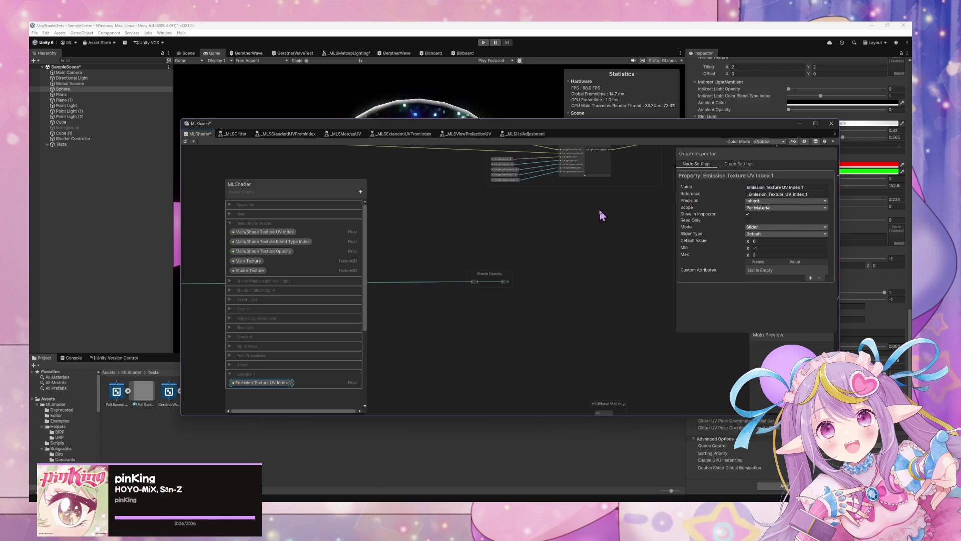
- Enlarge the shader graph window over the game view and settle it lower down
scroll(599, 213, "down", 1)
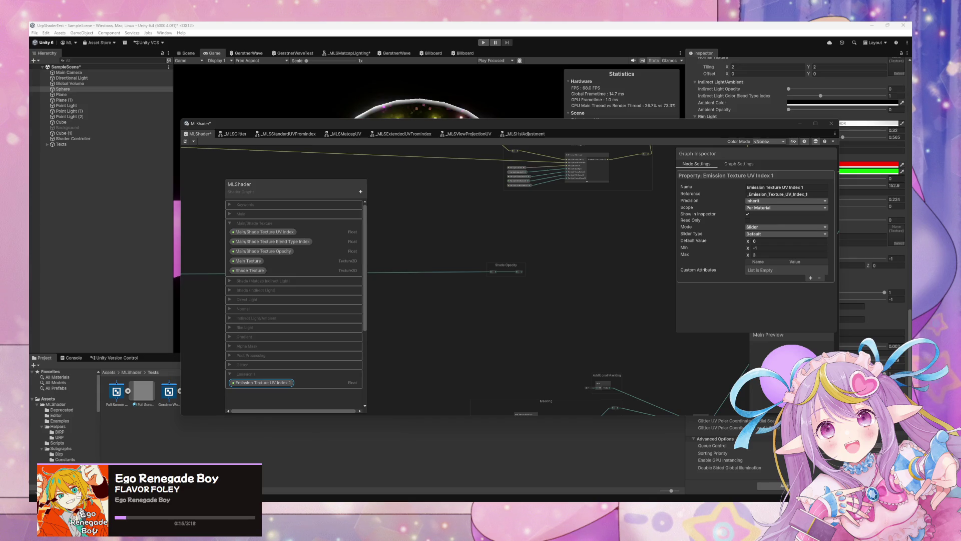
mouse_move(221, 123)
left_mouse_down()
mouse_move(394, 218)
mouse_move(412, 243)
left_mouse_up()
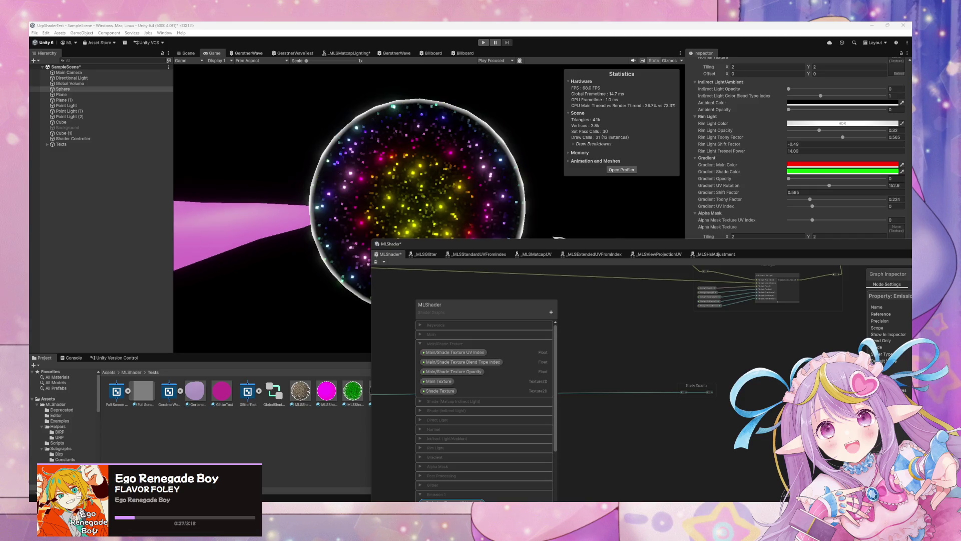
left_click_drag(565, 245, 331, 103)
scroll(489, 236, "down", 3)
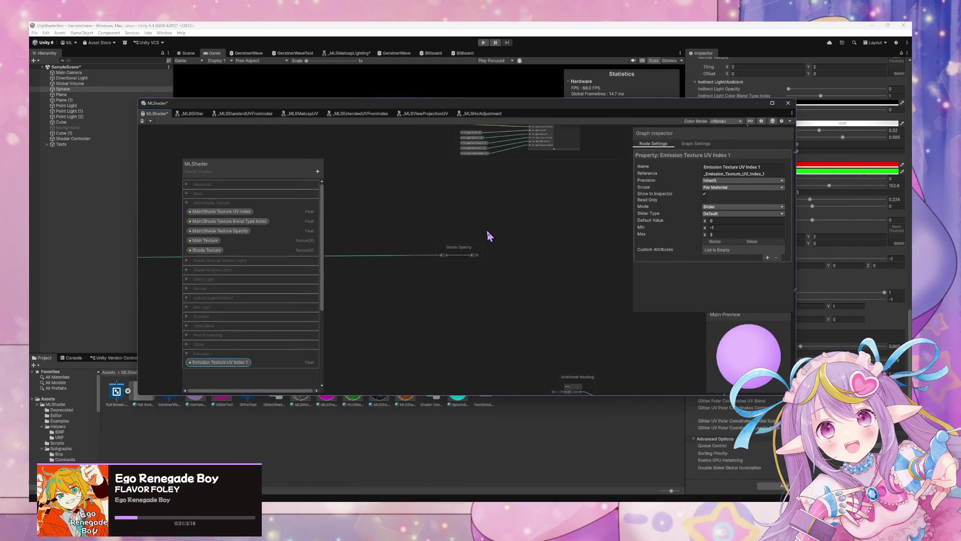
left_click_drag(358, 99, 376, 205)
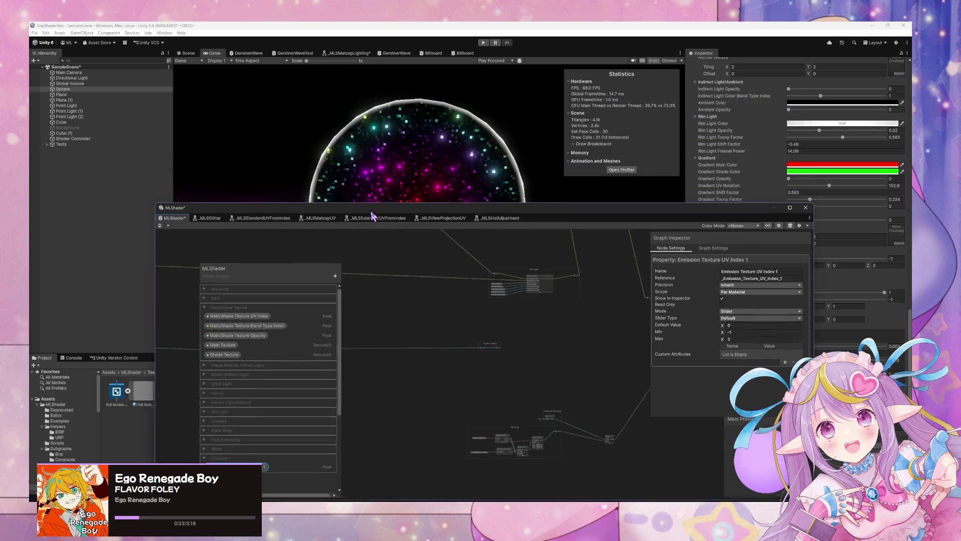
scroll(474, 393, "up", 2)
scroll(473, 386, "down", 1)
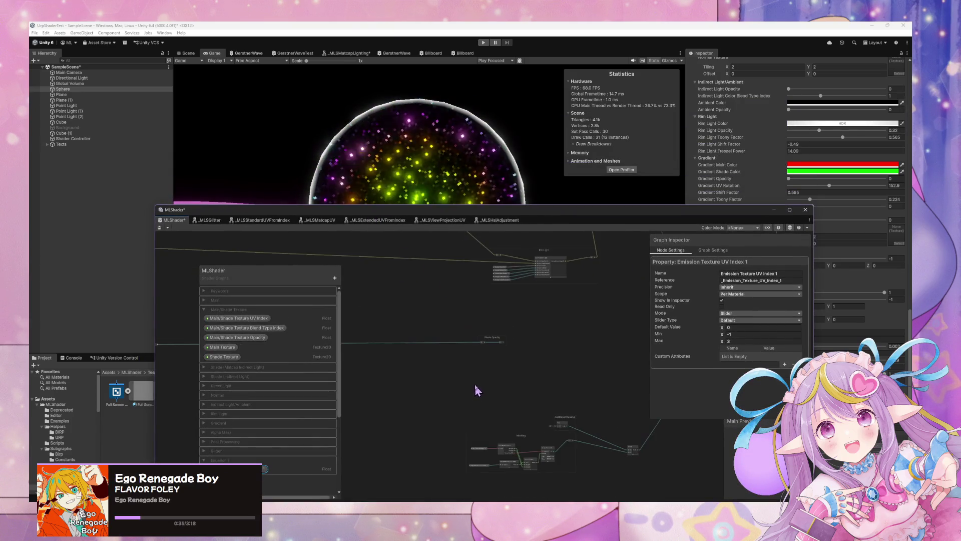
mouse_move(485, 409)
left_mouse_down()
mouse_move(534, 349)
mouse_move(500, 318)
left_mouse_up()
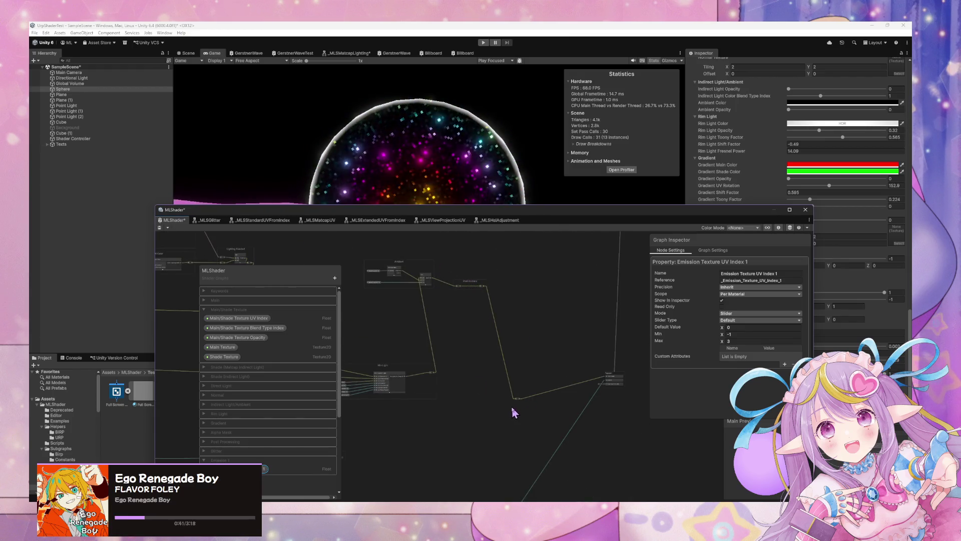
- Move the reroute point along its wire and shift the top node group down and right
left_click_drag(518, 401, 561, 375)
scroll(604, 305, "down", 3)
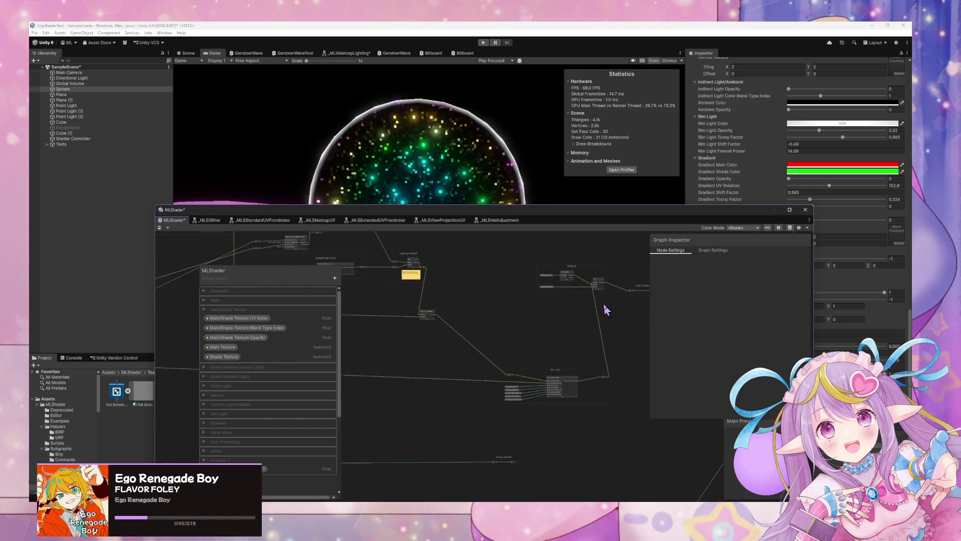
scroll(532, 323, "up", 5)
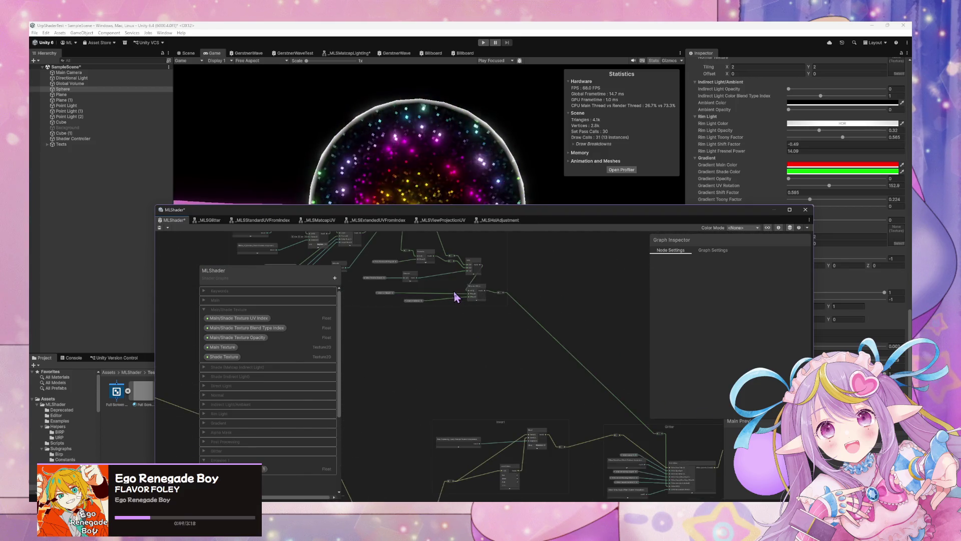
scroll(454, 292, "down", 2)
left_click_drag(451, 301, 549, 340)
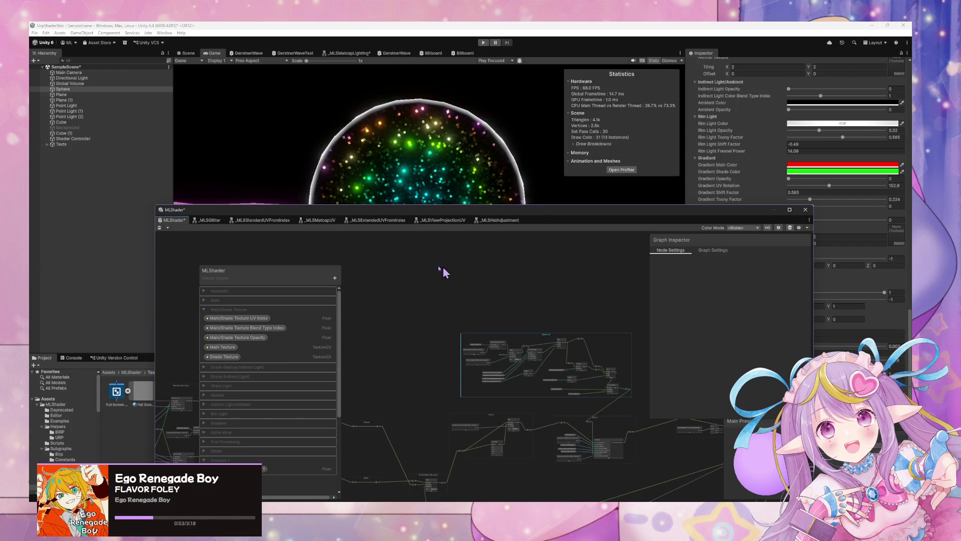
- Pan past the Direct Lights and Ambient groups and shift the Rim Light group left
scroll(504, 321, "down", 4)
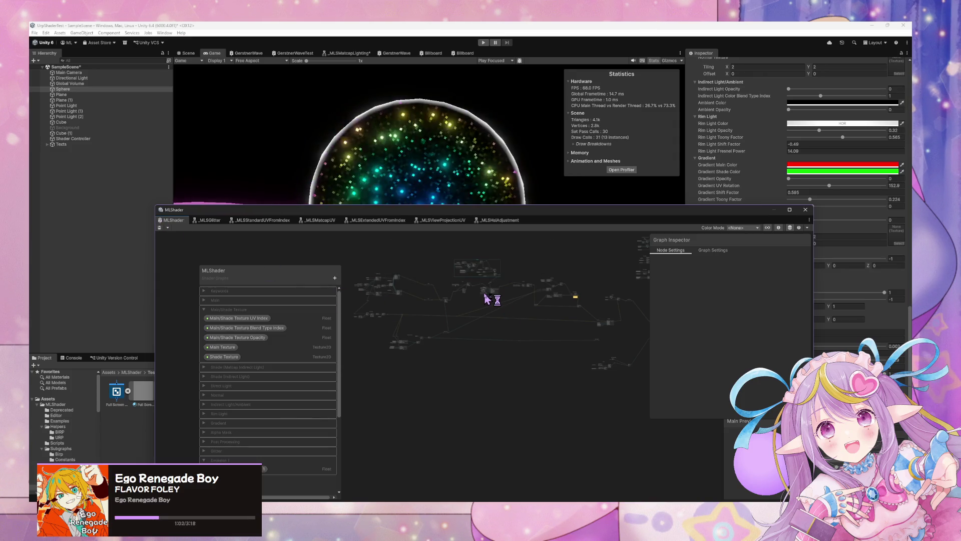
scroll(505, 317, "up", 5)
scroll(504, 317, "down", 2)
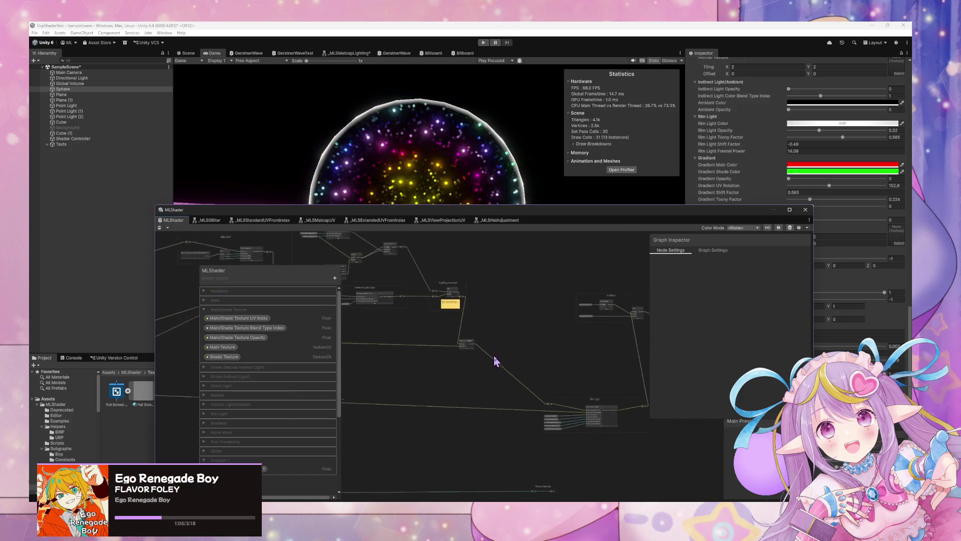
scroll(492, 359, "up", 2)
scroll(461, 325, "down", 3)
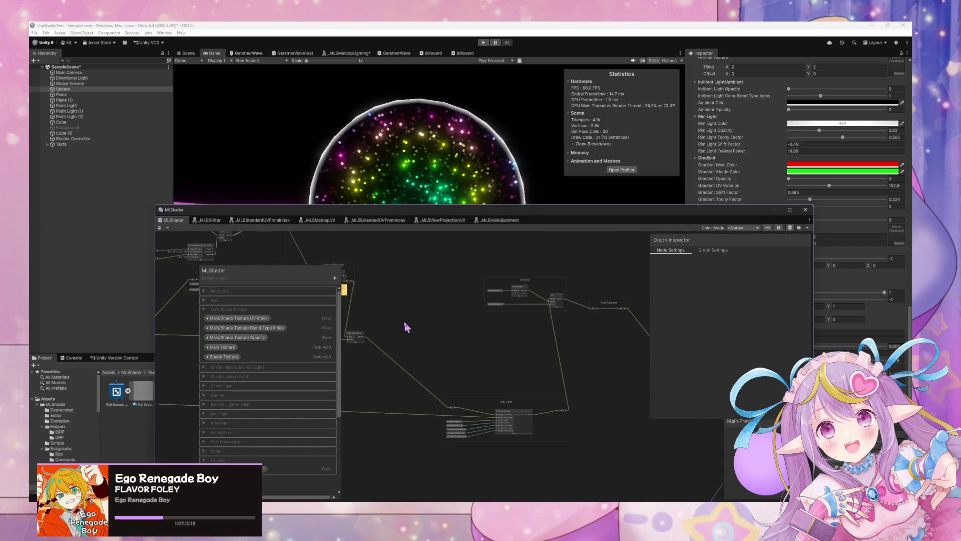
scroll(596, 365, "left", 5)
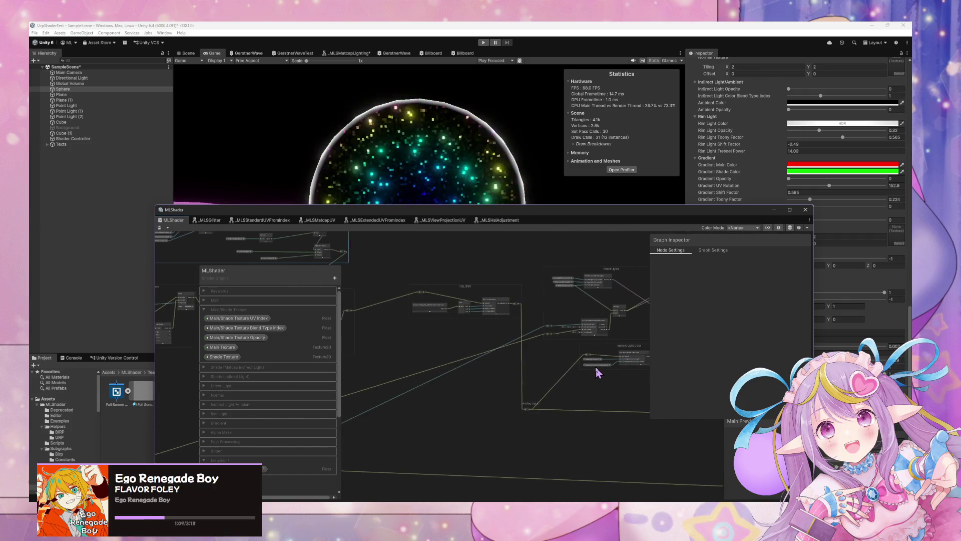
scroll(632, 393, "down", 1)
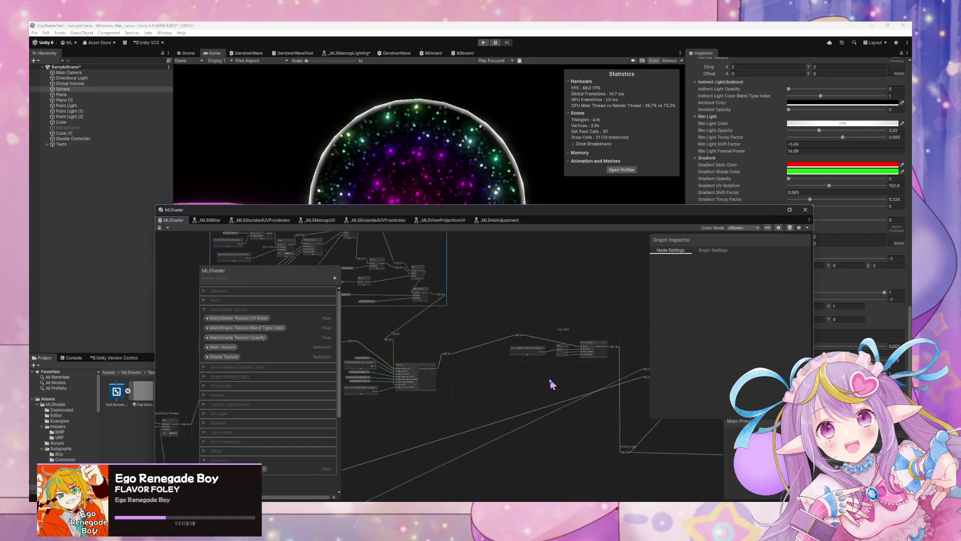
scroll(637, 391, "down", 3)
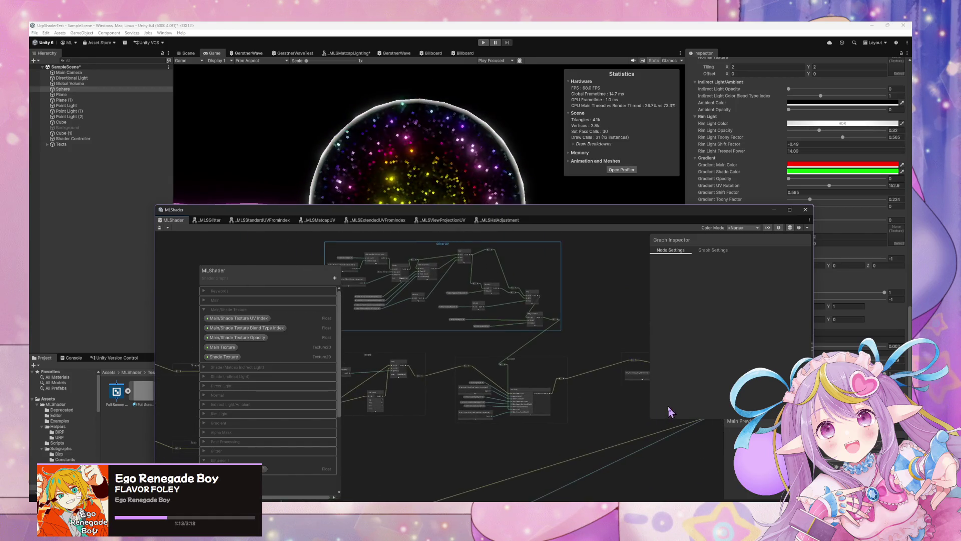
scroll(508, 358, "up", 3)
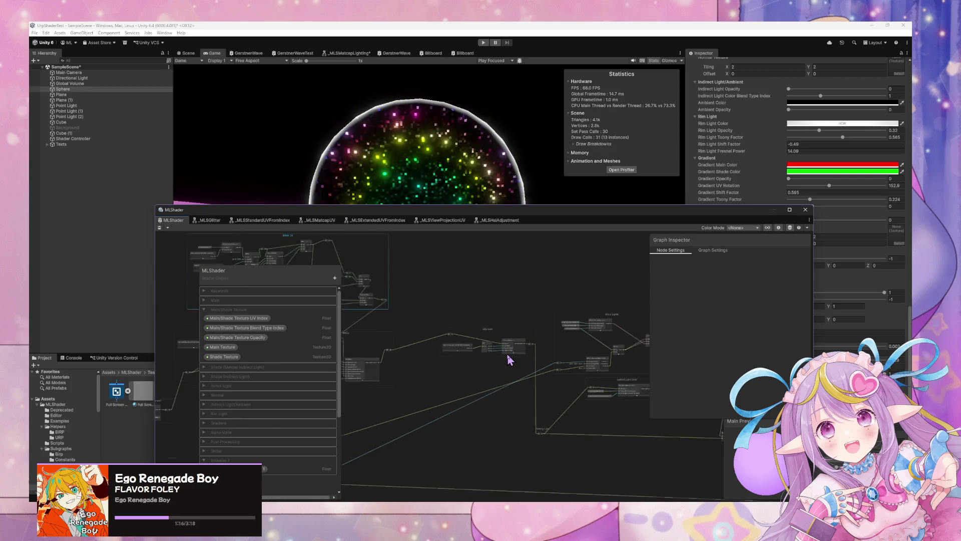
left_click_drag(507, 357, 431, 338)
left_click_drag(524, 344, 401, 339)
left_click_drag(599, 361, 506, 356)
left_click_drag(564, 436, 494, 380)
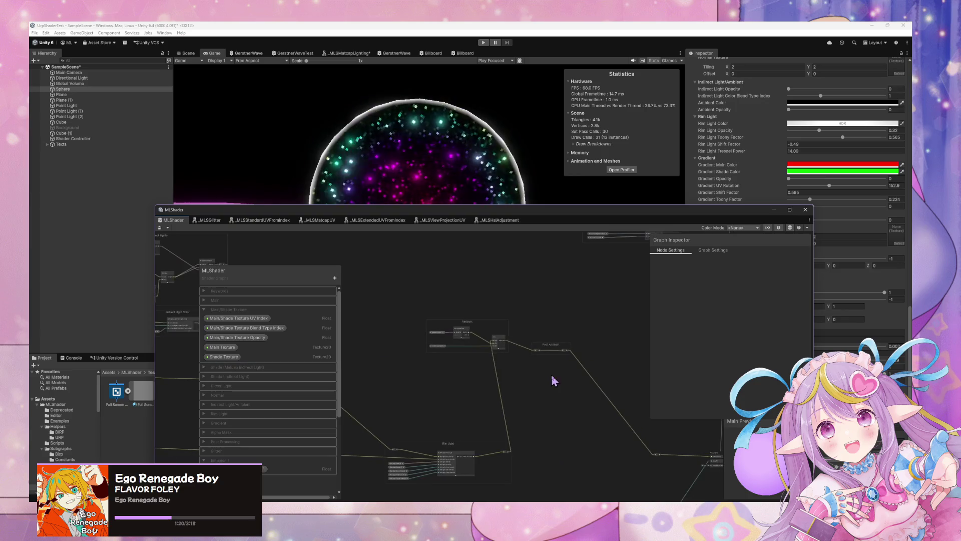
left_click_drag(660, 367, 588, 314)
mouse_move(496, 383)
left_mouse_down()
mouse_move(466, 386)
mouse_move(430, 368)
left_mouse_up()
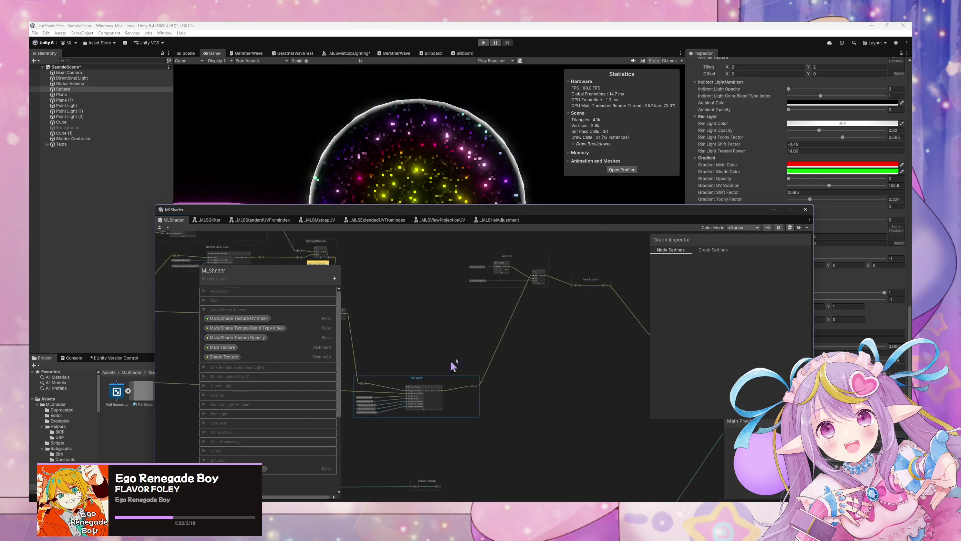
left_click_drag(614, 324, 503, 316)
- Pan to the Post Ambient nodes and select the Emission Texture UV Index 1 property
left_click_drag(629, 273, 498, 382)
scroll(581, 346, "down", 3)
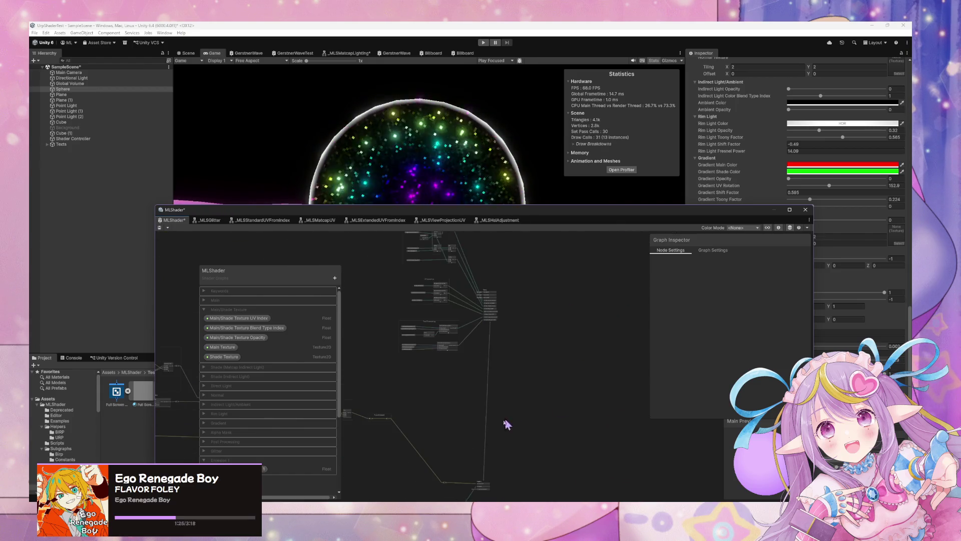
scroll(516, 470, "up", 5)
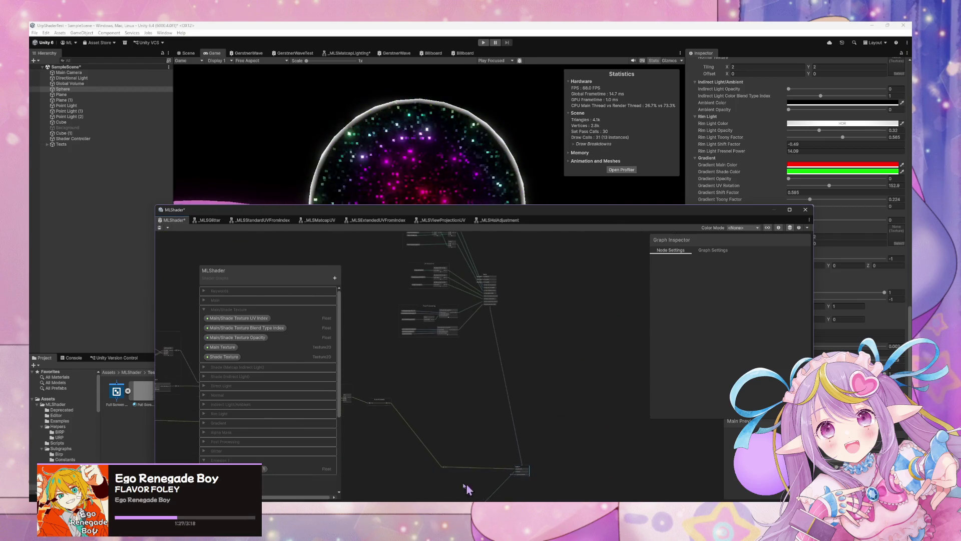
left_click(260, 469)
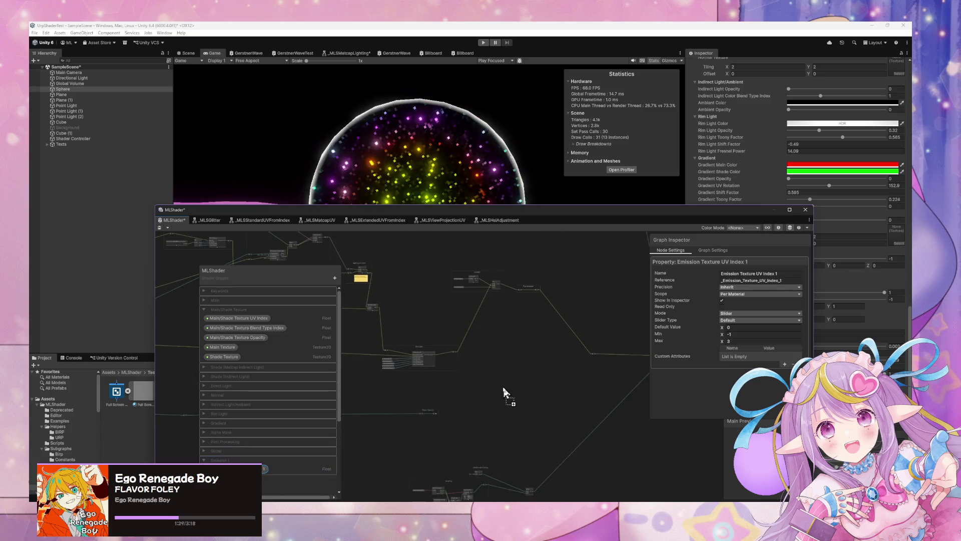
- Frame the new Emission Texture UV Index 1 node and nudge it into position
key("f")
scroll(544, 396, "down", 2)
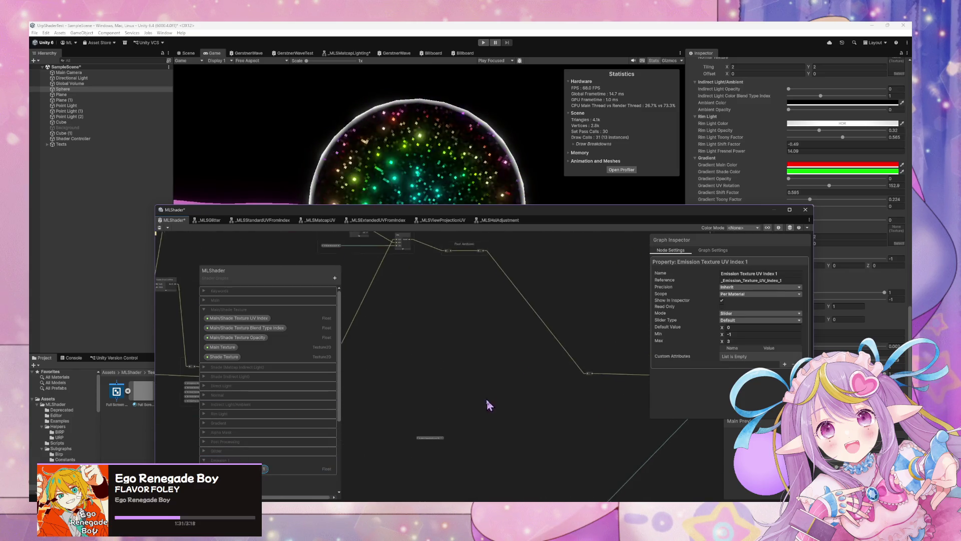
mouse_move(429, 446)
left_mouse_down()
mouse_move(487, 387)
mouse_move(446, 425)
left_mouse_up()
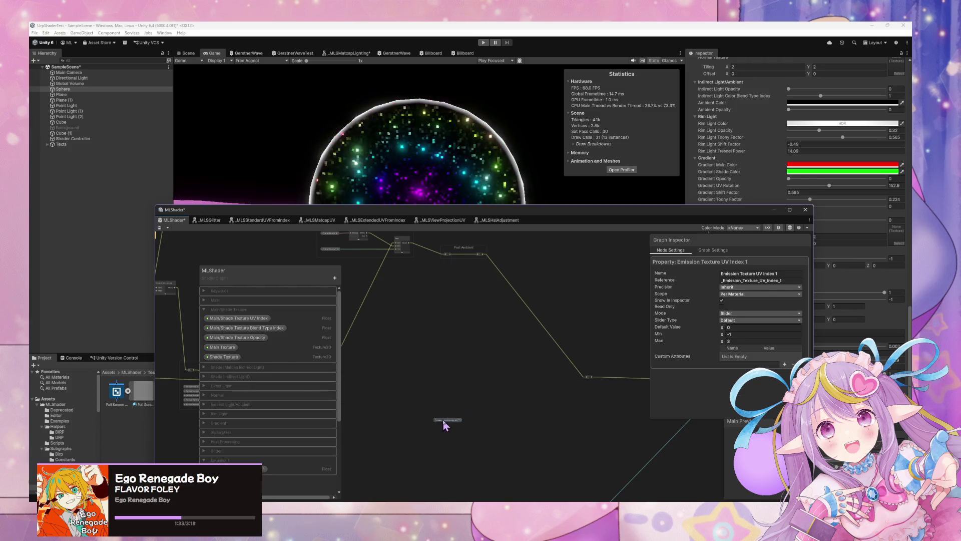
scroll(493, 398, "up", 2)
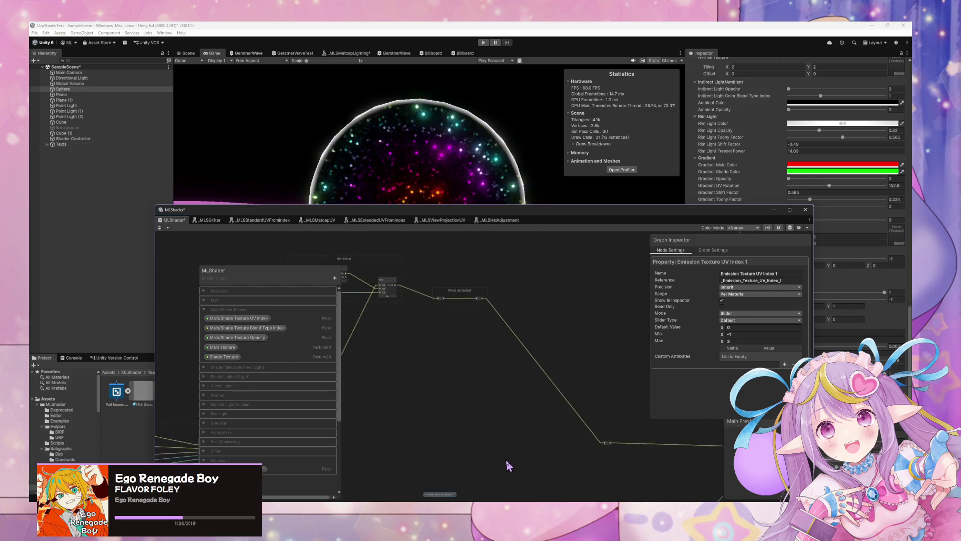
scroll(605, 387, "down", 3)
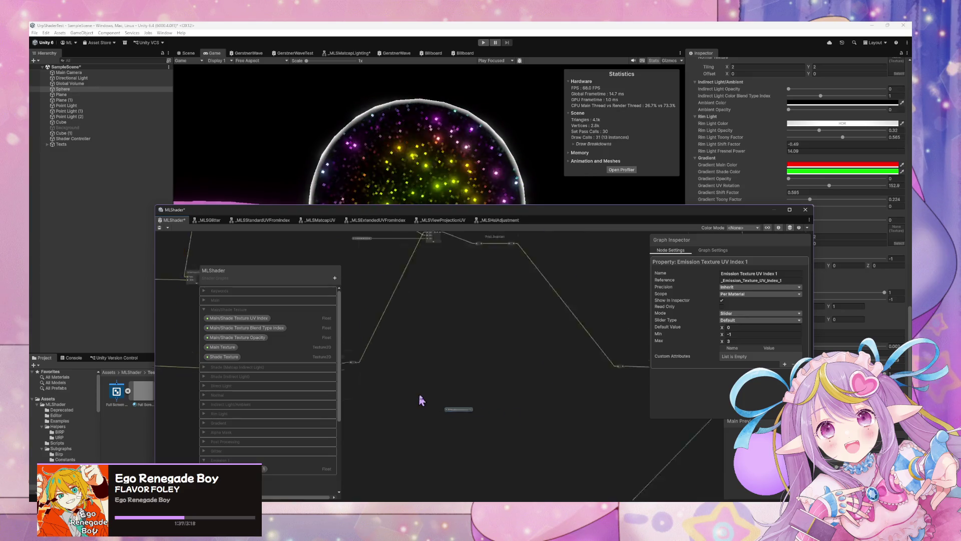
scroll(564, 378, "up", 8)
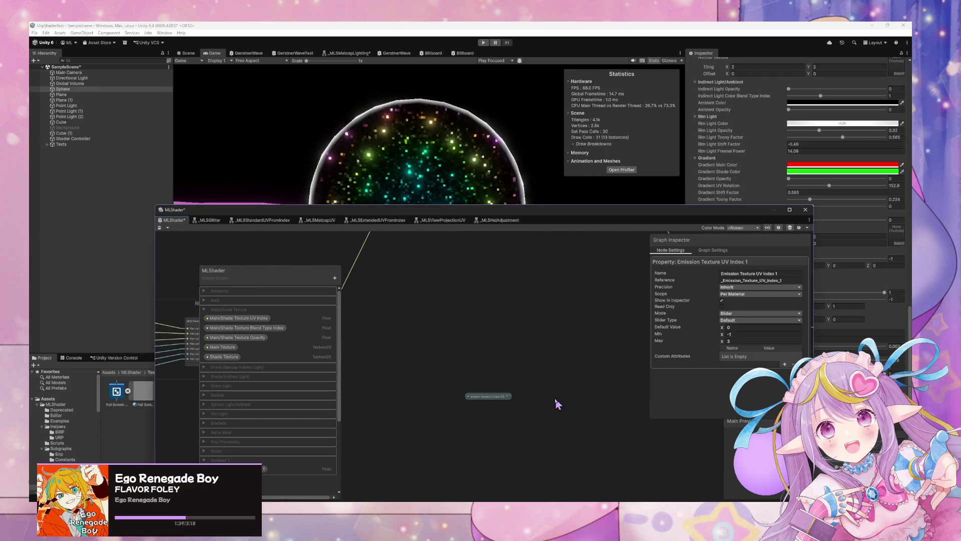
scroll(531, 393, "down", 5)
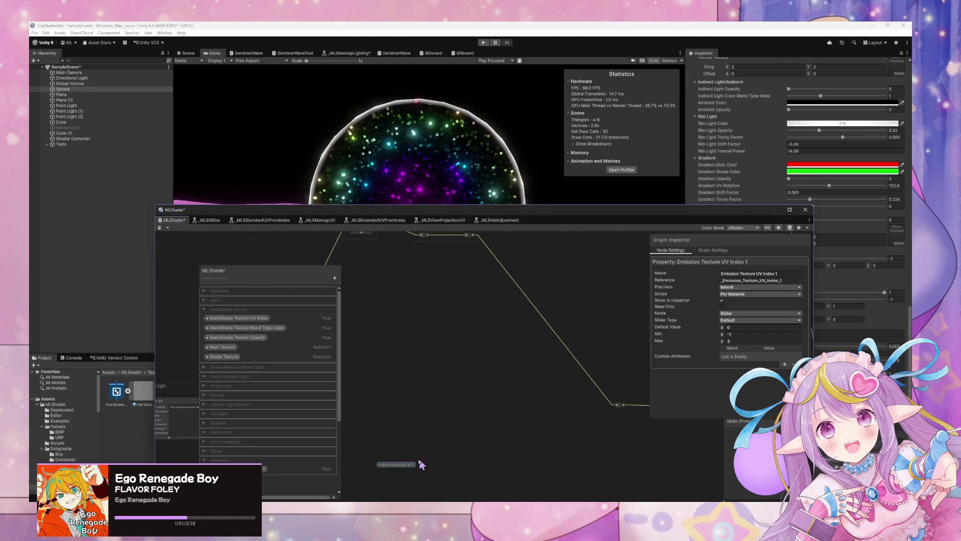
scroll(471, 420, "down", 3)
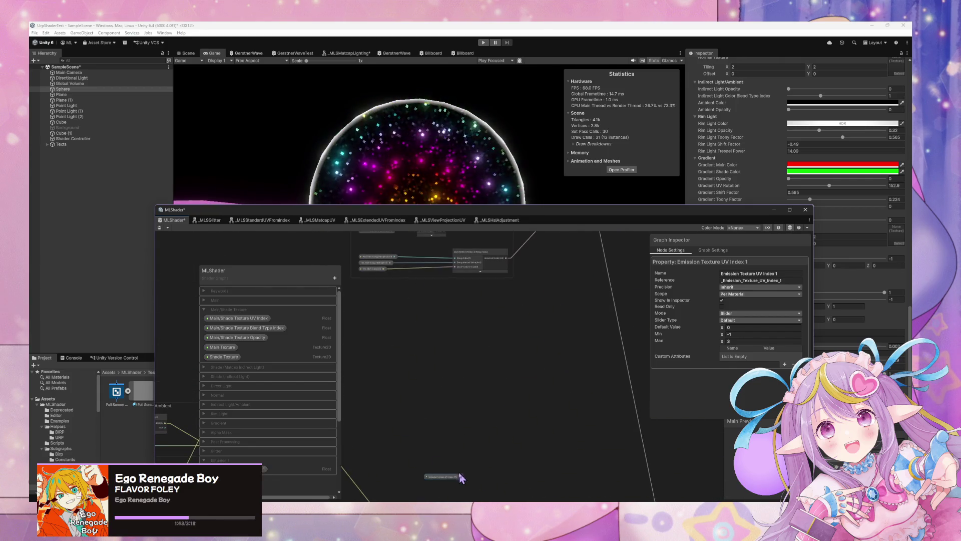
left_click_drag(446, 478, 443, 440)
- Shift the Post Processing group up-left and drag the property node into the top group
left_click_drag(402, 311, 449, 425)
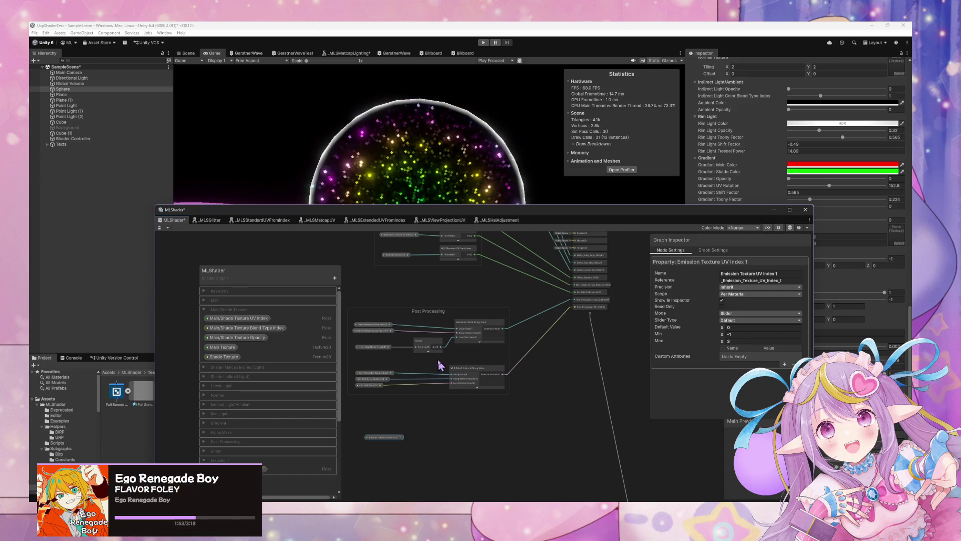
scroll(440, 365, "up", 1)
mouse_move(439, 310)
left_mouse_down()
mouse_move(432, 288)
mouse_move(457, 325)
left_mouse_up()
scroll(542, 369, "down", 2)
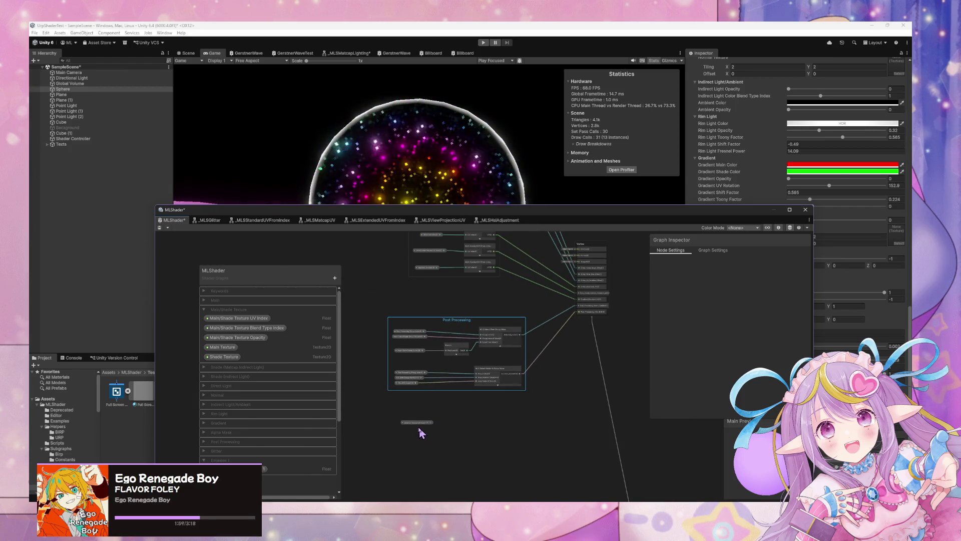
left_click_drag(420, 423, 431, 276)
scroll(461, 284, "up", 5)
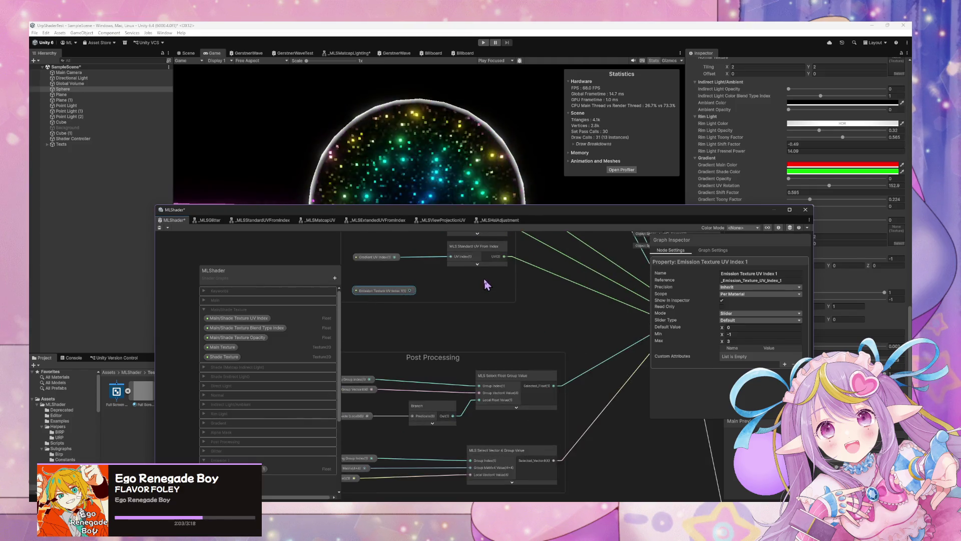
left_click(489, 297)
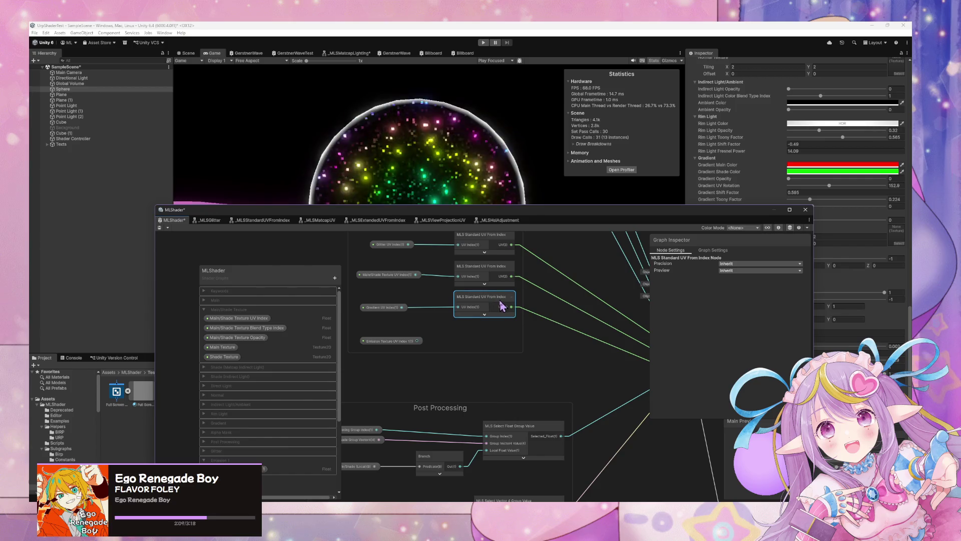
- Copy the MLS Standard UV From Index node into the UV group and pan to the Vertex block
key("ctrl+d")
mouse_move(532, 330)
left_mouse_down()
mouse_move(513, 322)
mouse_move(489, 337)
mouse_move(489, 351)
mouse_move(493, 333)
left_mouse_up()
left_click_drag(579, 340, 491, 338)
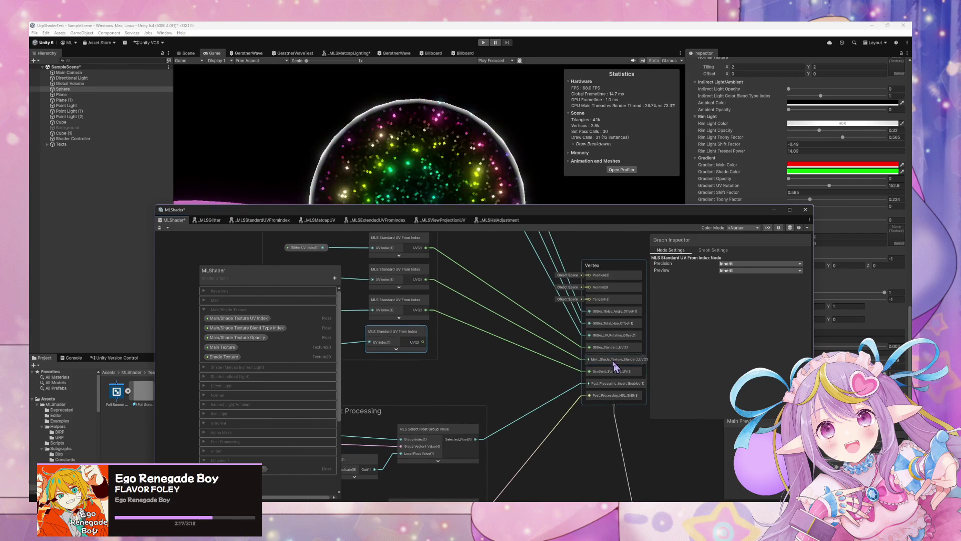
key("space")
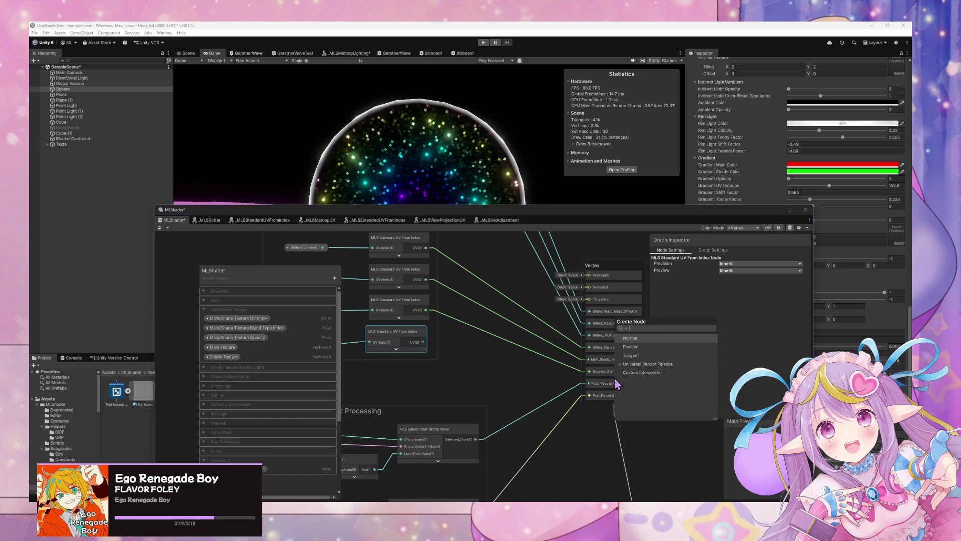
- Add a Custom Interpolator to the Vertex block named Emission_1_Standard_UV
type("Emiss")
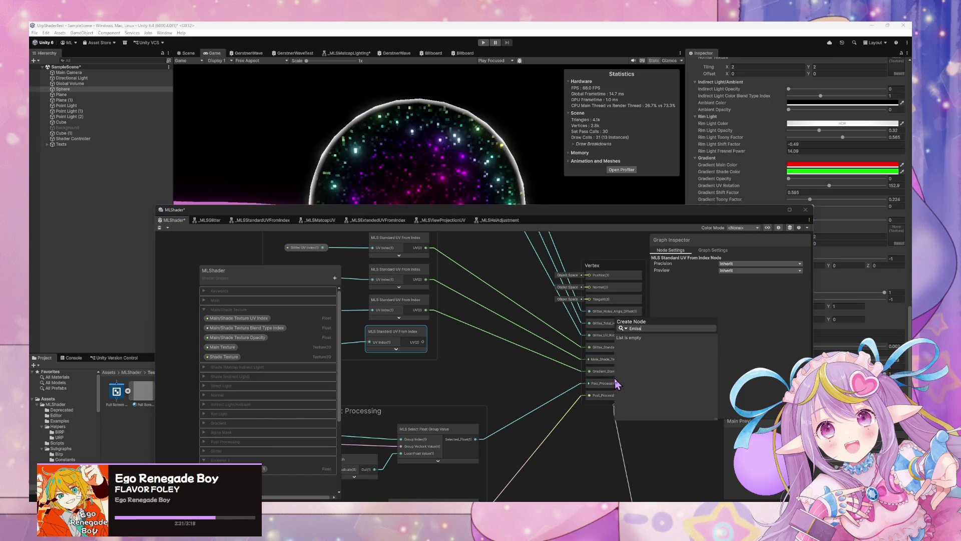
key("BackSpace")
key("BackSpace")
key("BackSpace")
left_click(638, 373)
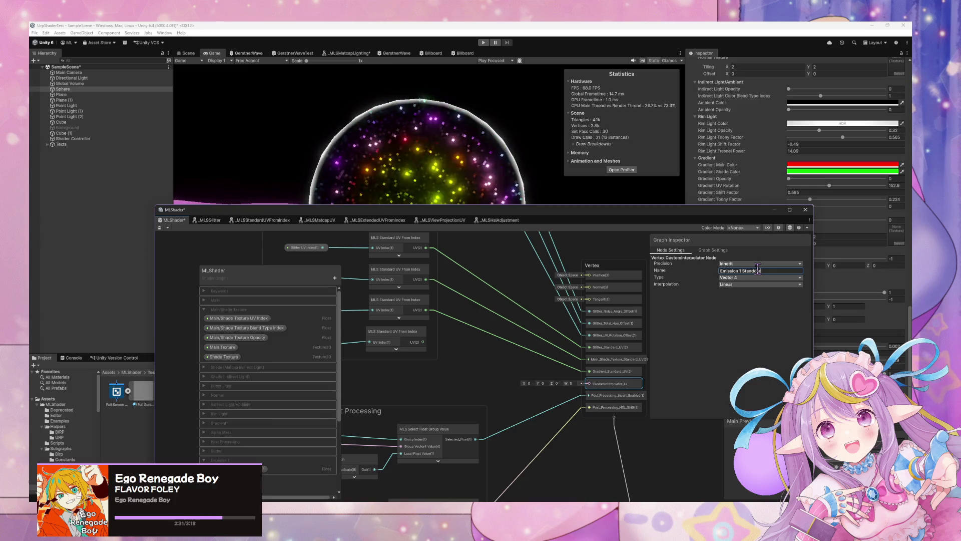
type("UV")
key("Return")
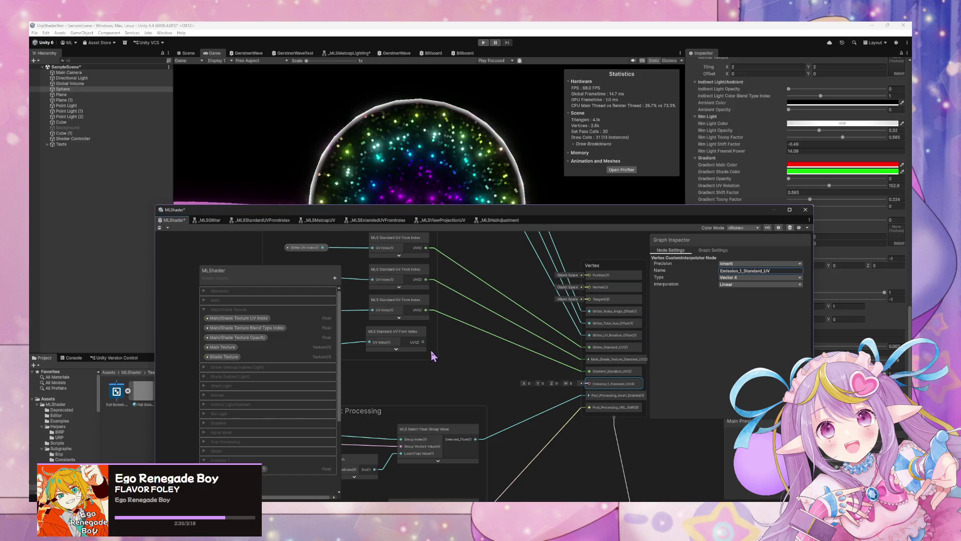
- Wire the new UV From Index output into the interpolator, set it to Vector 2, and save
mouse_move(423, 342)
left_mouse_down()
mouse_move(576, 393)
mouse_move(638, 388)
left_mouse_up()
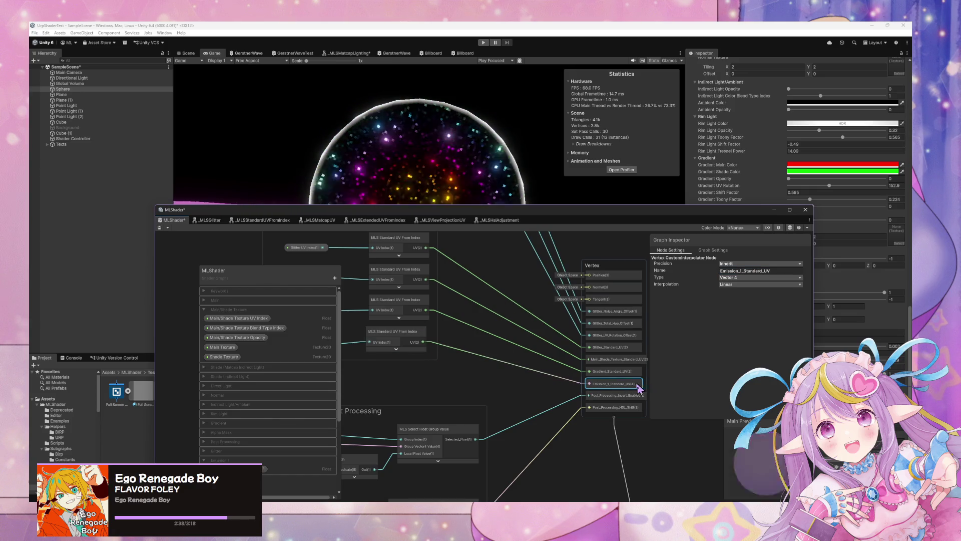
left_click(760, 277)
left_click(741, 298)
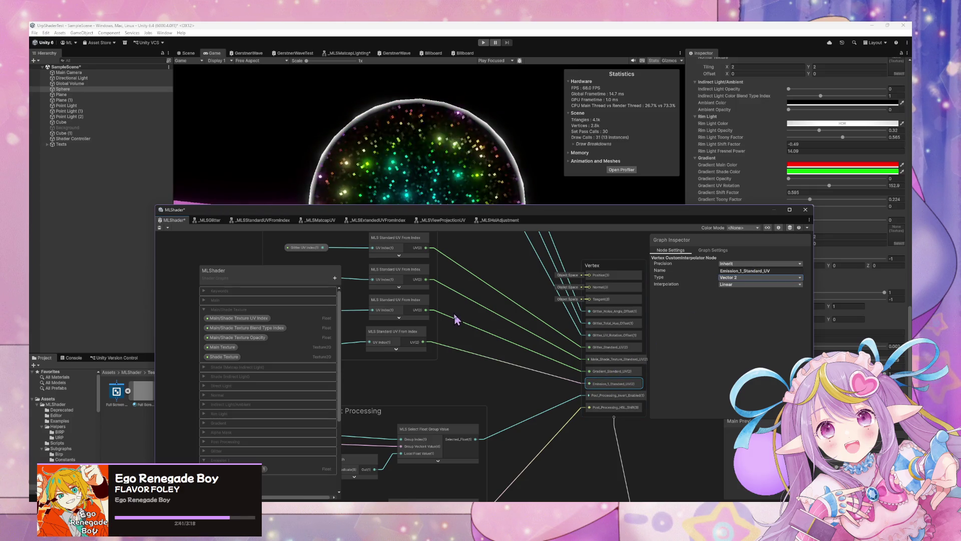
scroll(458, 325, "down", 5)
scroll(536, 315, "up", 3)
scroll(579, 311, "down", 2)
scroll(579, 266, "up", 5)
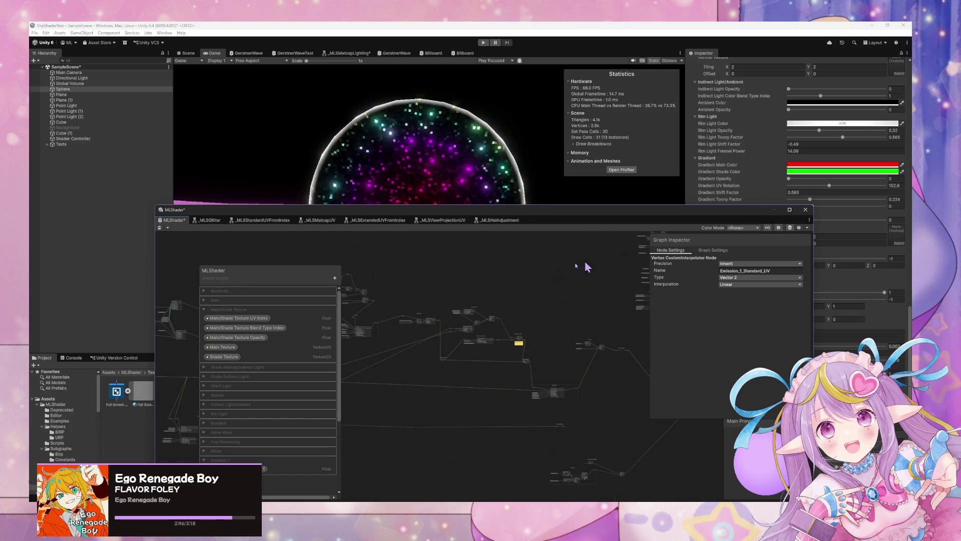
left_click(160, 228)
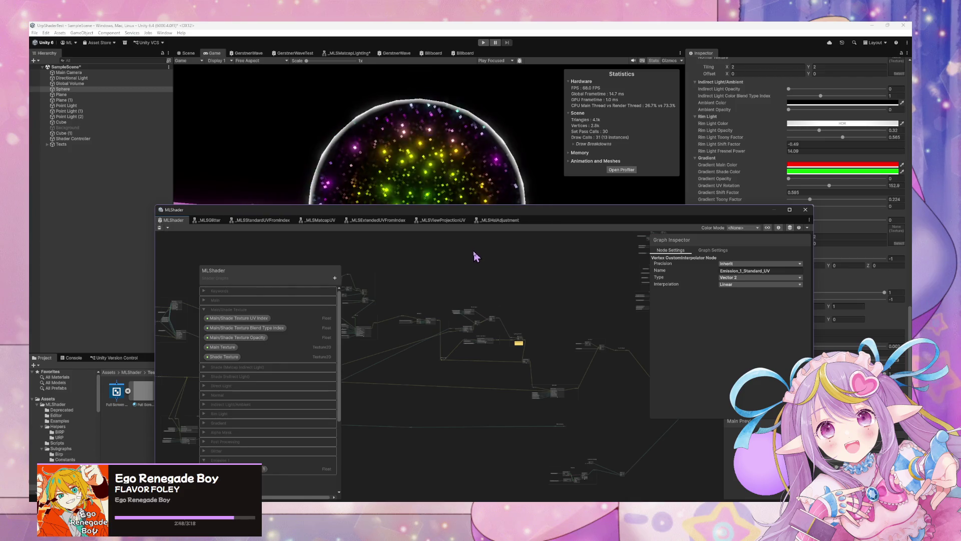
- Lower the graph window and inspect the Rim Light and Lighting Blended groups
left_click_drag(460, 224, 472, 281)
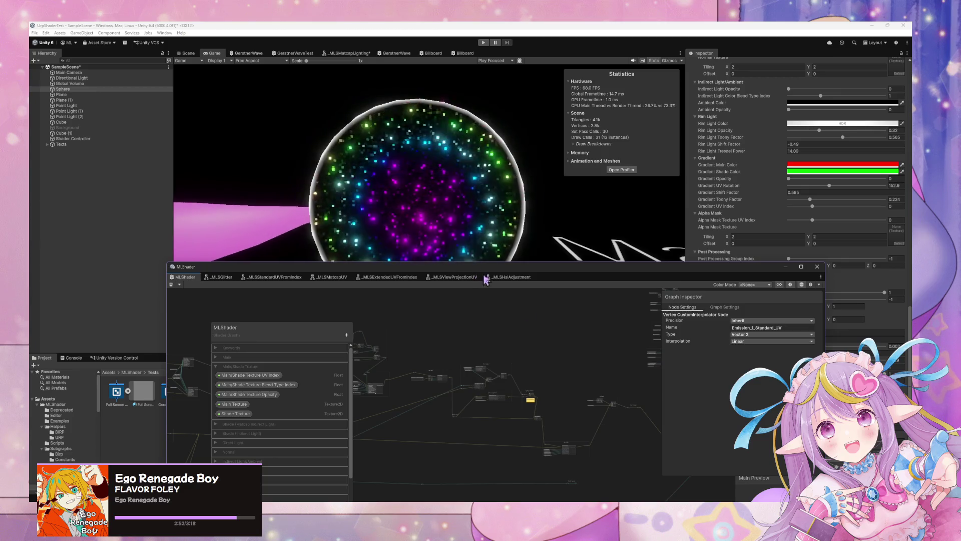
scroll(552, 334, "down", 4)
scroll(555, 333, "up", 4)
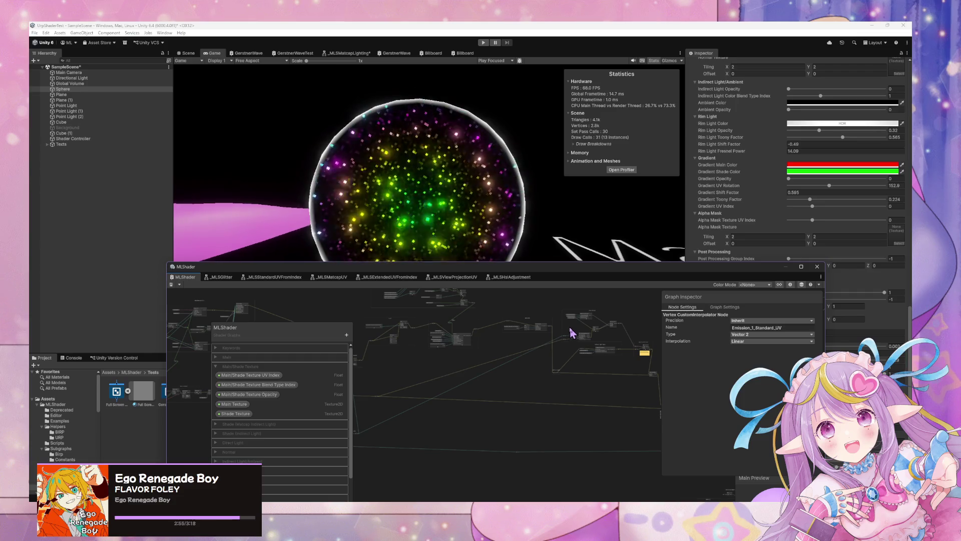
scroll(512, 386, "up", 5)
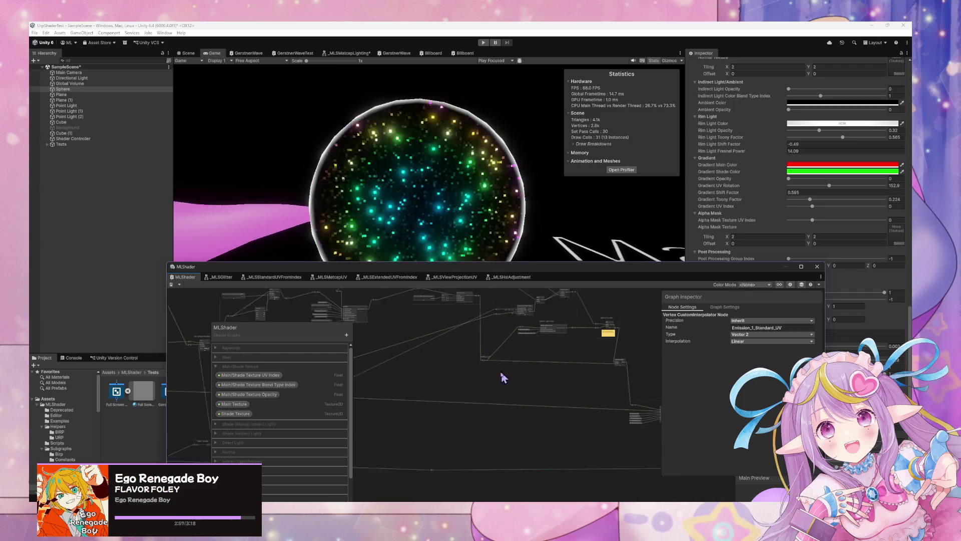
scroll(476, 371, "up", 3)
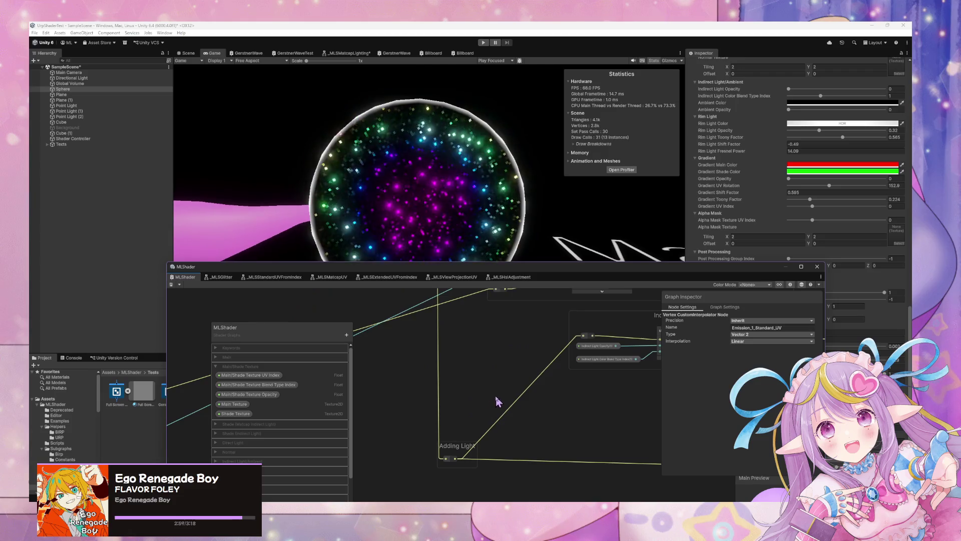
scroll(429, 347, "down", 3)
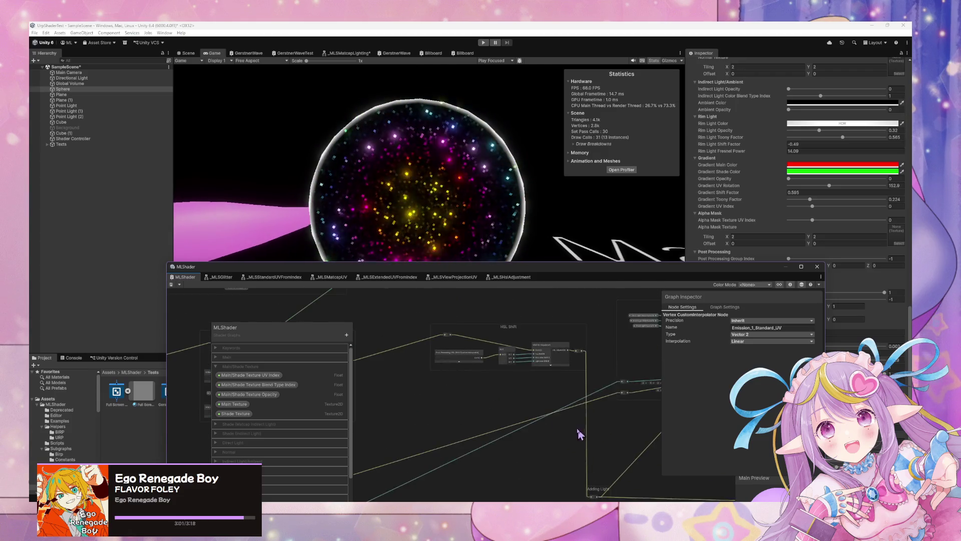
left_click_drag(526, 404, 555, 397)
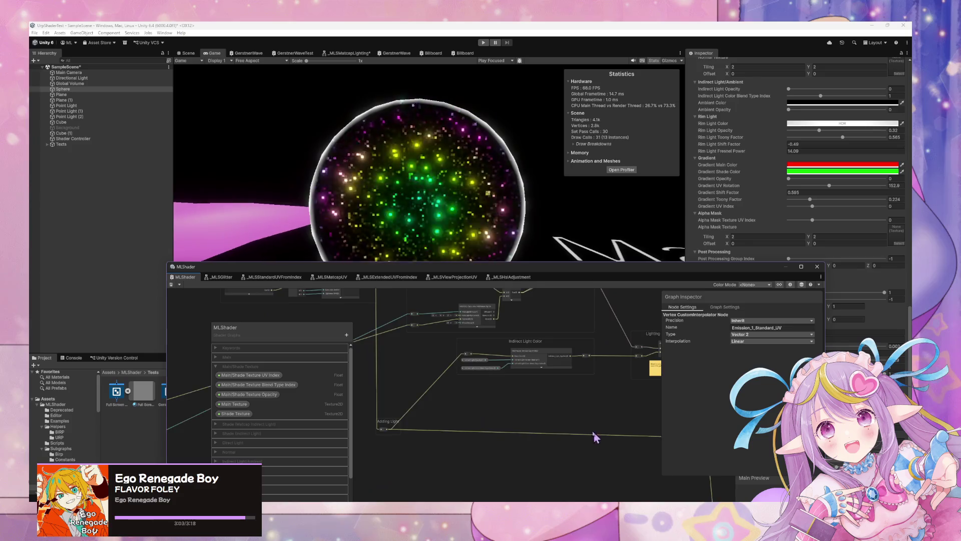
left_click_drag(501, 341, 546, 394)
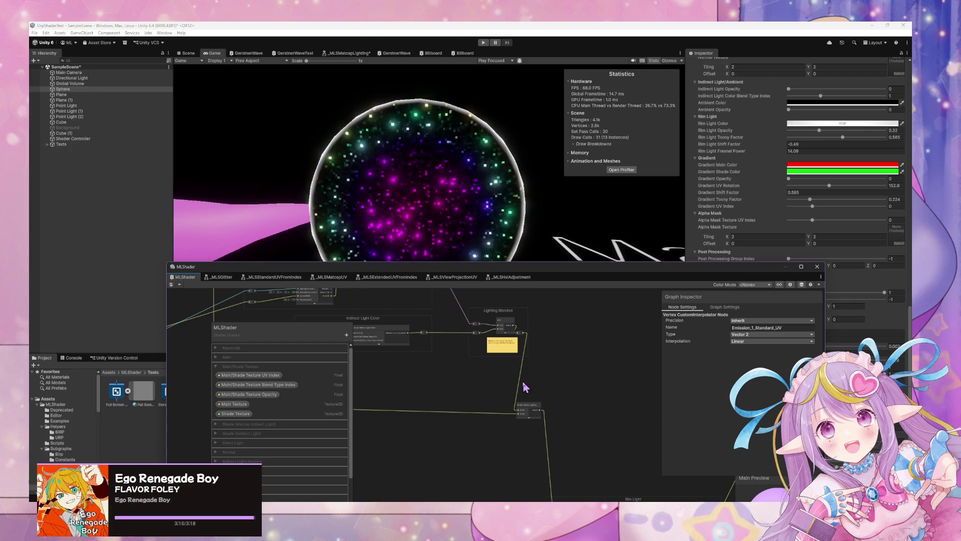
scroll(490, 380, "down", 2)
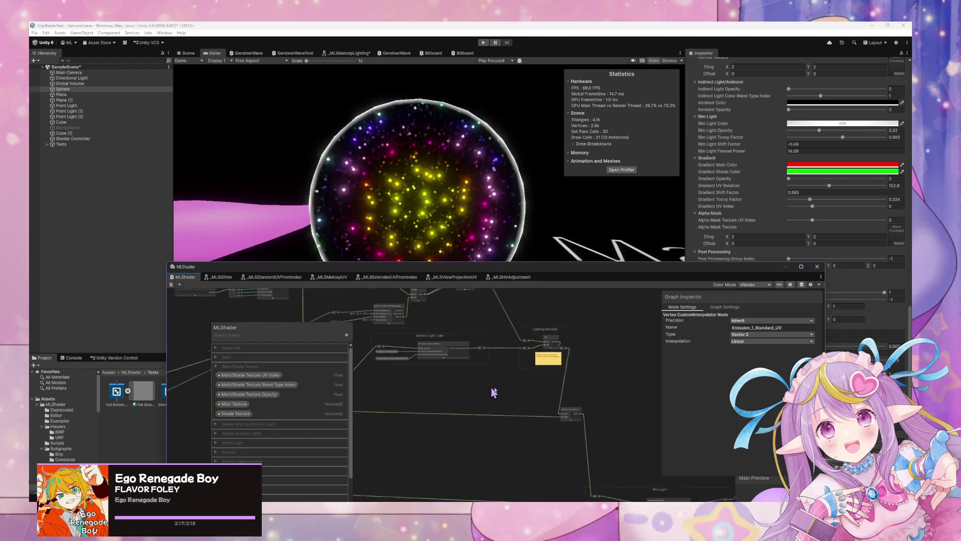
- Pan across the HSL Shift, Glitter Animation and Ambient groups back to Rim Light
left_click_drag(429, 375, 529, 391)
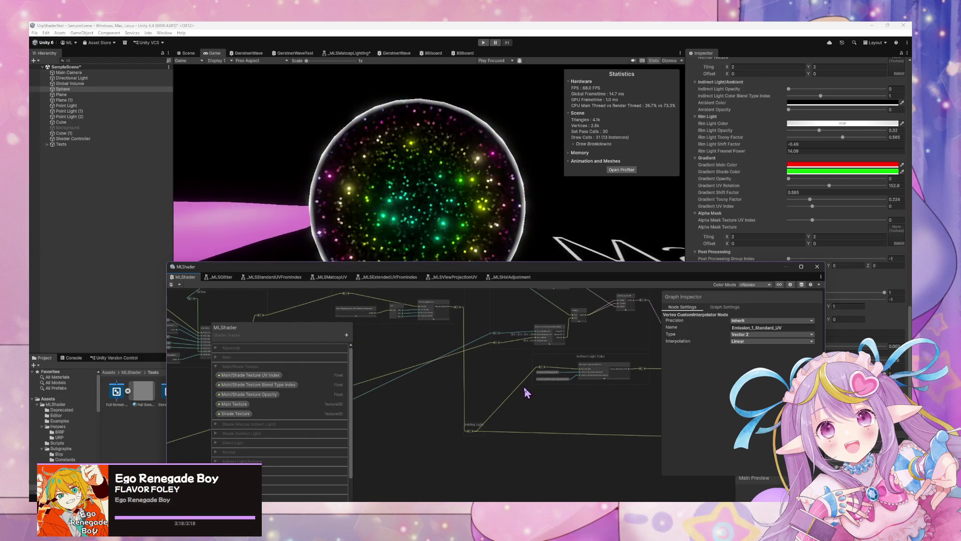
scroll(522, 387, "up", 1)
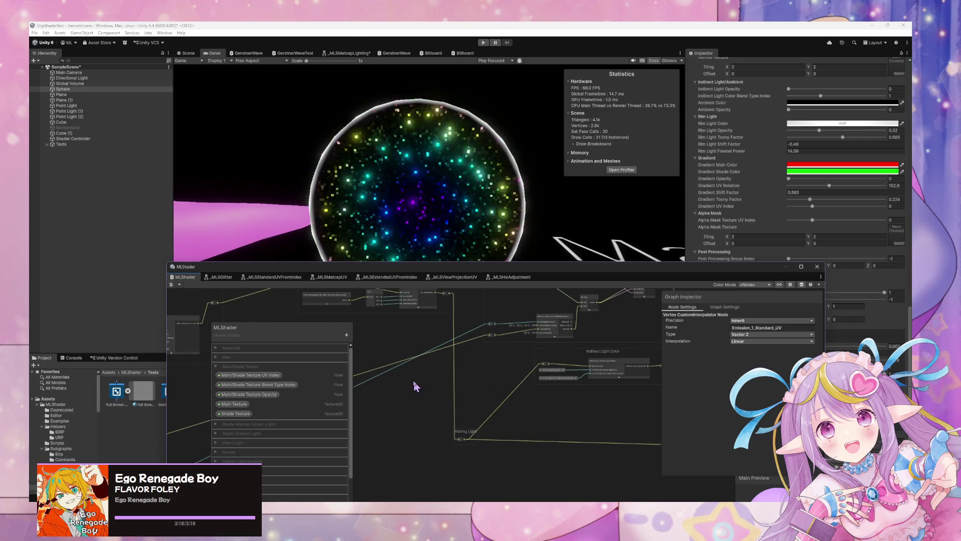
scroll(508, 421, "up", 3)
mouse_move(453, 379)
left_mouse_down()
mouse_move(498, 429)
mouse_move(548, 445)
left_mouse_up()
scroll(549, 441, "down", 2)
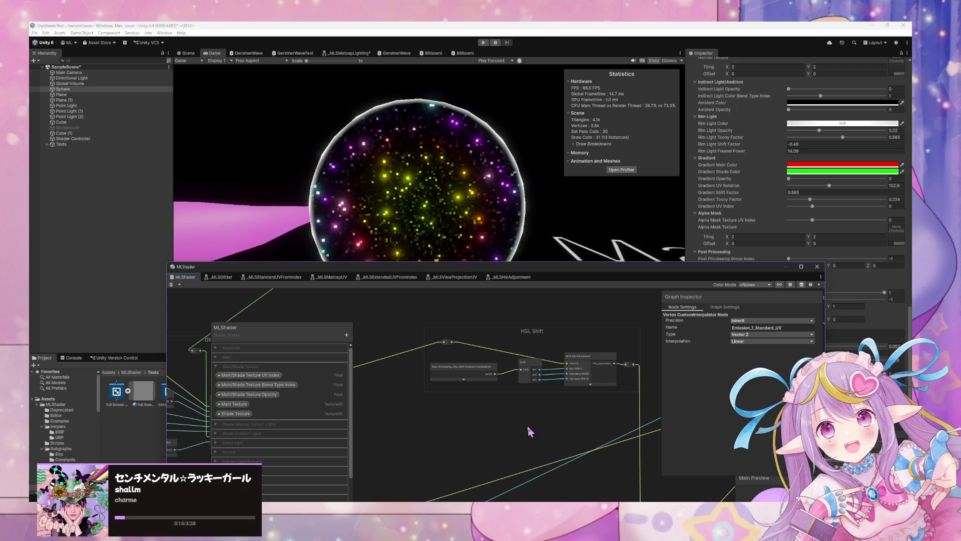
scroll(526, 423, "down", 4)
mouse_move(423, 359)
left_mouse_down()
mouse_move(576, 383)
mouse_move(569, 447)
mouse_move(552, 393)
mouse_move(576, 368)
mouse_move(537, 376)
mouse_move(470, 317)
mouse_move(470, 356)
mouse_move(575, 389)
mouse_move(530, 382)
mouse_move(494, 423)
mouse_move(410, 315)
mouse_move(461, 449)
mouse_move(476, 365)
mouse_move(464, 429)
mouse_move(503, 453)
left_mouse_up()
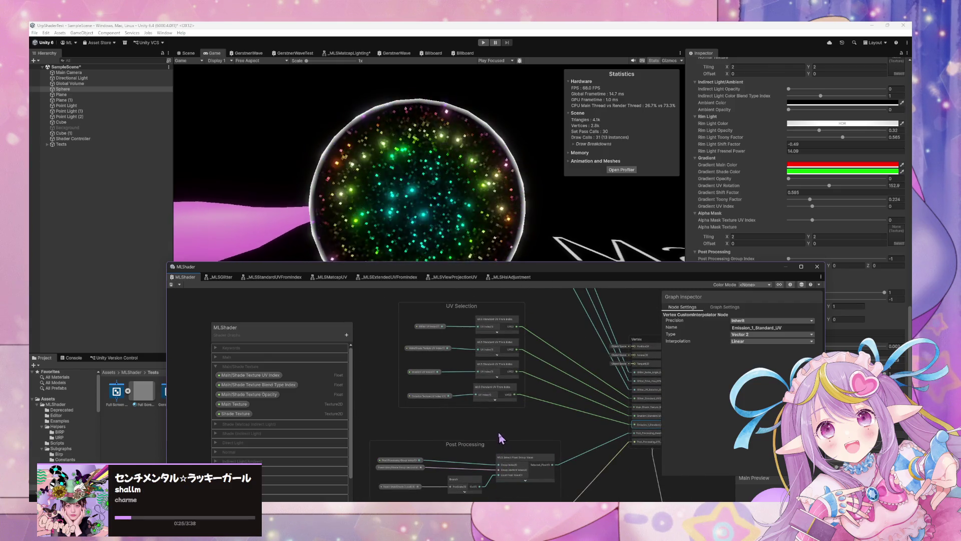
left_click_drag(462, 318, 454, 475)
left_click_drag(471, 350, 483, 453)
mouse_move(454, 352)
left_mouse_down()
mouse_move(424, 438)
mouse_move(442, 436)
mouse_move(499, 343)
mouse_move(587, 276)
mouse_move(498, 359)
mouse_move(496, 343)
left_mouse_up()
left_click_drag(298, 331, 313, 299)
mouse_move(434, 432)
left_mouse_down()
mouse_move(524, 465)
mouse_move(506, 381)
mouse_move(431, 466)
mouse_move(538, 382)
mouse_move(438, 408)
left_mouse_up()
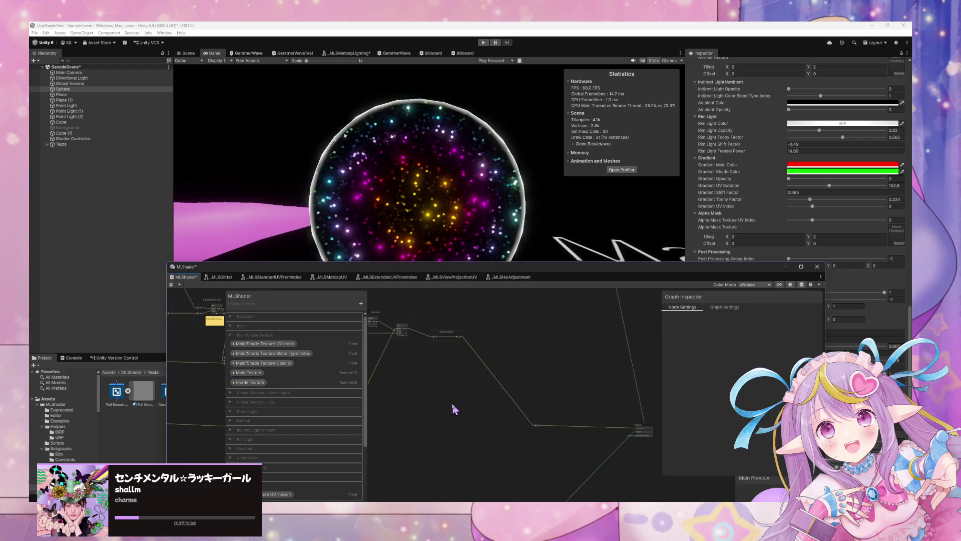
- Enlarge the graph window and duplicate the Texture Opacity property into the Emission 1 category
left_click_drag(502, 268, 512, 117)
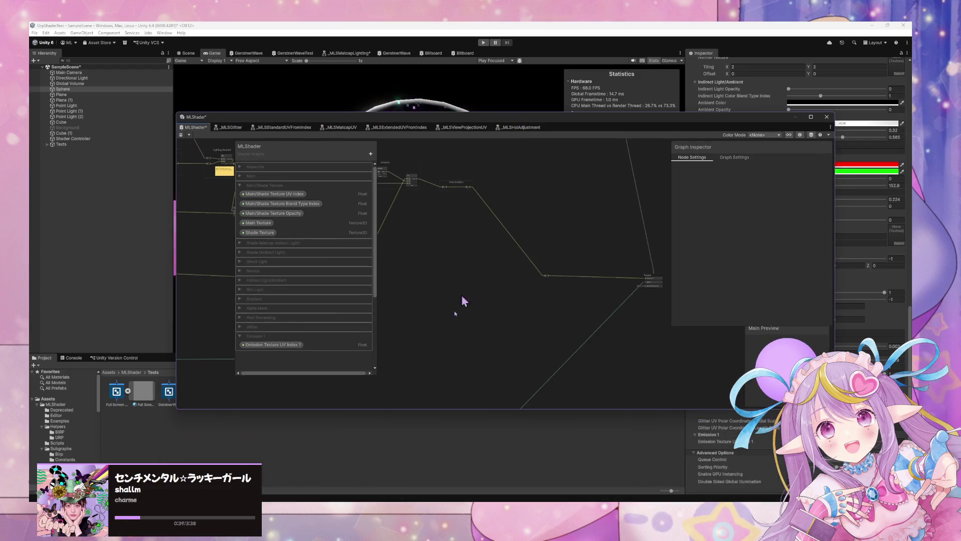
left_click_drag(433, 408, 449, 469)
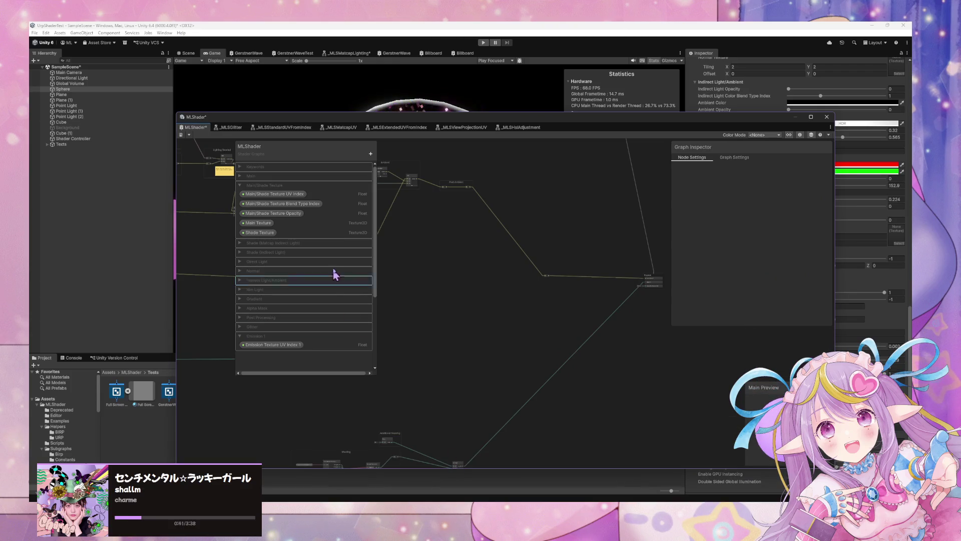
left_click_drag(317, 154, 307, 193)
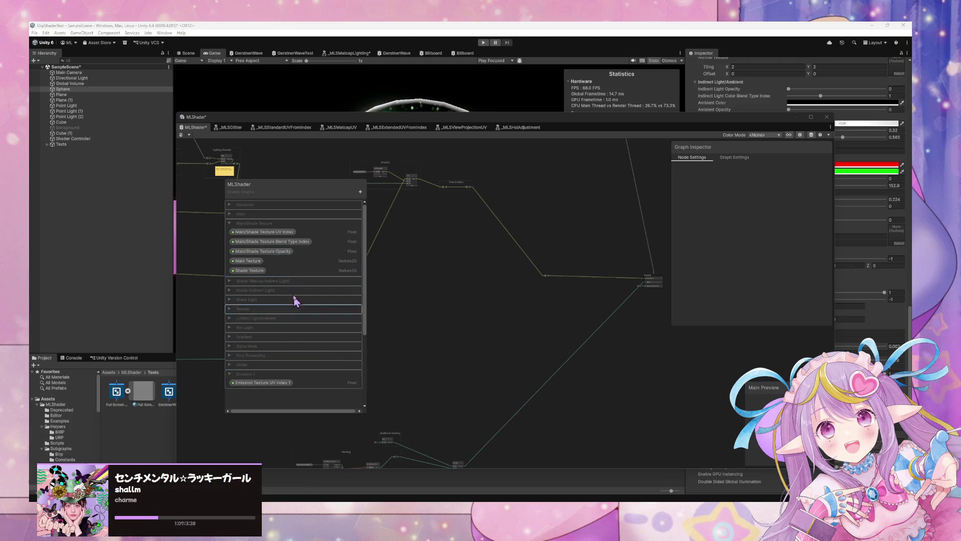
right_click(282, 253)
left_click(303, 276)
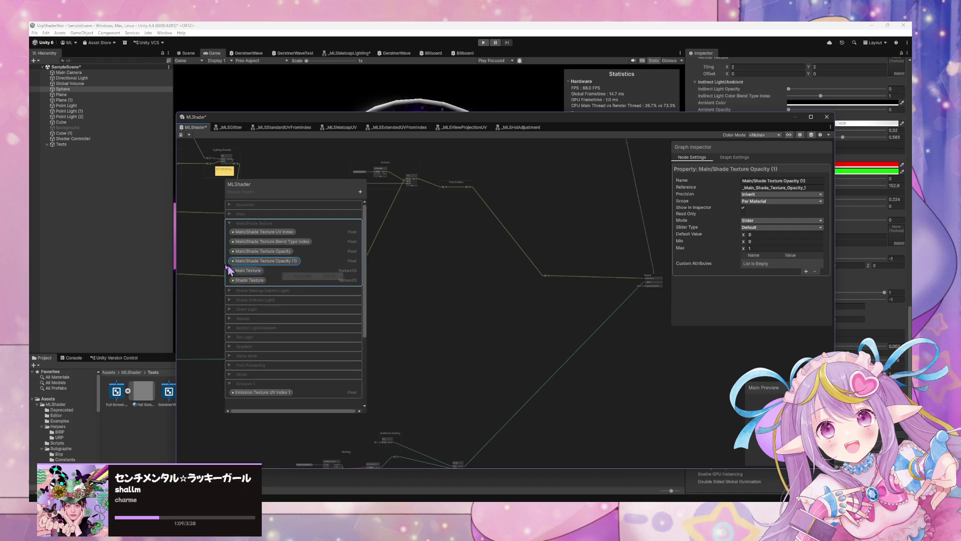
mouse_move(263, 261)
left_mouse_down()
mouse_move(272, 418)
mouse_move(273, 395)
left_mouse_up()
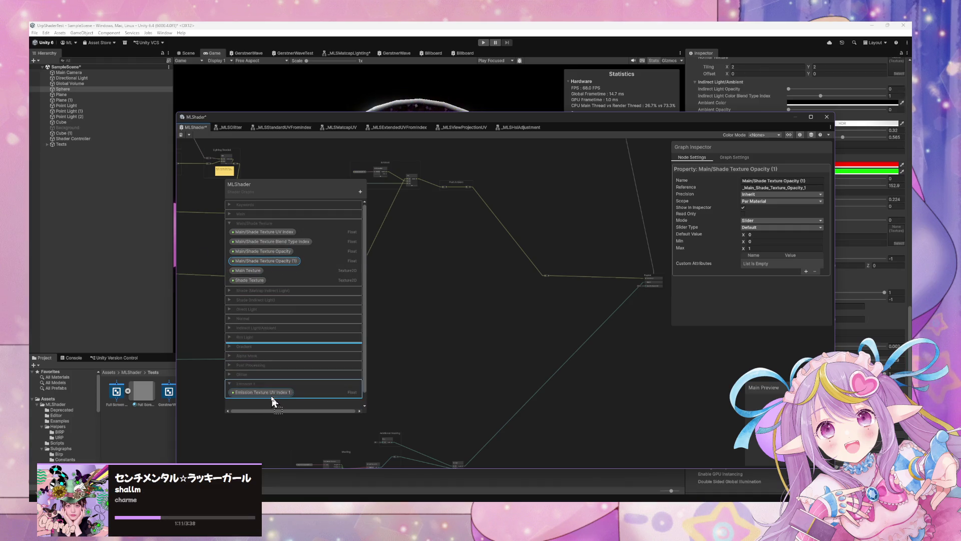
- Rename the copy to Emission Opacity 1, then view NZXT CAM's System Specs page
double_click(275, 394)
type("Emission Opacity 1")
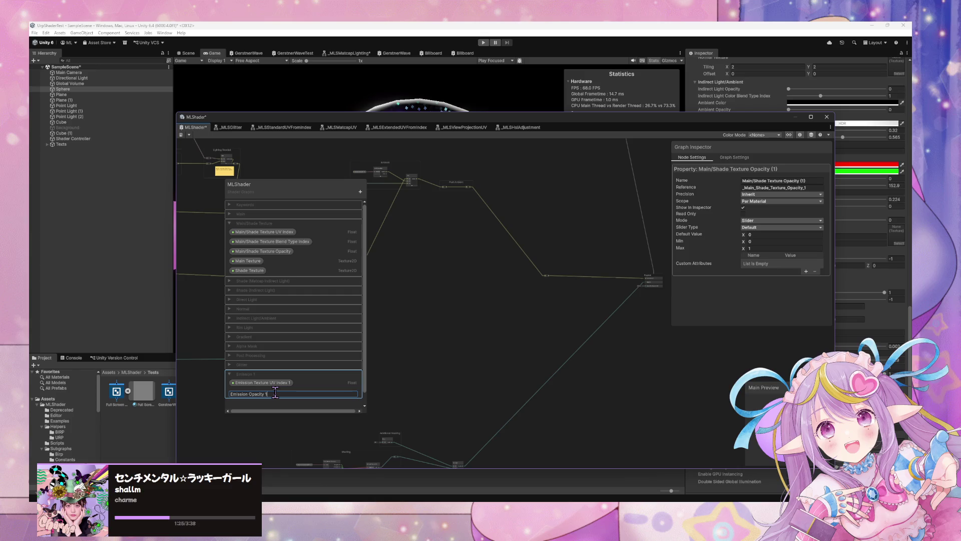
key("Return")
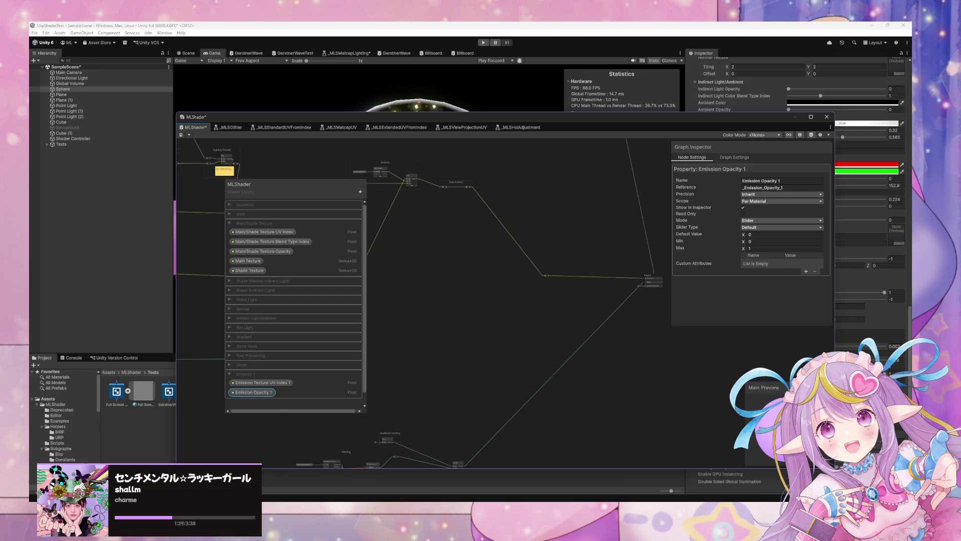
key("alt+Tab")
left_click(323, 194)
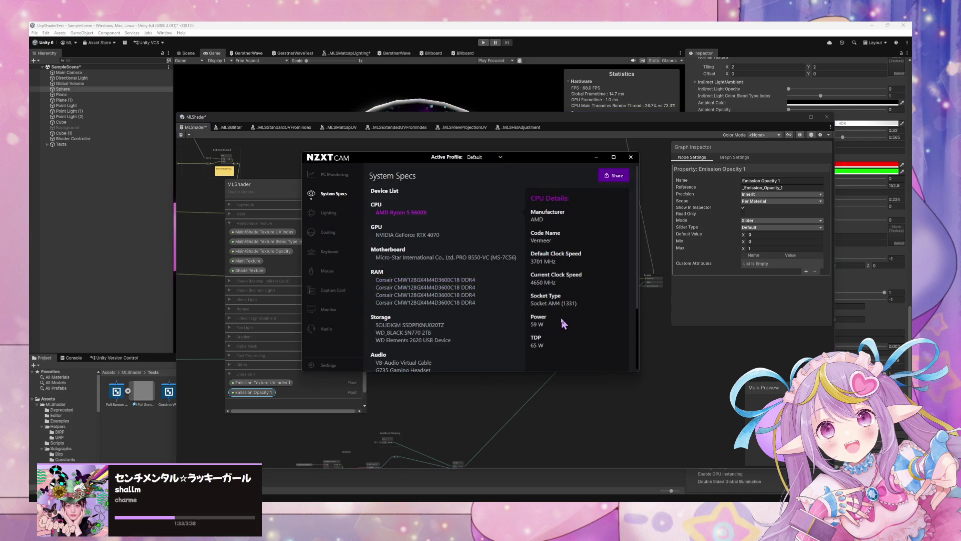
- Check the details of both 32 GB DDR4 RAM modules, then return to Unity's graph
scroll(561, 317, "down", 3)
scroll(560, 319, "up", 2)
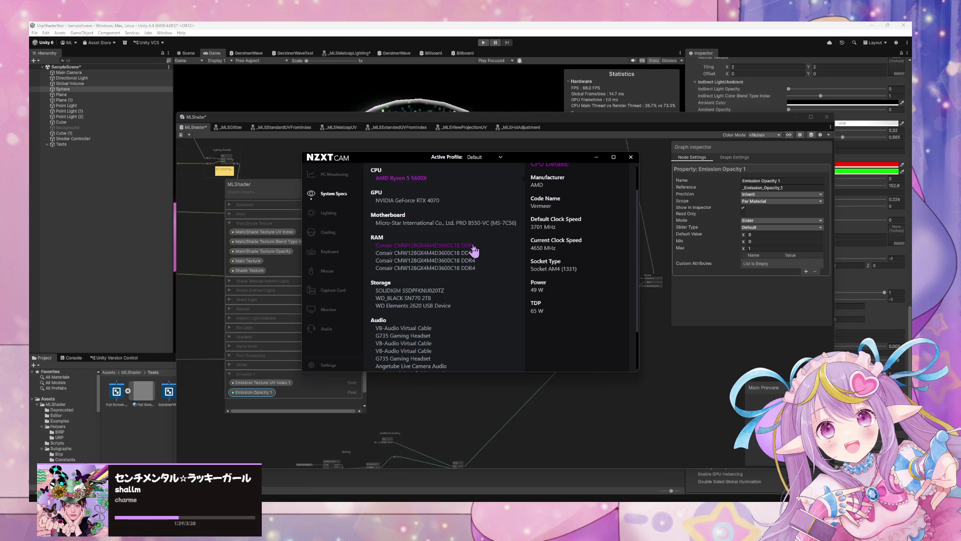
left_click(416, 245)
left_click(456, 252)
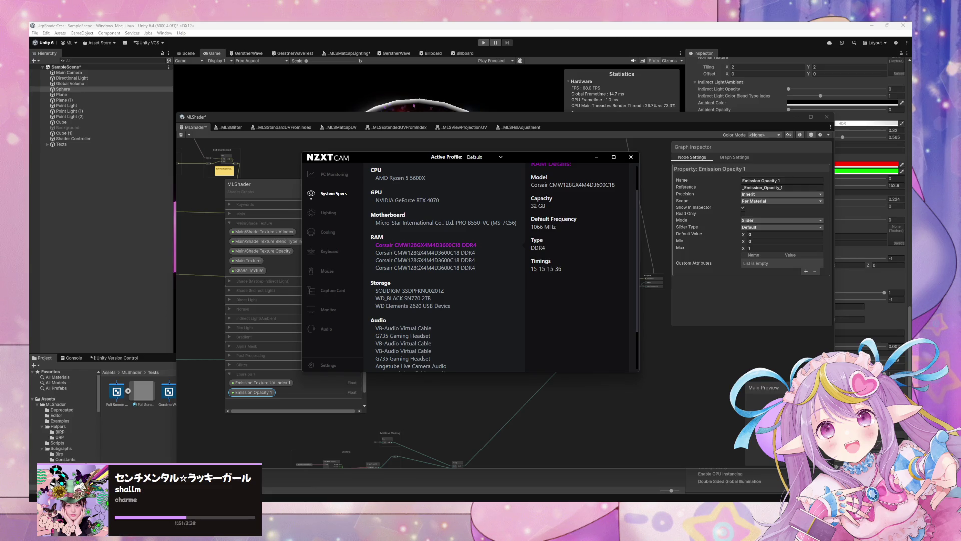
left_click(496, 357)
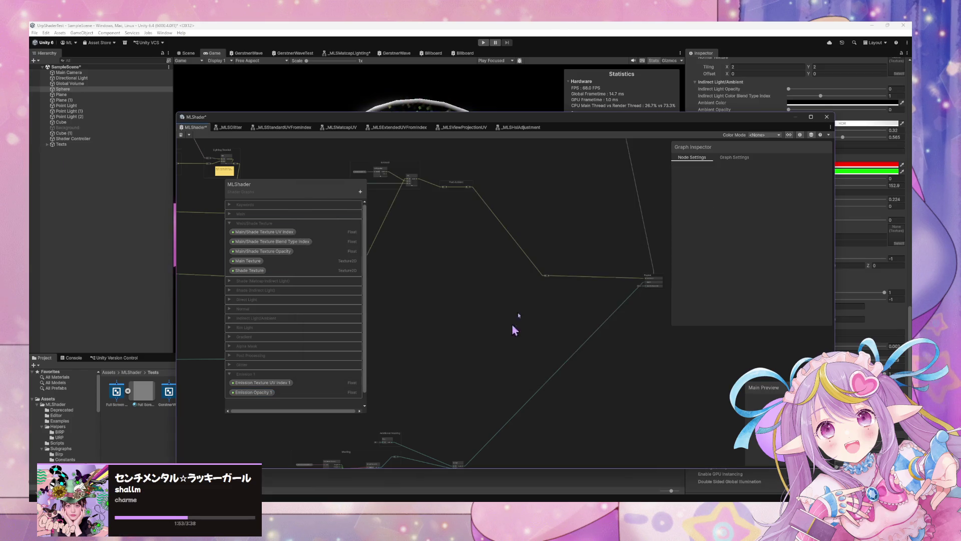
- Add an Emission_1_Standard_UV interpolator node to the canvas from an 'emission' search
mouse_move(476, 255)
left_mouse_down()
mouse_move(504, 281)
mouse_move(472, 292)
left_mouse_up()
scroll(521, 262, "up", 2)
key("space")
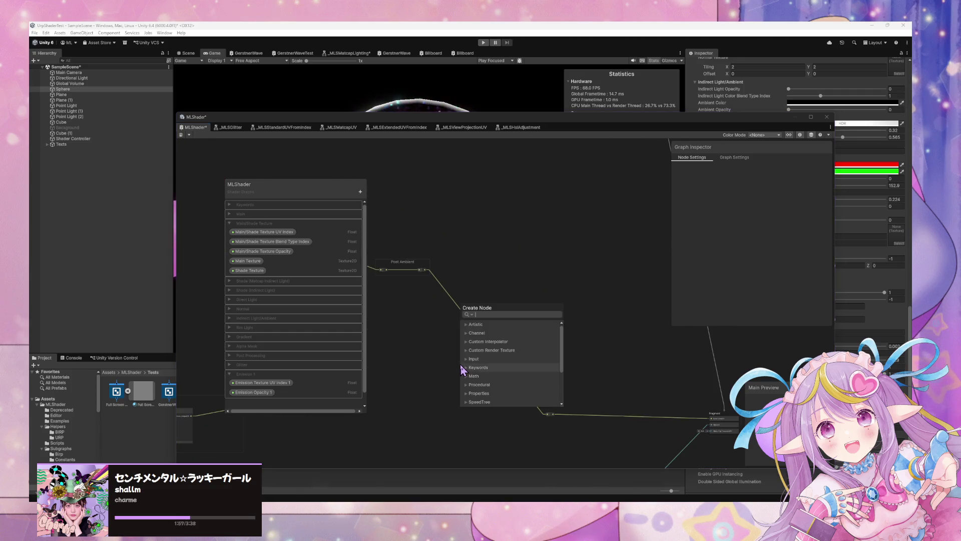
type("emission")
key("Down")
key("Down")
key("Down")
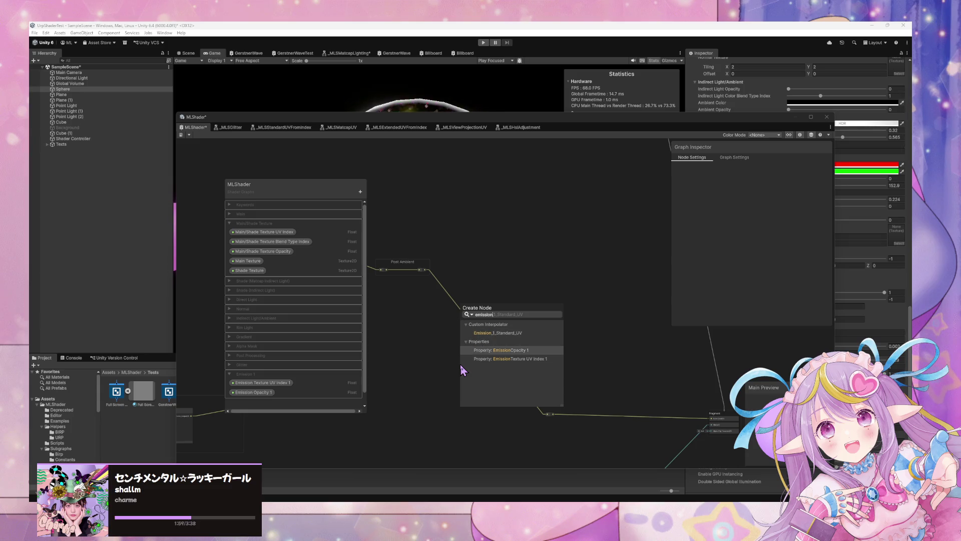
key("Up")
key("Up")
key("Return")
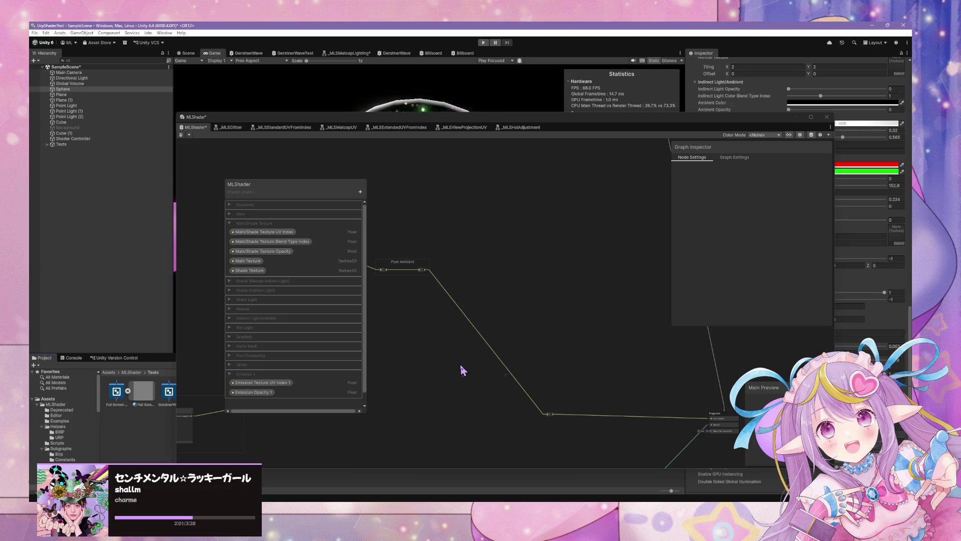
- Rename the Vertex block's custom interpolator to Emission_Standard_UV_1
scroll(491, 369, "up", 5)
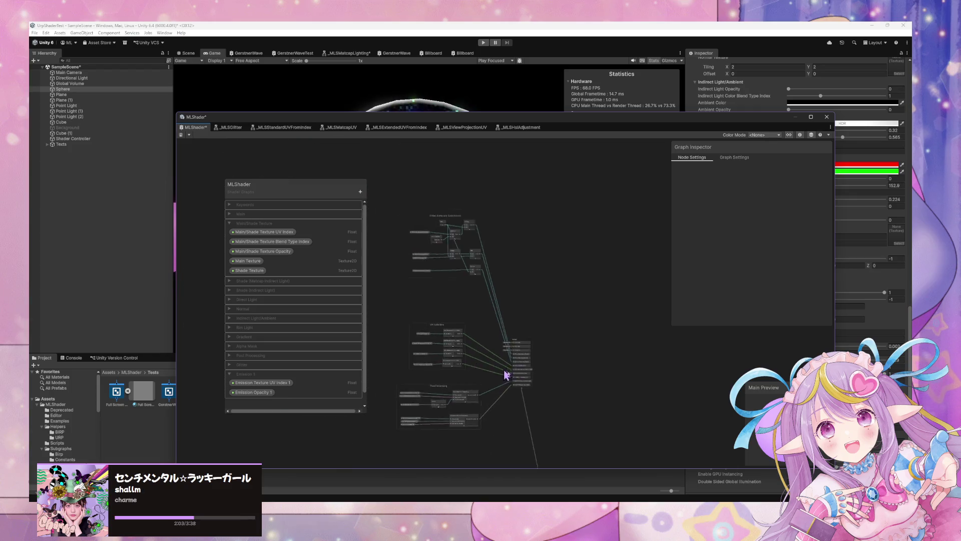
scroll(538, 322, "up", 3)
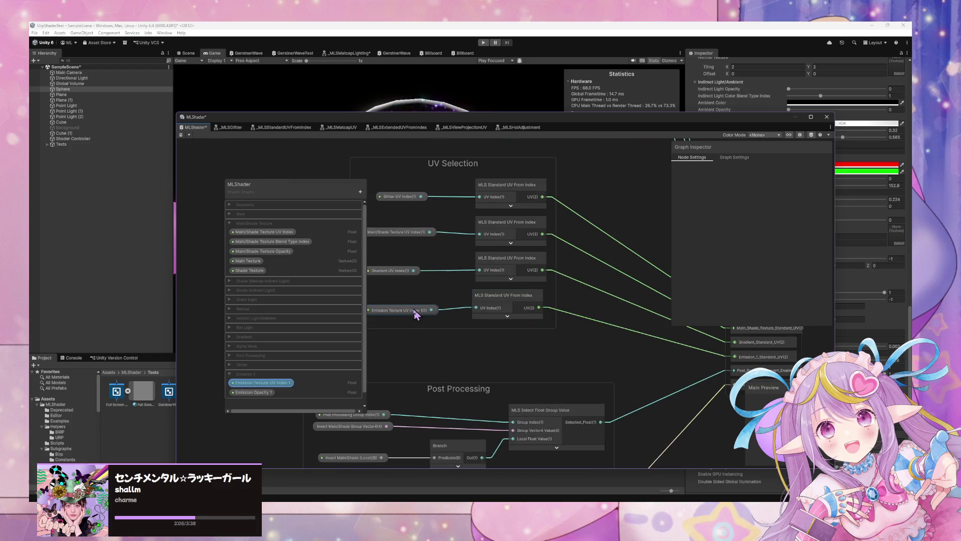
left_click(386, 306)
left_click_drag(541, 339, 454, 329)
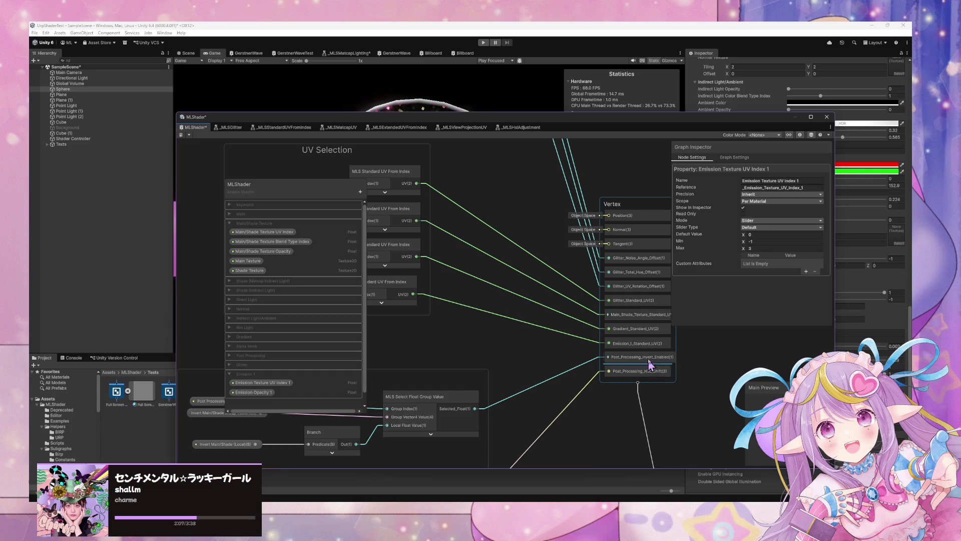
left_click(651, 343)
left_click(770, 179)
type("Emission_Standard_UV_1")
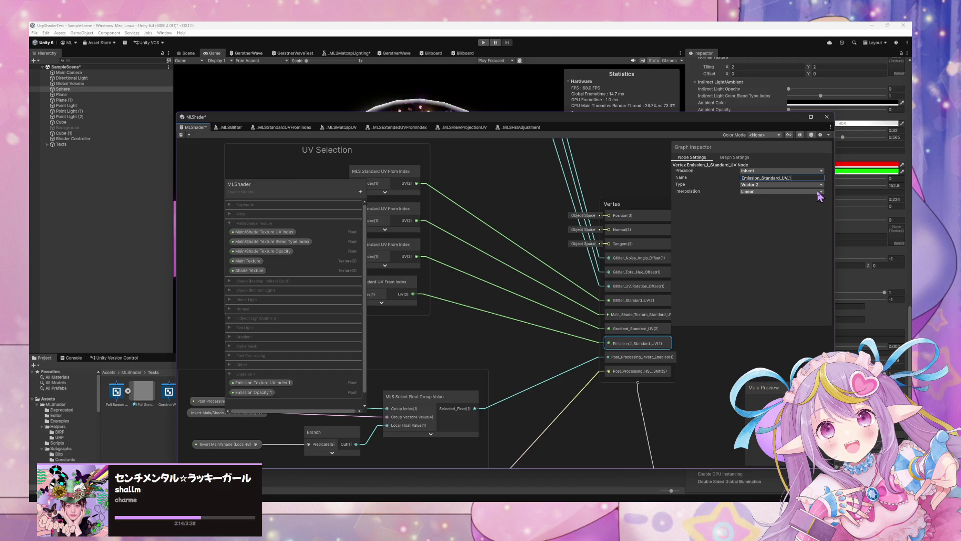
key("Return")
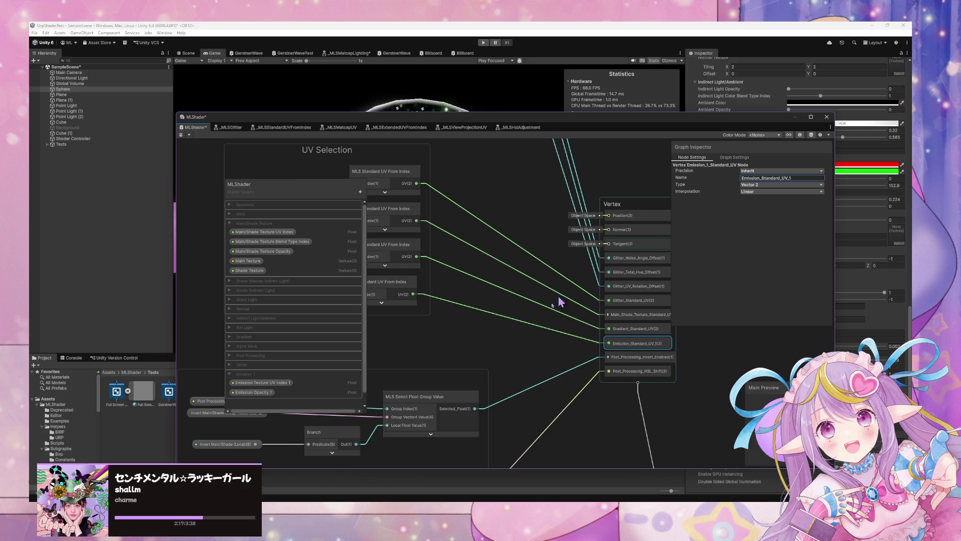
scroll(520, 342, "down", 5)
mouse_move(518, 376)
left_mouse_down()
mouse_move(521, 258)
mouse_move(537, 306)
mouse_move(472, 319)
left_mouse_up()
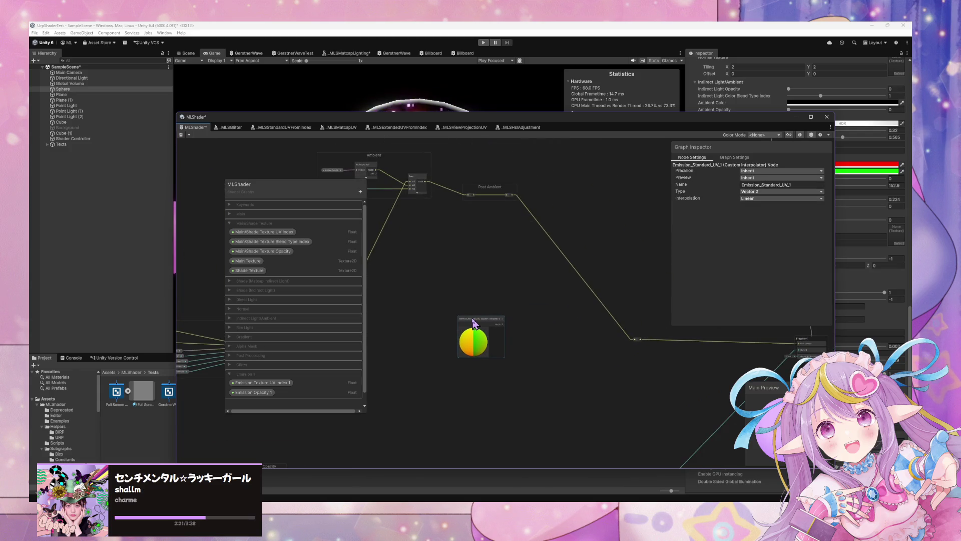
- Add a second Emission_Standard_UV_1 node, then undo to remove the duplicate
scroll(474, 323, "up", 3)
left_click(483, 282)
key("space")
type("emius")
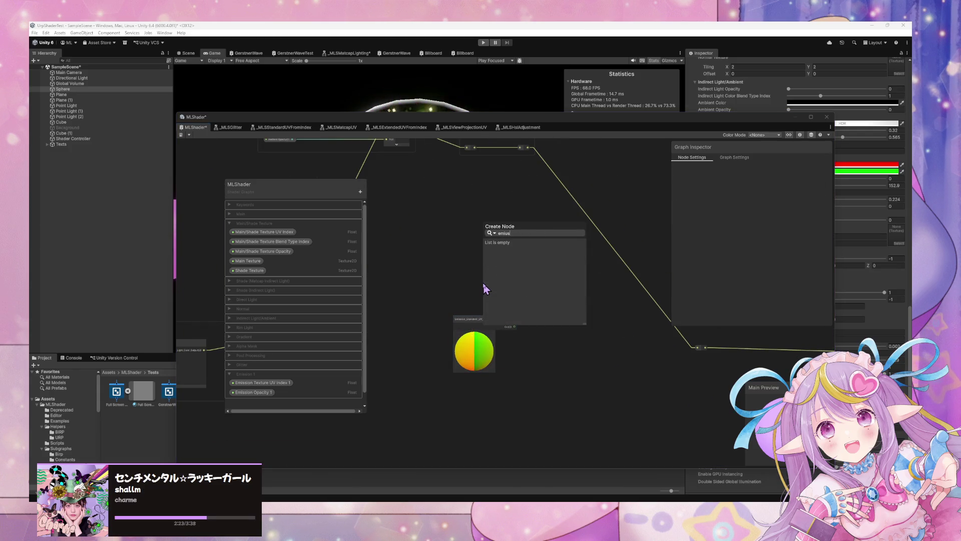
key("BackSpace")
key("BackSpace")
key("Return")
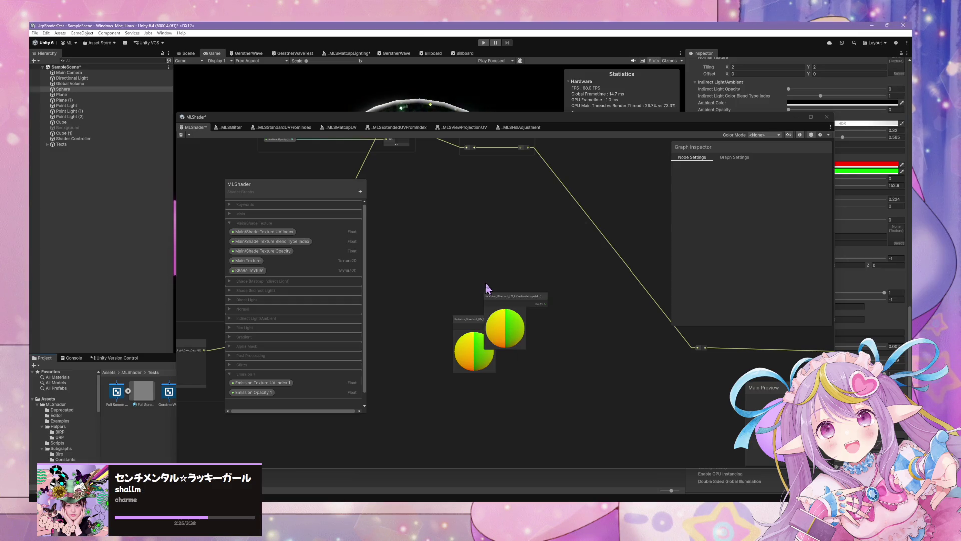
left_click_drag(472, 321, 488, 366)
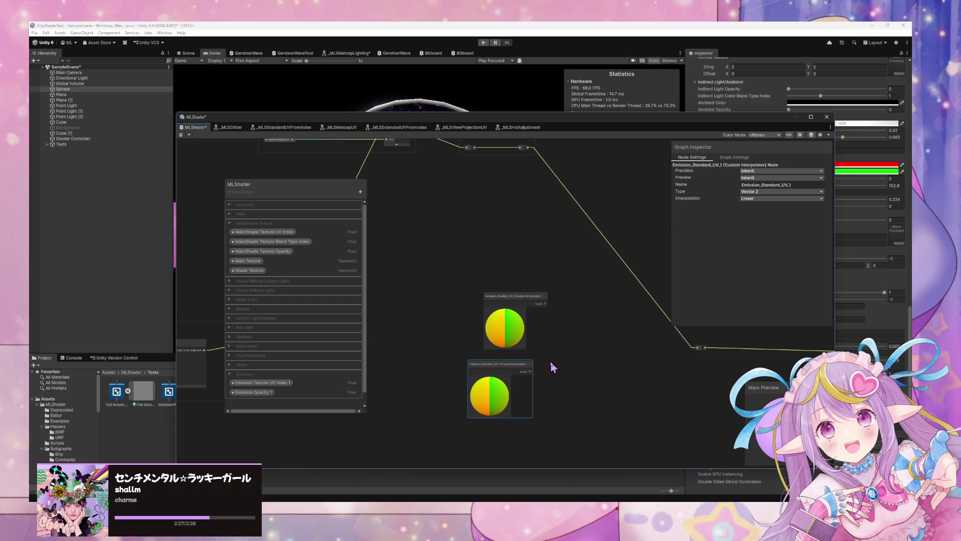
key("ctrl+z")
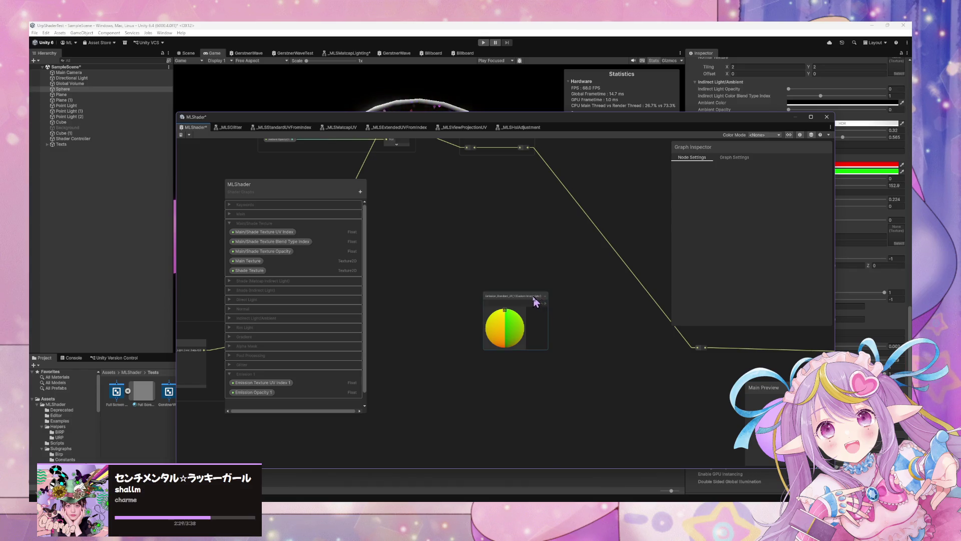
key("ctrl+z")
- Place an Emission Opacity 1 property node on the canvas from the Blackboard
scroll(533, 307, "down", 5)
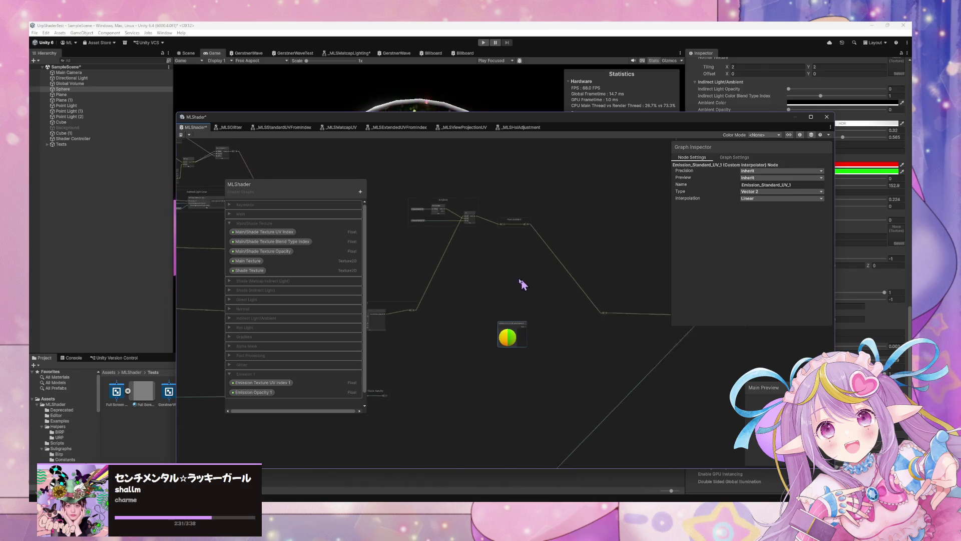
mouse_move(259, 394)
left_mouse_down()
mouse_move(562, 359)
mouse_move(451, 350)
mouse_move(474, 372)
mouse_move(495, 354)
left_mouse_up()
scroll(562, 359, "up", 4)
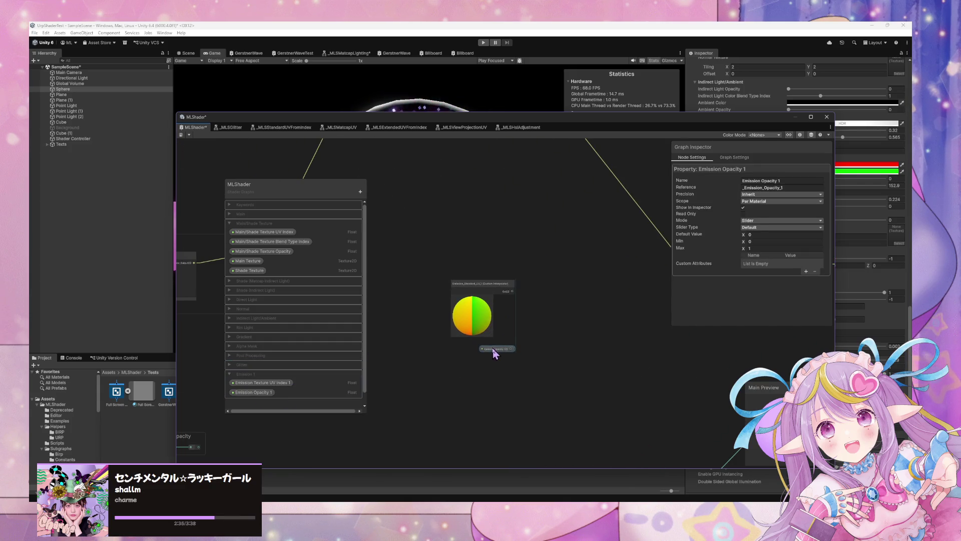
left_click(503, 323)
scroll(503, 320, "down", 3)
scroll(503, 322, "up", 2)
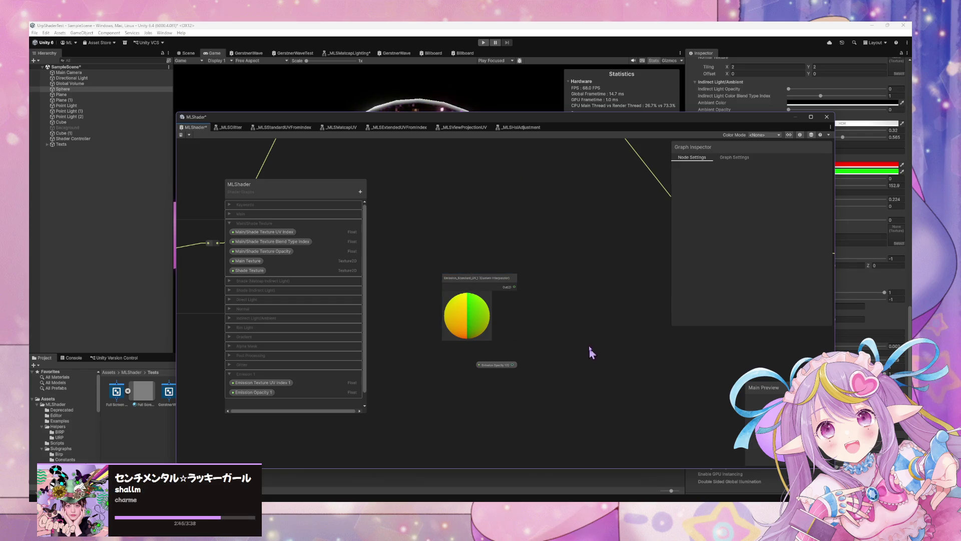
- Reposition the graph window, collapse the Emission_Standard_UV_1 preview and move the node lower
mouse_move(484, 128)
left_mouse_down()
mouse_move(543, 228)
mouse_move(549, 147)
mouse_move(584, 284)
left_mouse_up()
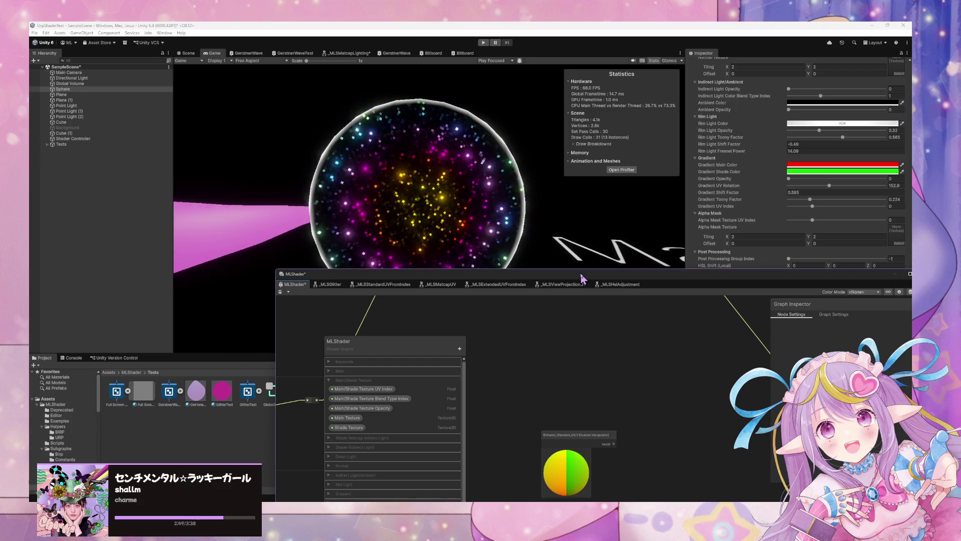
left_click_drag(581, 275, 417, 209)
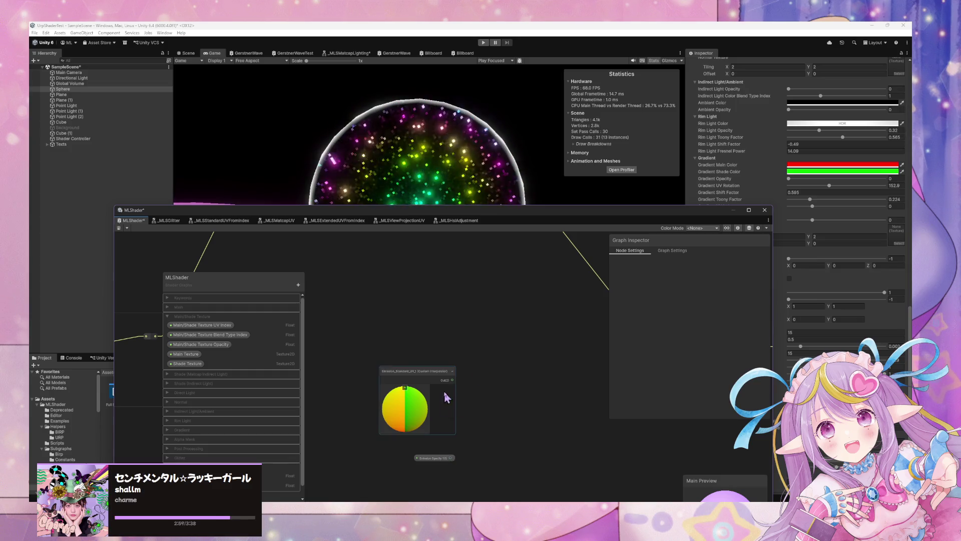
left_click(406, 393)
left_click(405, 388)
left_click_drag(423, 376, 426, 433)
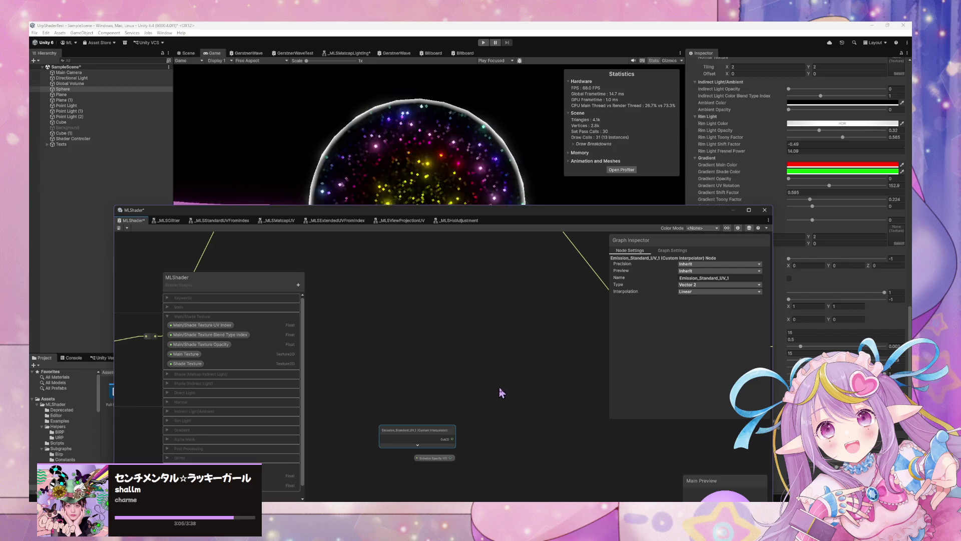
key("space")
- Add an MLS Extended UV From Index node and feed Emission Texture UV Index 1 into its UV Index
type("extend")
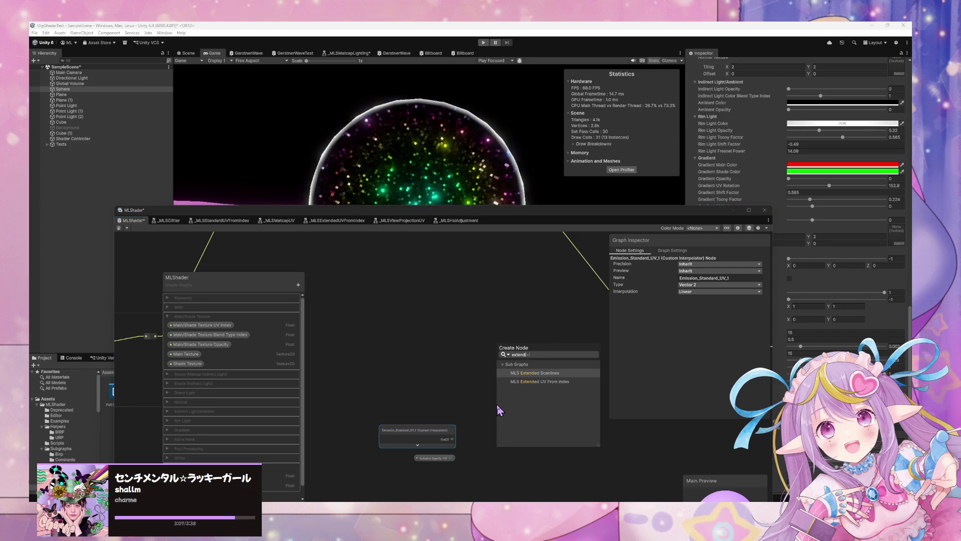
key("Return")
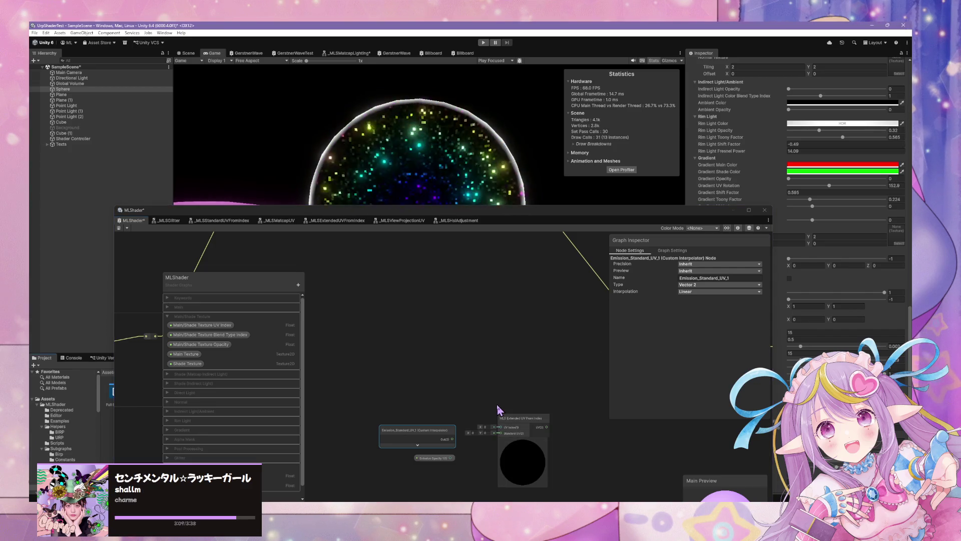
left_click_drag(453, 439, 456, 400)
type("emis")
key("Down")
key("Down")
key("Down")
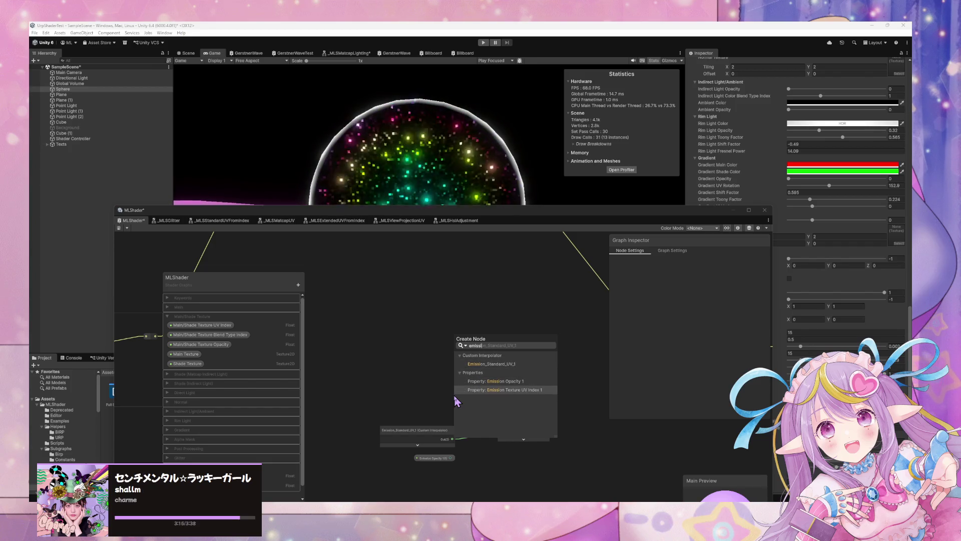
key("Up")
key("Down")
key("Up")
key("Down")
key("Up")
key("Down")
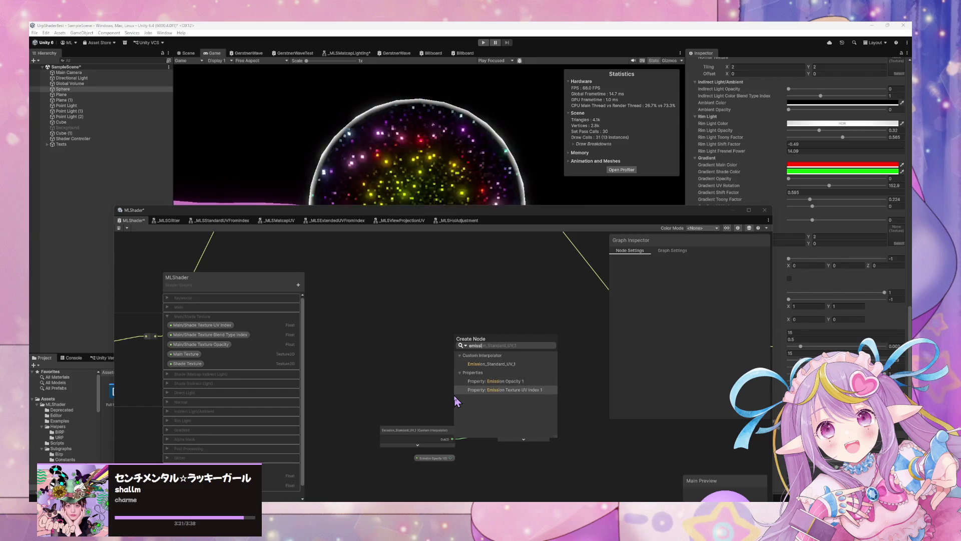
key("Return")
mouse_move(457, 411)
left_mouse_down()
mouse_move(393, 415)
mouse_move(501, 427)
left_mouse_up()
- Tidy the UV index and Emission Opacity nodes and zoom in on the emission UV nodes
left_click_drag(425, 414, 440, 418)
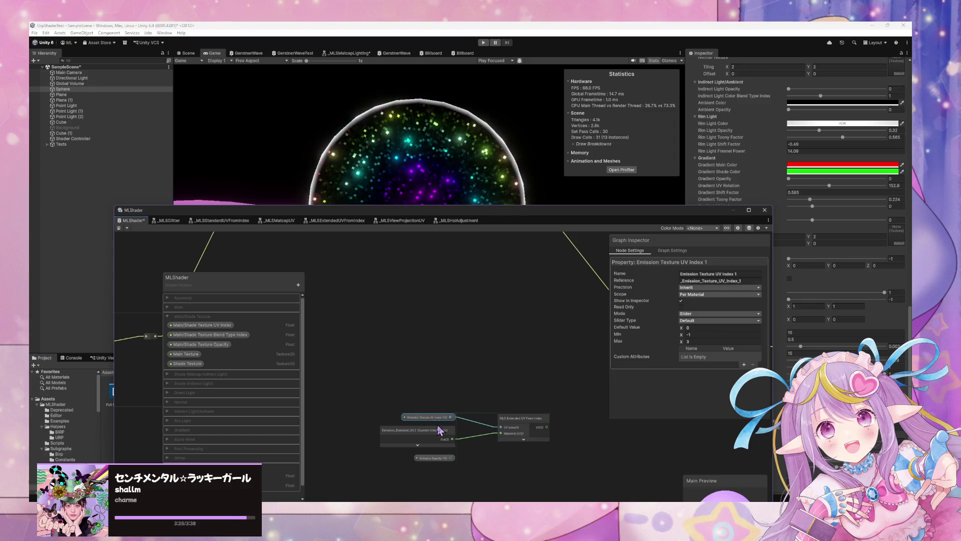
left_click_drag(438, 459, 440, 461)
left_click(503, 464)
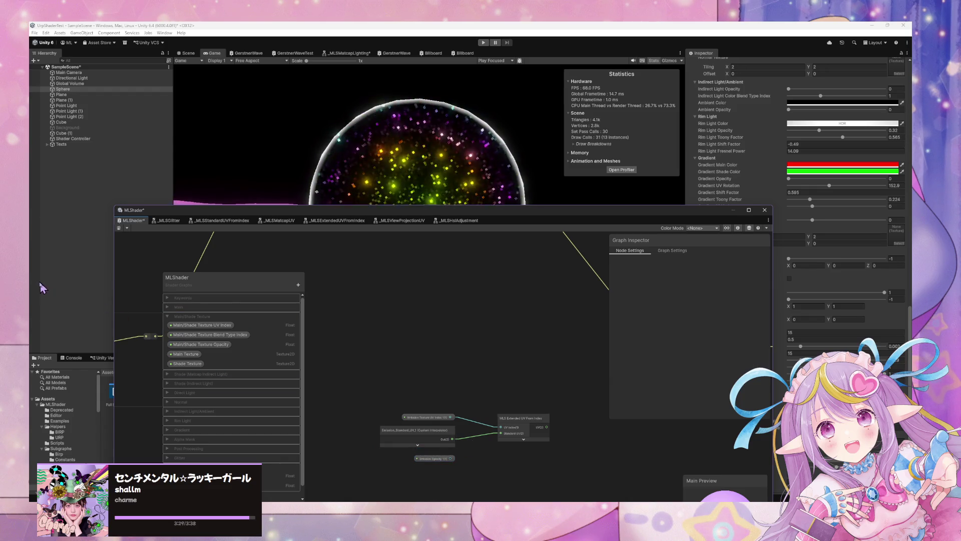
scroll(533, 453, "up", 2)
mouse_move(555, 437)
left_mouse_down()
mouse_move(489, 392)
mouse_move(442, 397)
left_mouse_up()
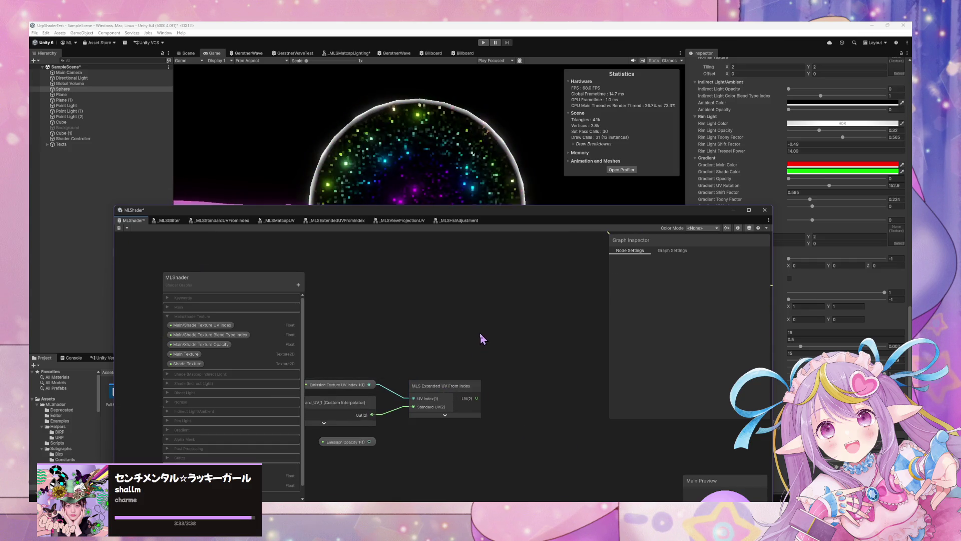
- Add a Sample Texture 2D node with its preview collapsed beside the Extended UV node
key("space")
type("sample text")
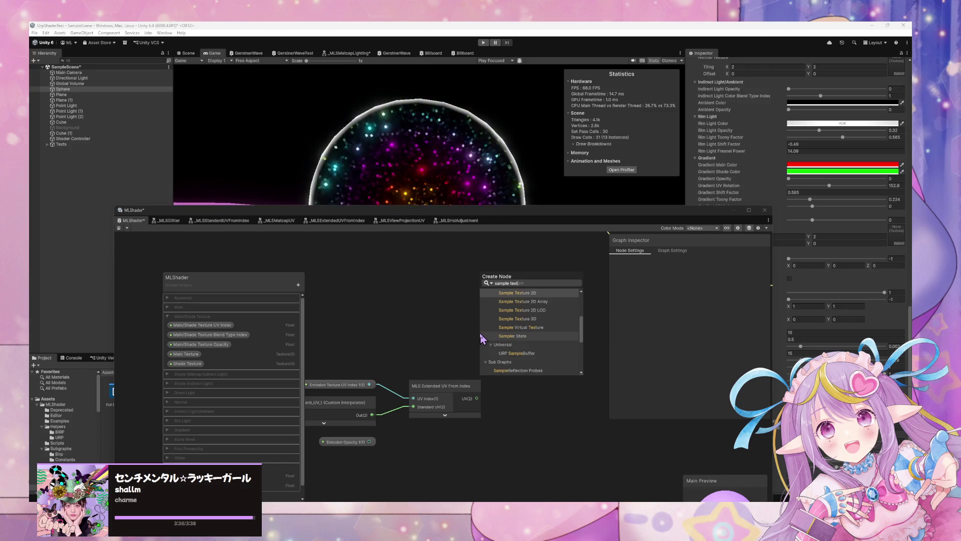
left_click(516, 301)
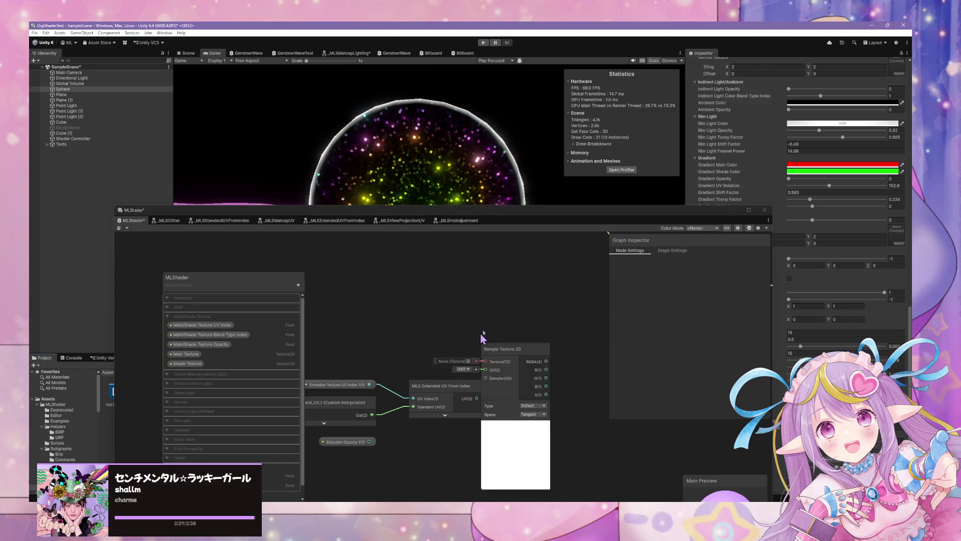
left_click(516, 426)
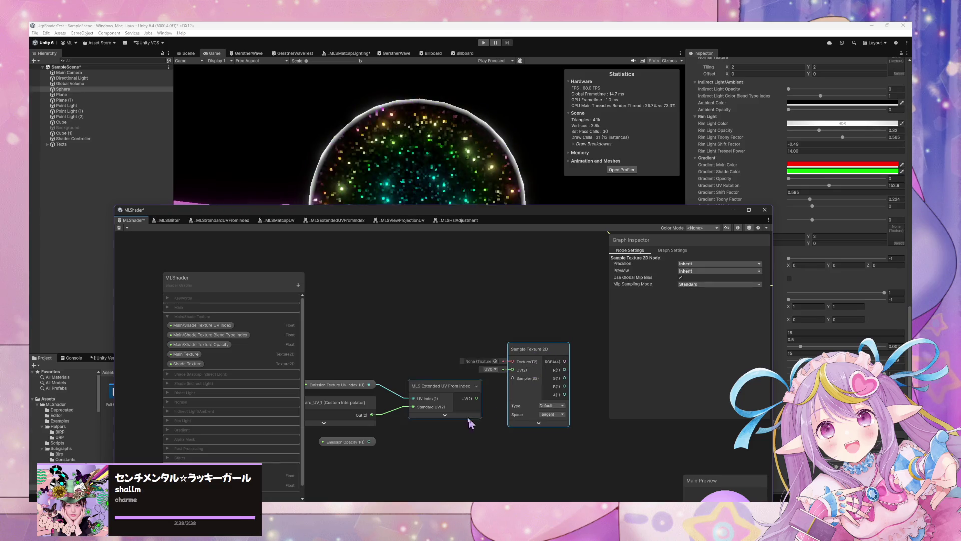
scroll(510, 368, "down", 5)
scroll(521, 383, "down", 5)
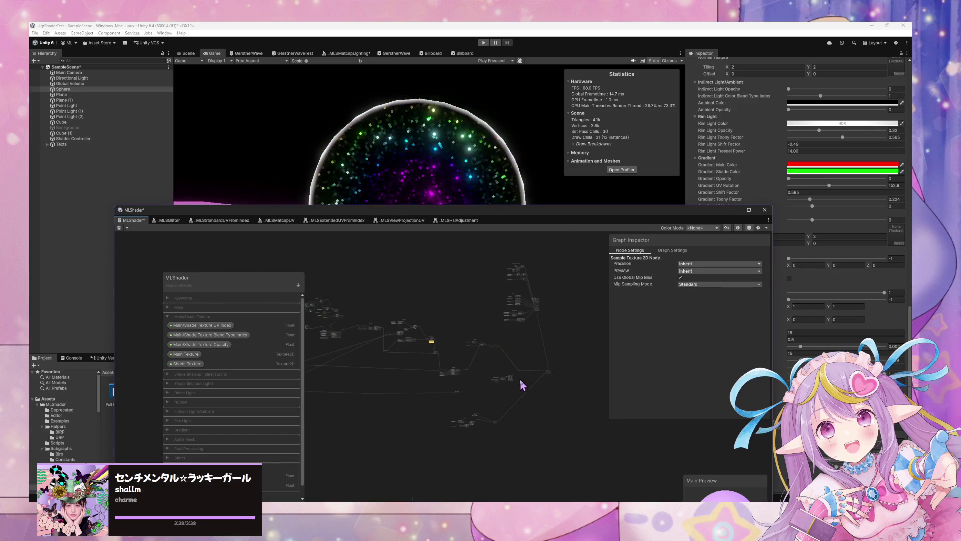
scroll(541, 350, "up", 8)
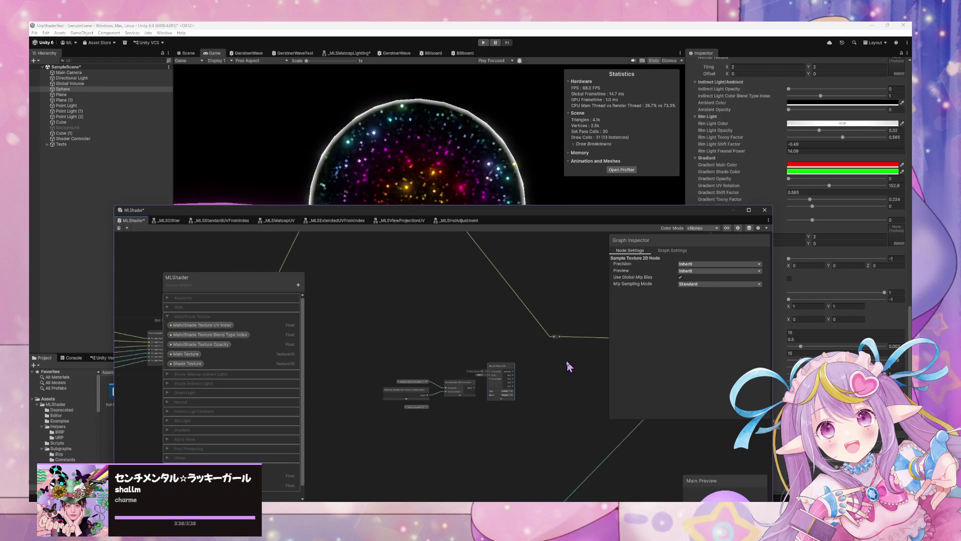
mouse_move(413, 210)
left_mouse_down()
mouse_move(632, 286)
mouse_move(565, 185)
left_mouse_up()
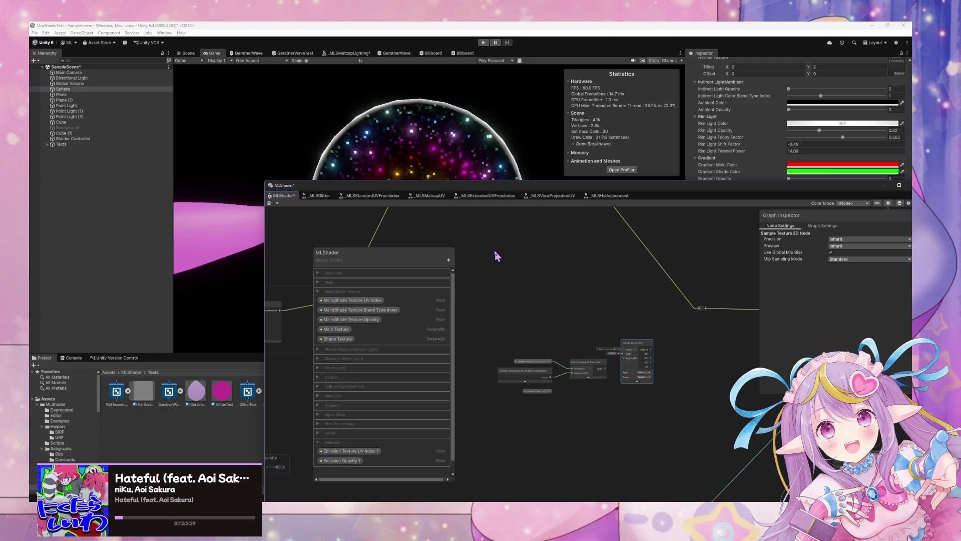
- Add a Texture2D property named Emission Texture 1 and move it into the Emission 1 category
left_click(449, 260)
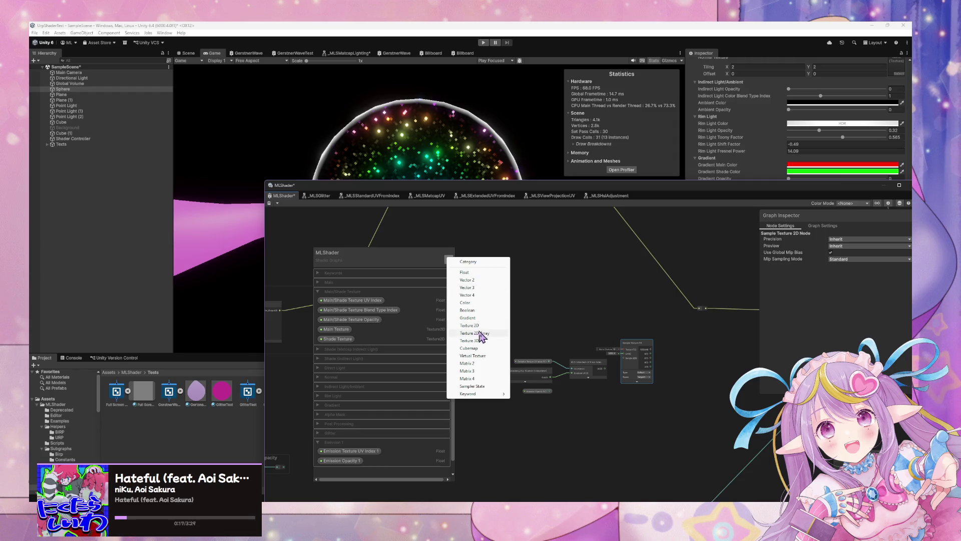
left_click(482, 326)
type("Emission Tex")
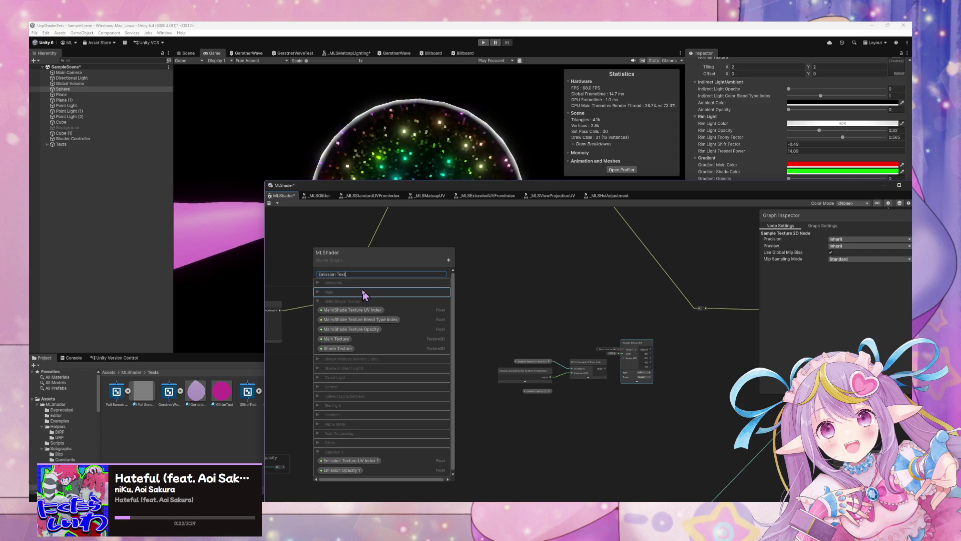
type("ure 1")
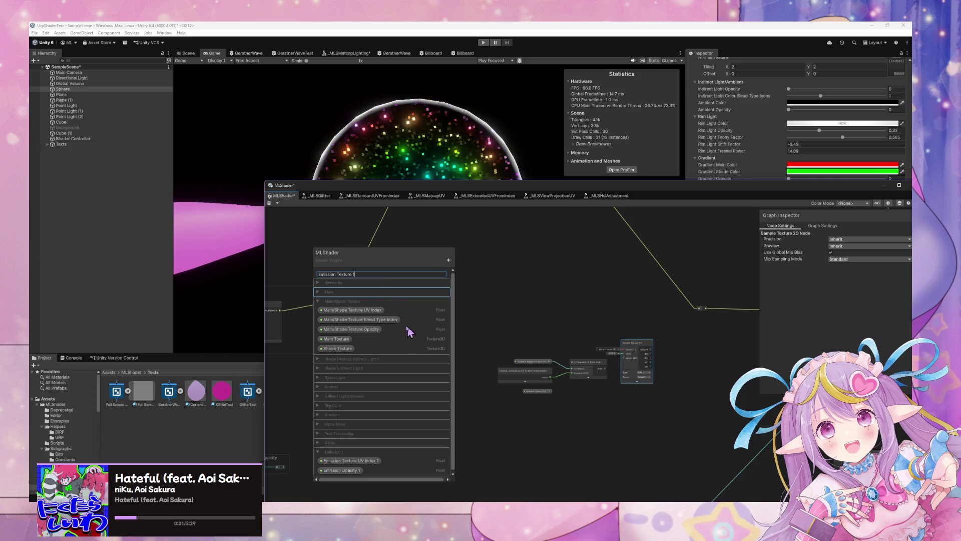
key("Return")
mouse_move(343, 277)
left_mouse_down()
mouse_move(330, 300)
mouse_move(358, 476)
left_mouse_up()
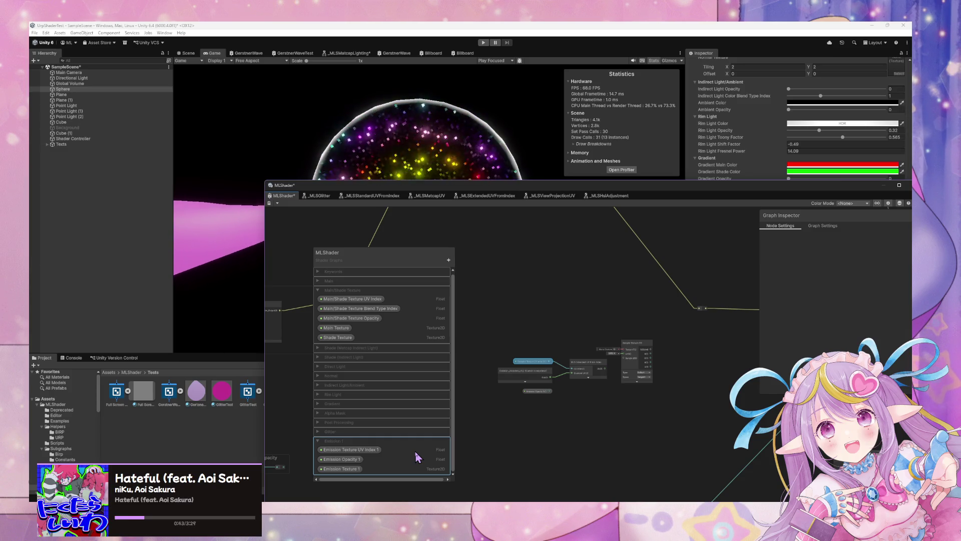
left_click(449, 260)
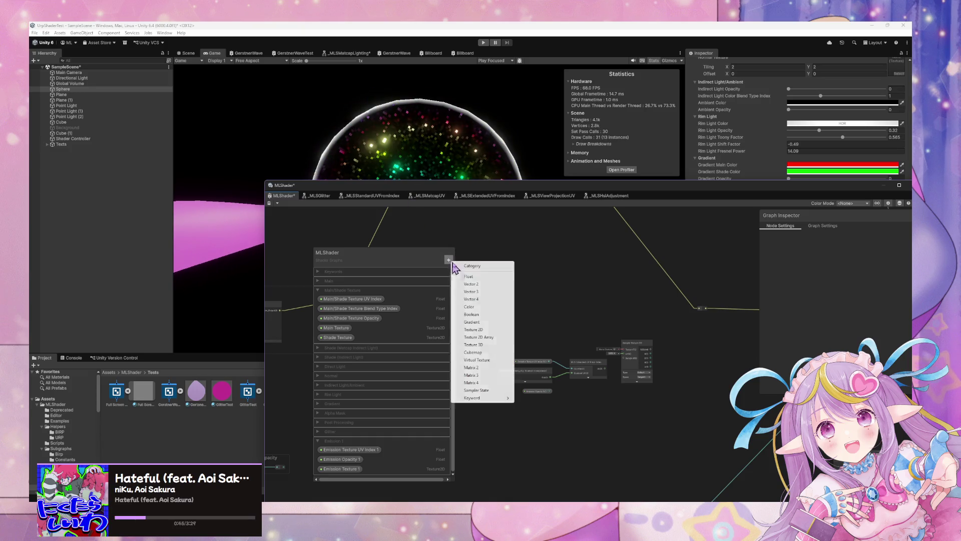
left_click(499, 338)
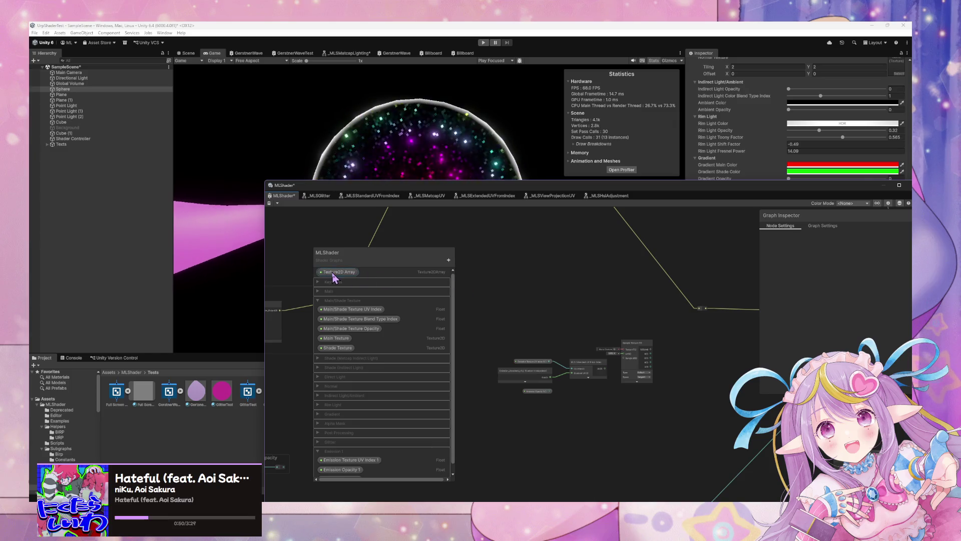
left_click(335, 274)
mouse_move(350, 495)
left_mouse_down()
mouse_move(359, 468)
mouse_move(380, 485)
mouse_move(358, 471)
mouse_move(356, 453)
left_mouse_up()
left_click(270, 203)
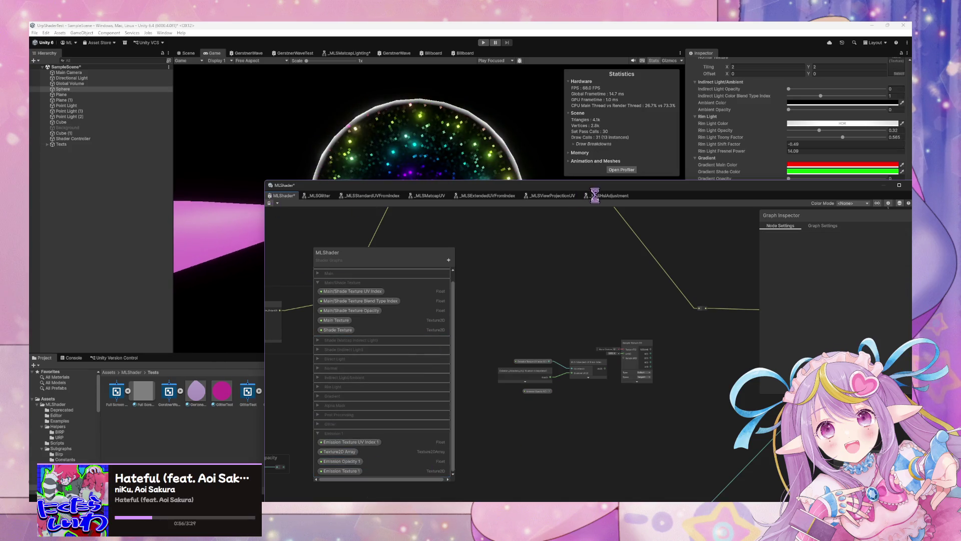
left_click_drag(641, 189, 362, 199)
scroll(812, 344, "down", 3)
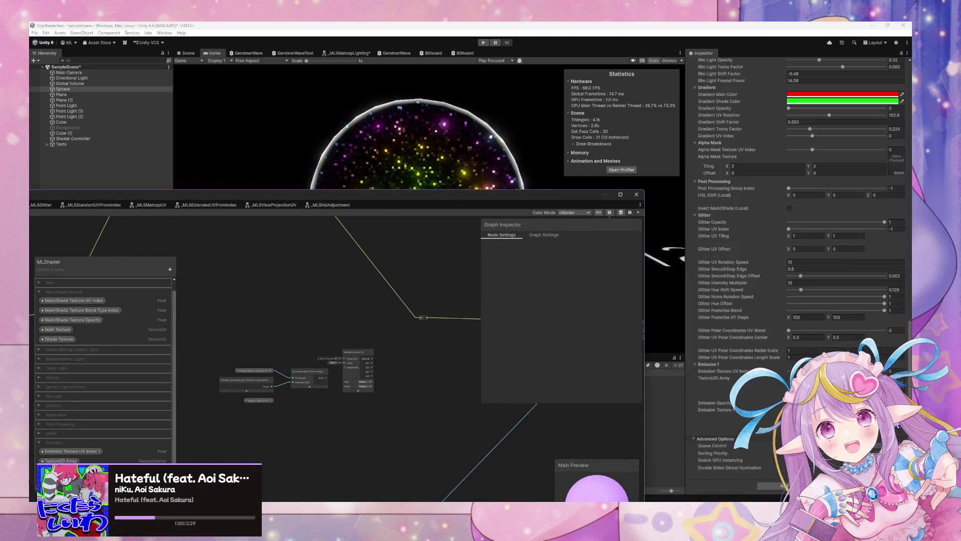
left_click(900, 396)
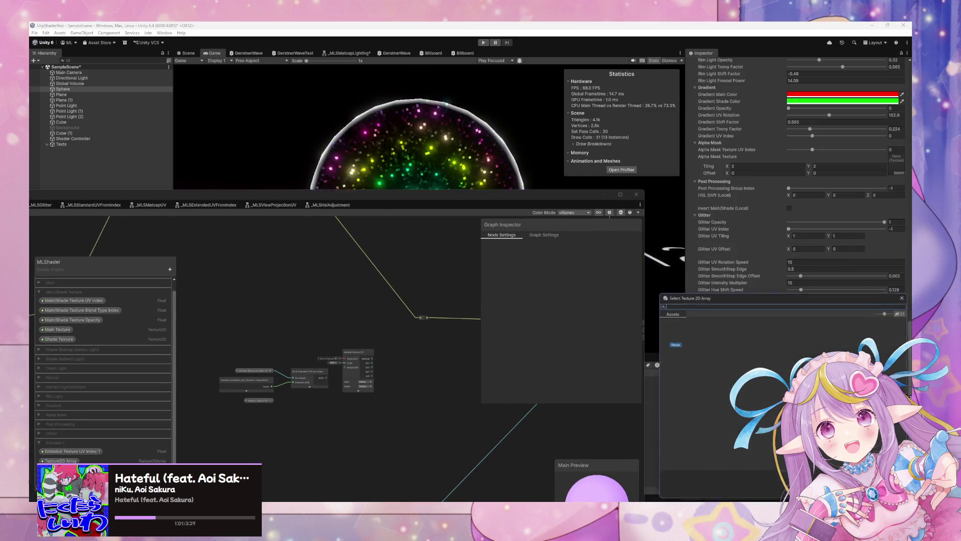
left_click(906, 297)
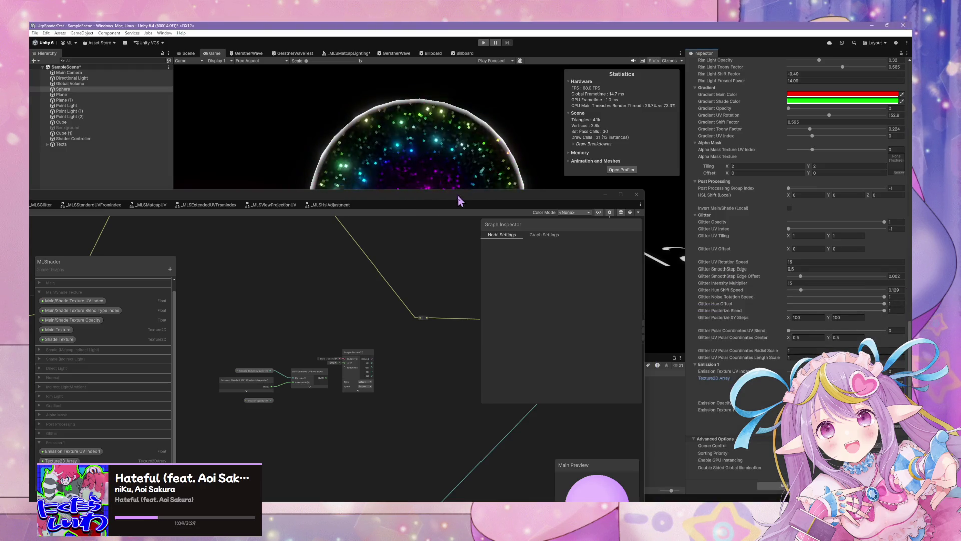
left_click_drag(428, 197, 603, 134)
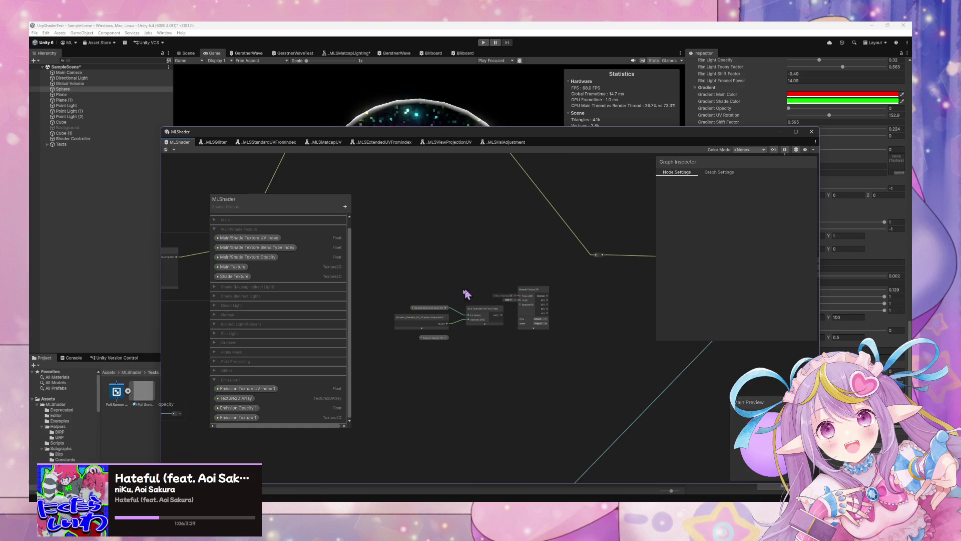
scroll(493, 298, "up", 3)
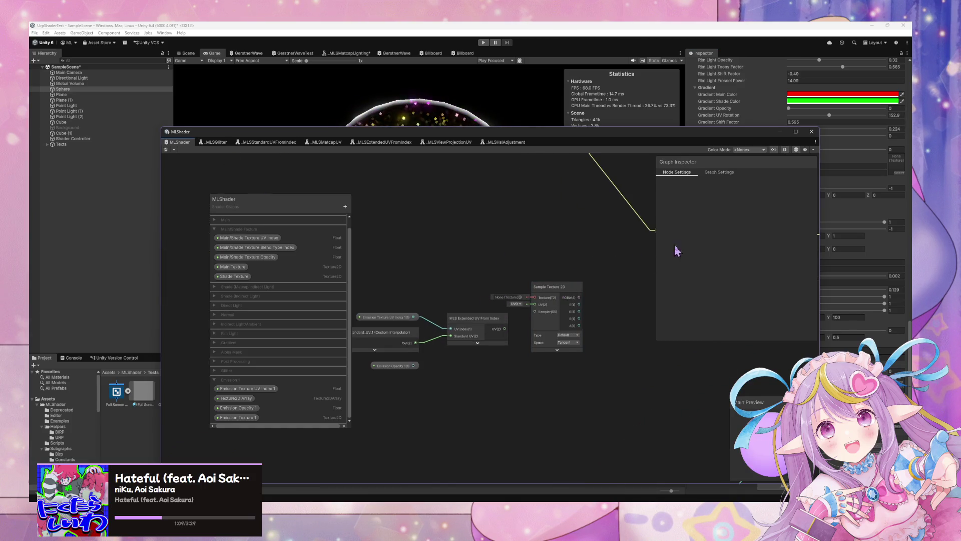
left_click_drag(744, 133, 610, 135)
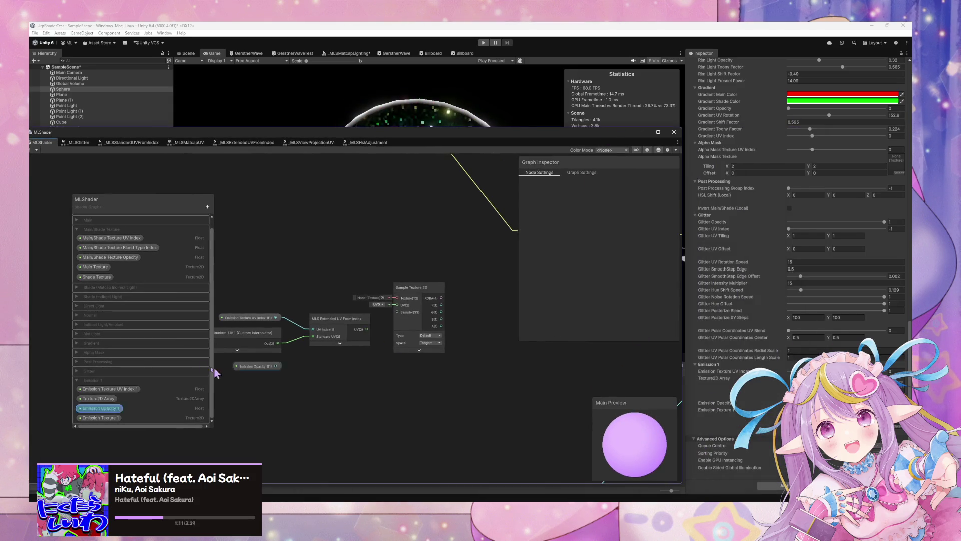
right_click(114, 402)
left_click(128, 419)
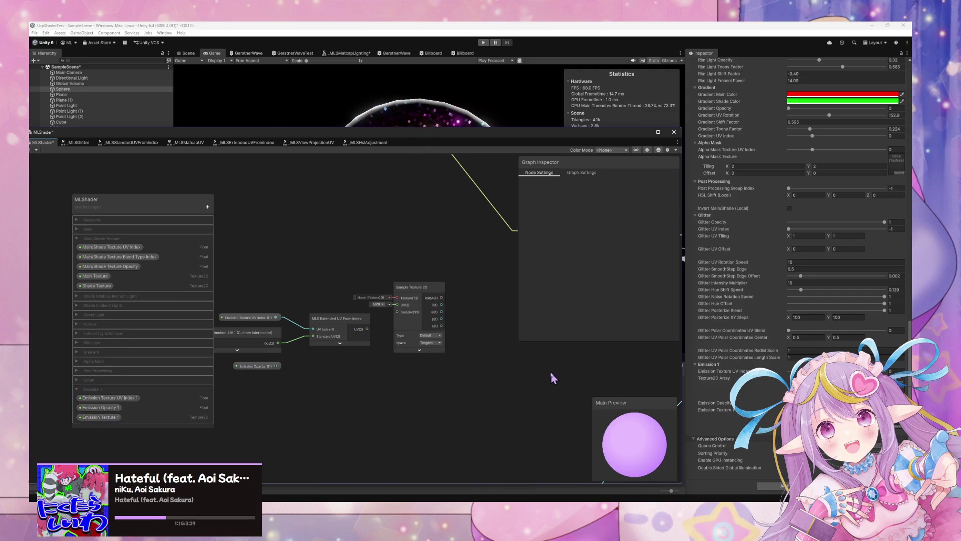
left_click_drag(350, 132, 549, 101)
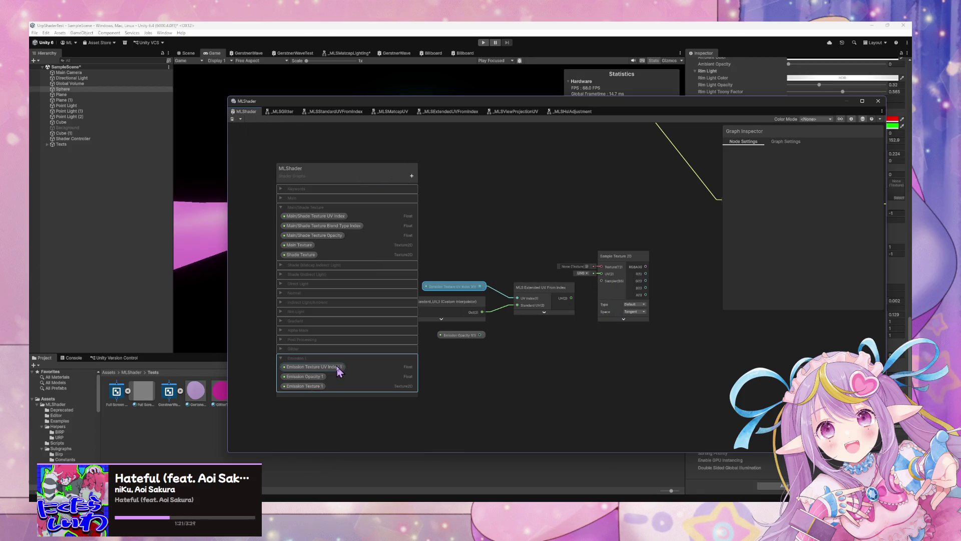
- Place an Emission Texture 1 node on the canvas, then add and delete an unwanted Split node
left_click(306, 387)
mouse_move(494, 264)
left_mouse_down()
mouse_move(562, 268)
mouse_move(470, 250)
left_mouse_up()
left_click(526, 221)
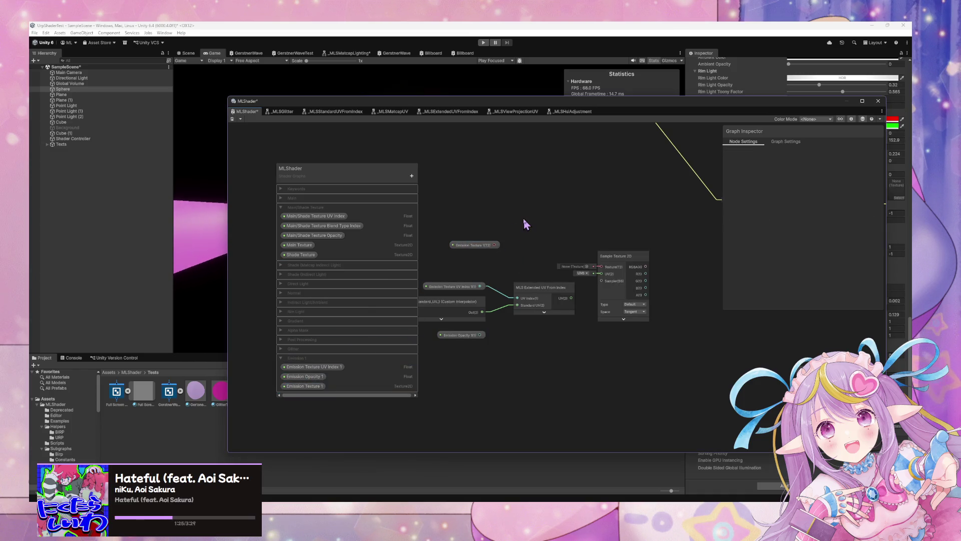
key("space")
type("split")
key("Down")
key("Up")
key("Return")
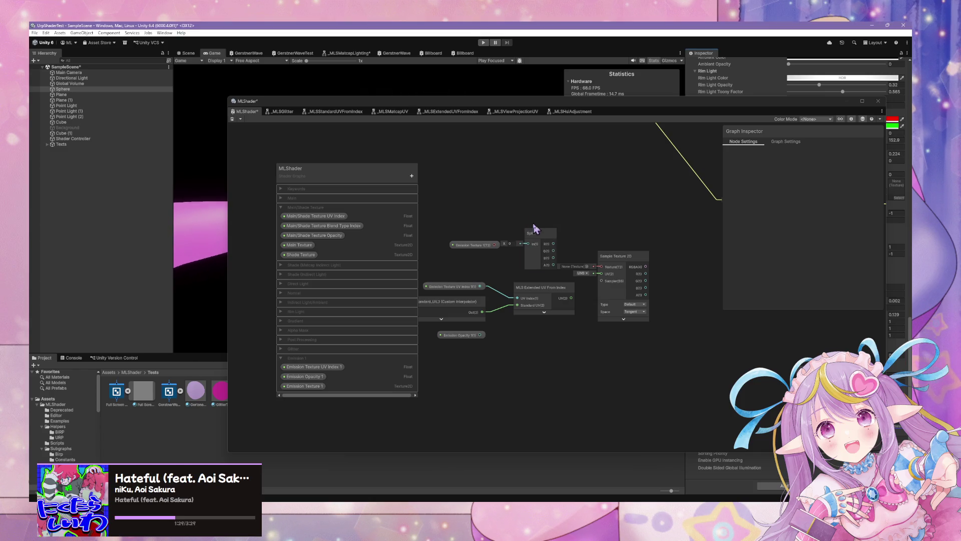
left_click(532, 239)
key("Delete")
- Add and wire a Split Texture Transform from Emission Texture 1, then delete it again
key("space")
type("t")
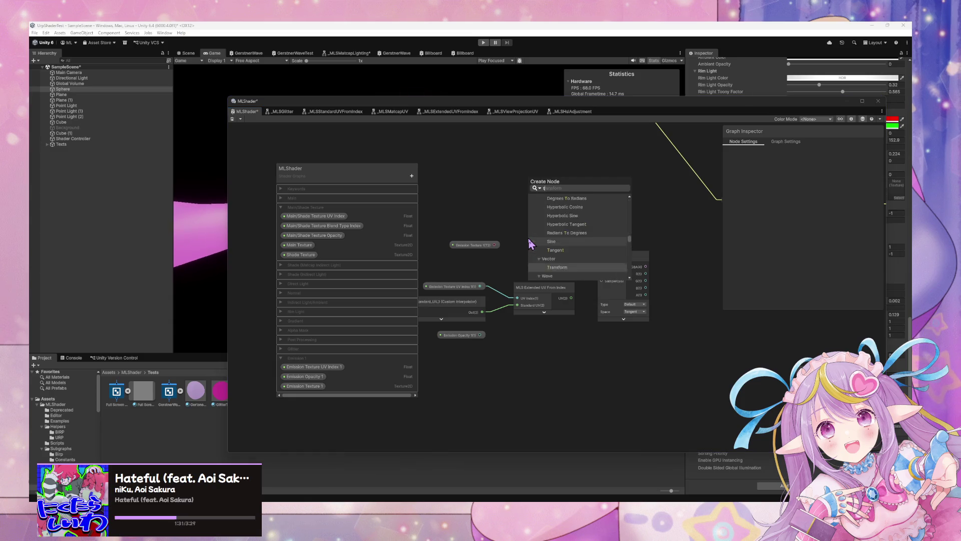
type("exture split")
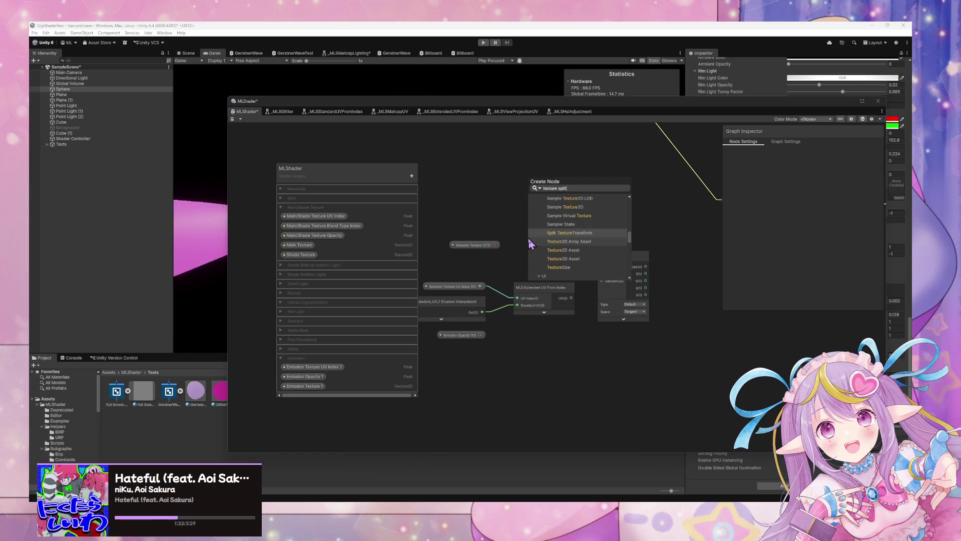
key("Return")
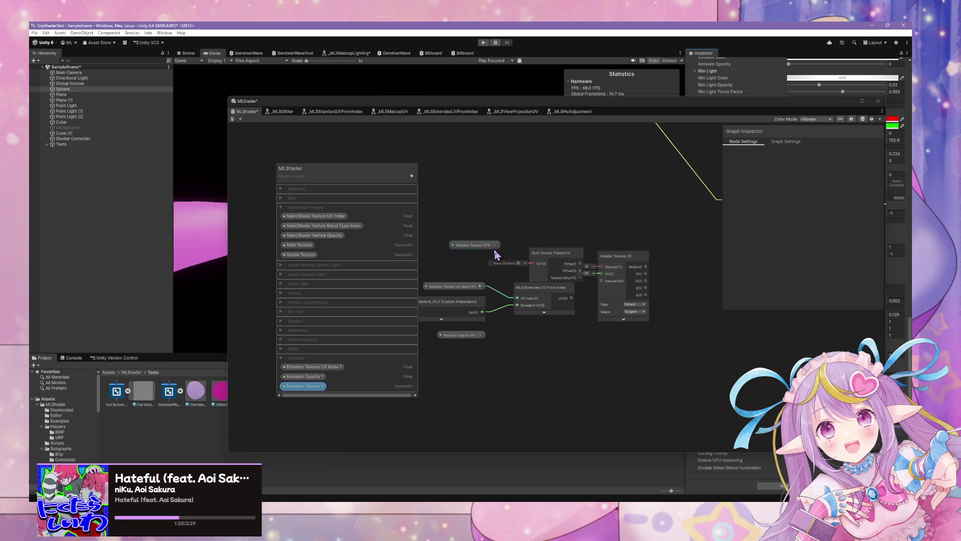
mouse_move(494, 245)
left_mouse_down()
mouse_move(533, 264)
mouse_move(535, 242)
left_mouse_up()
left_click_drag(631, 263, 638, 246)
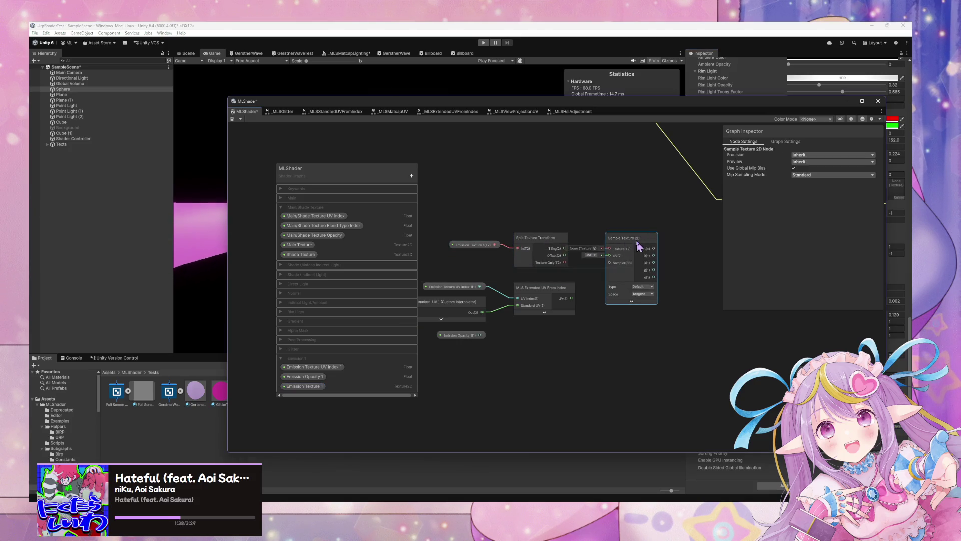
mouse_move(565, 249)
left_mouse_down()
mouse_move(596, 271)
mouse_move(570, 236)
mouse_move(590, 265)
mouse_move(620, 270)
mouse_move(603, 266)
left_mouse_up()
key("Escape")
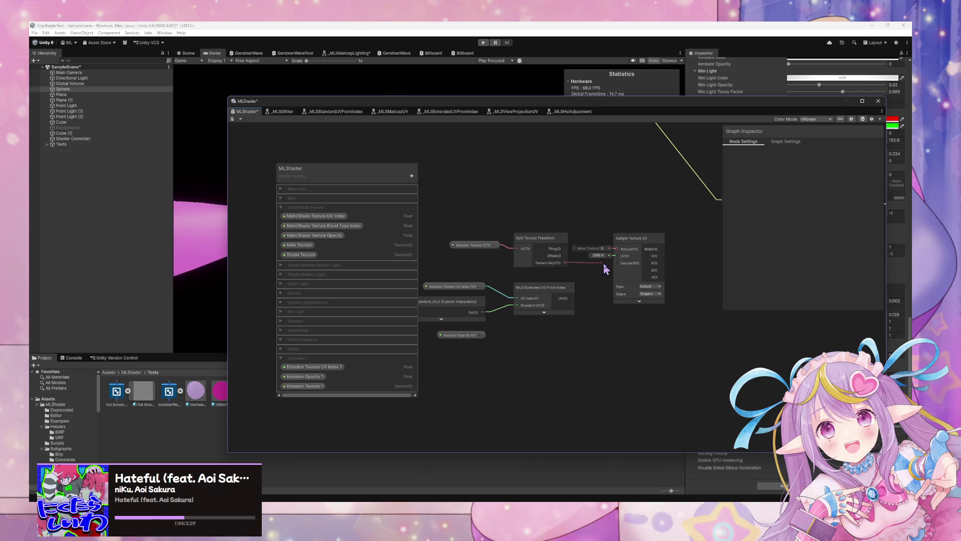
left_click(556, 251)
key("Delete")
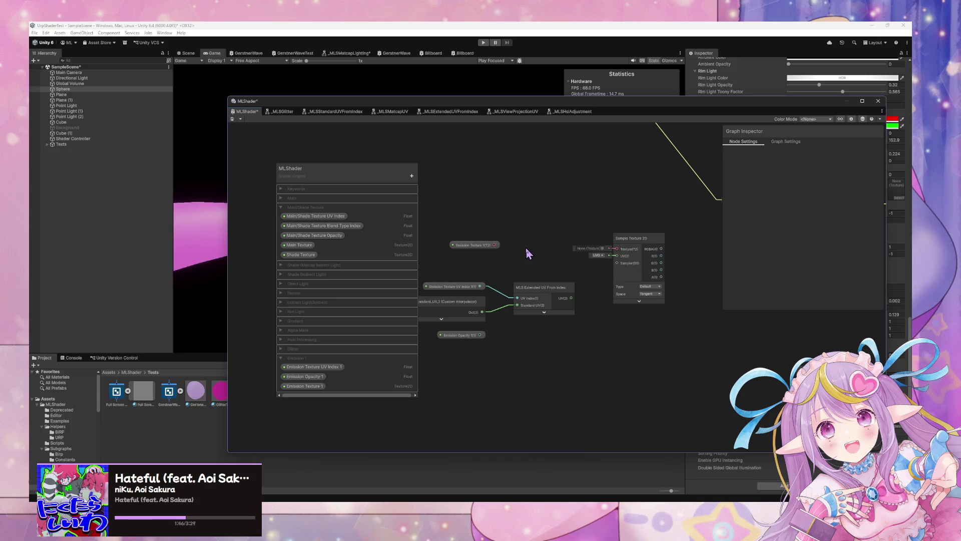
key("space")
type("yr")
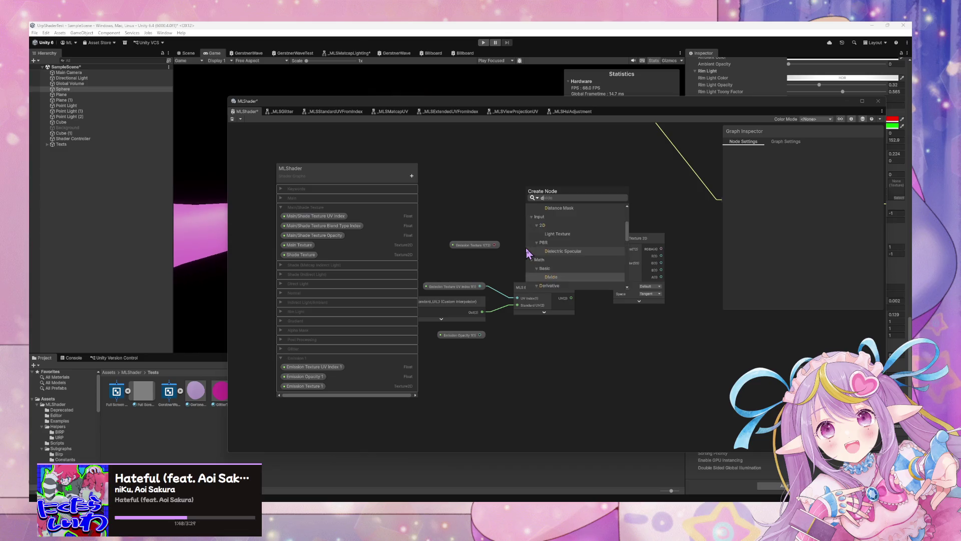
type("rc")
key("BackSpace")
key("BackSpace")
key("BackSpace")
type("exture s")
key("BackSpace")
key("BackSpace")
key("BackSpace")
type("tes")
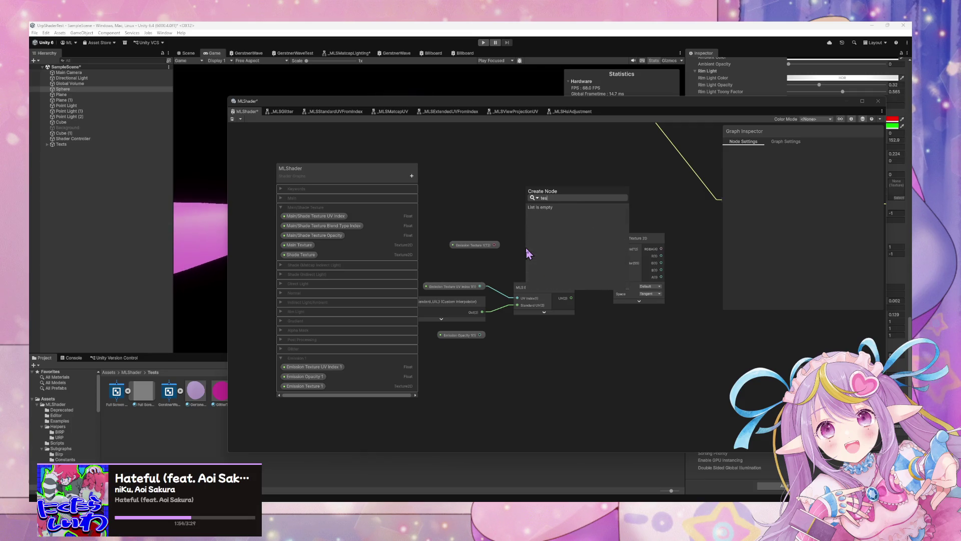
key("BackSpace")
type("xture spl")
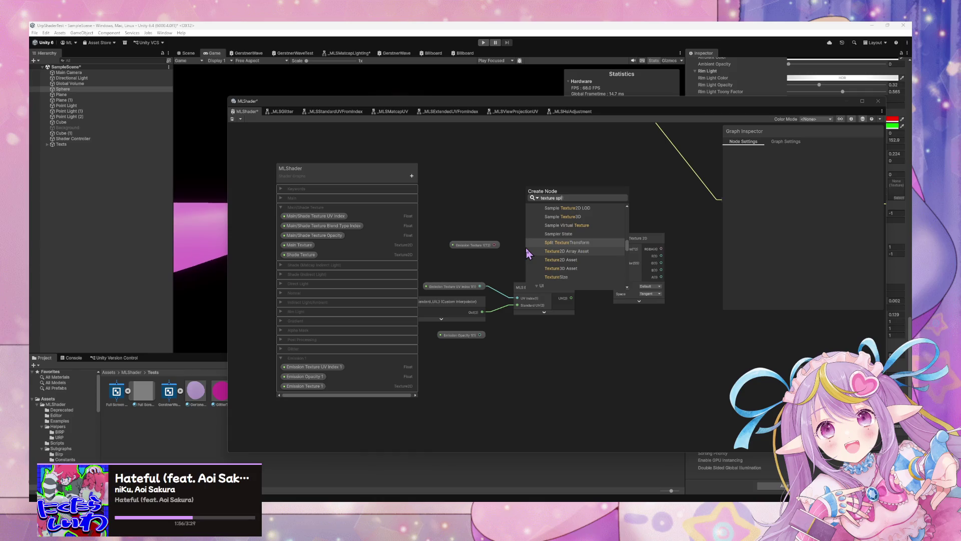
key("Down")
key("Down")
key("Up")
key("Up")
key("Up")
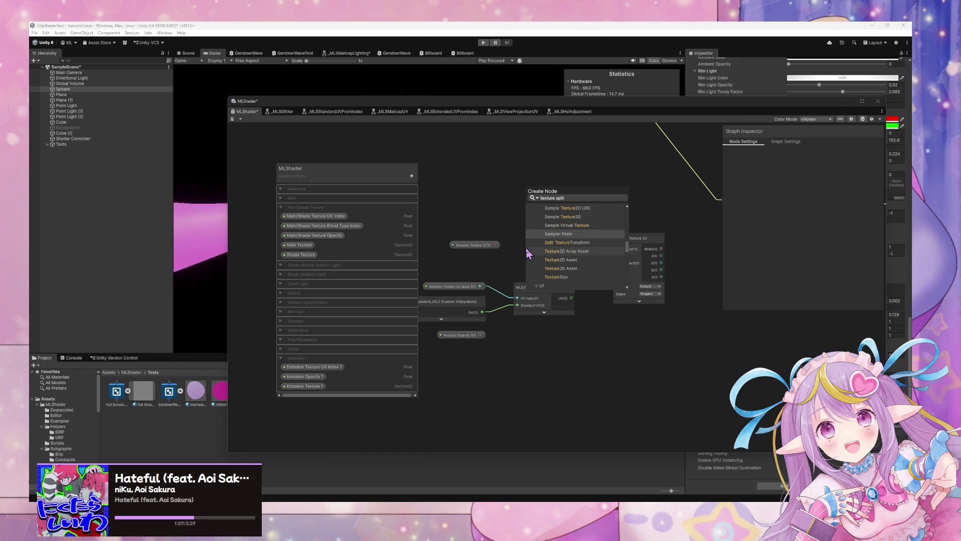
key("Down")
key("Down")
key("Down")
key("Up")
key("Up")
key("Up")
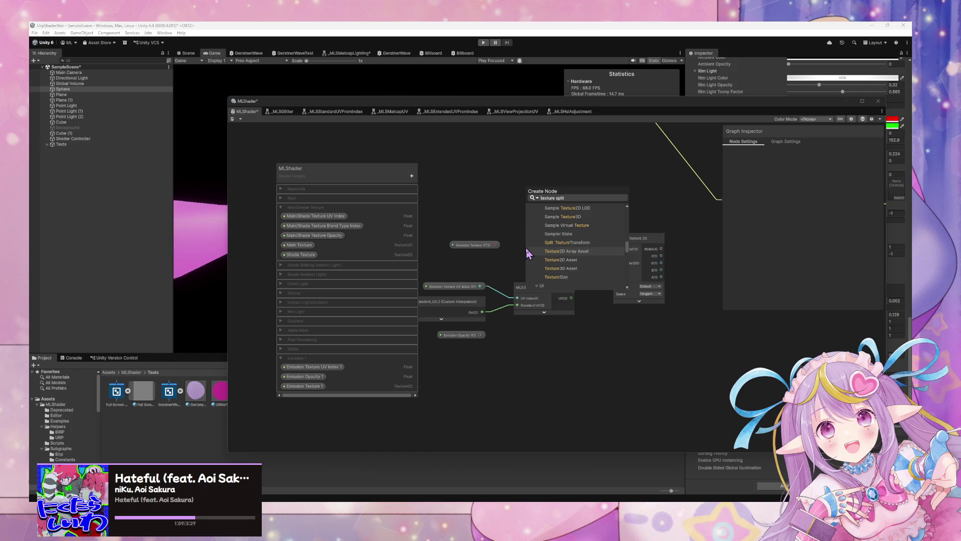
scroll(582, 251, "up", 1)
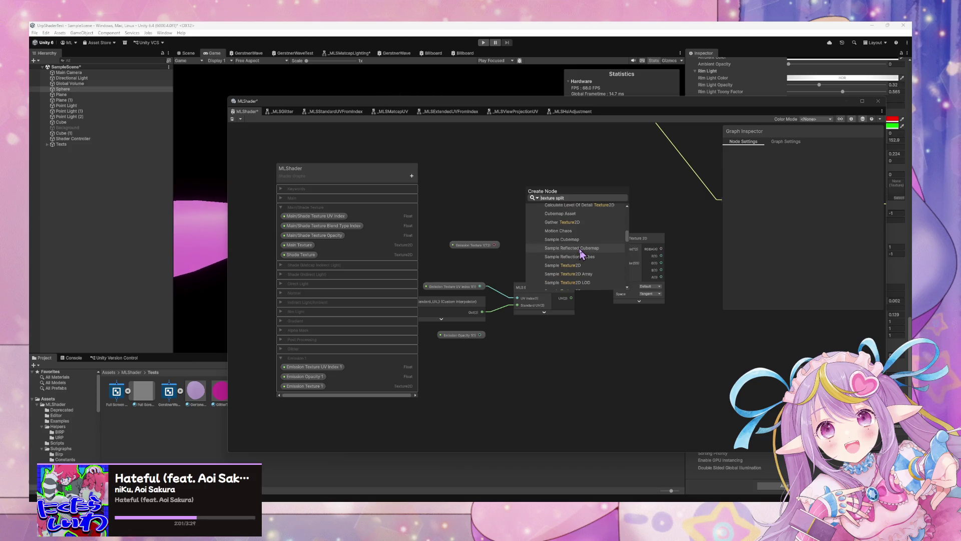
scroll(581, 250, "up", 3)
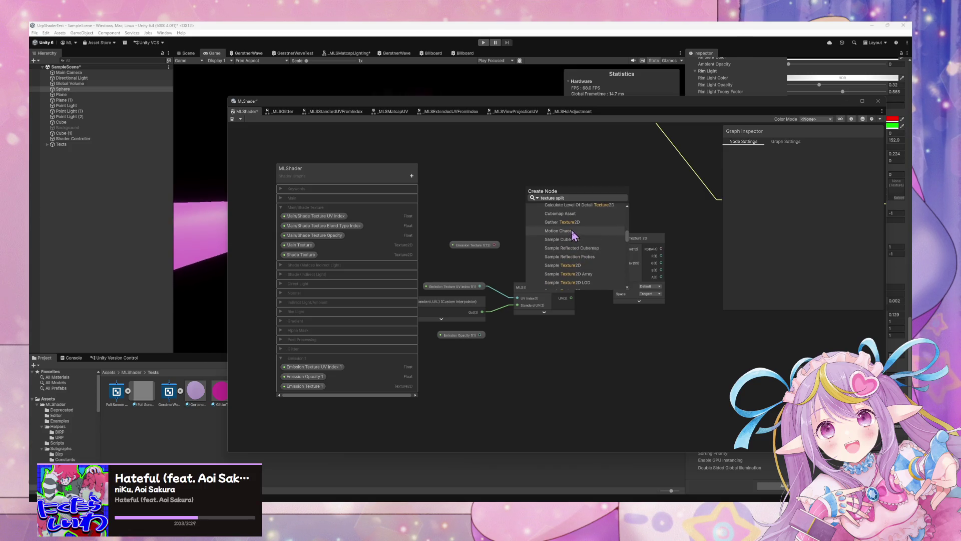
left_click(573, 231)
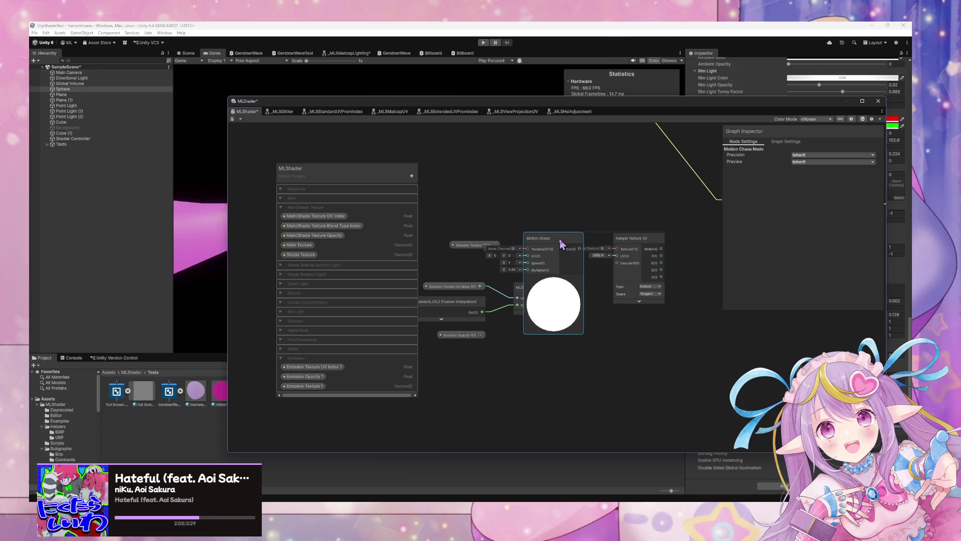
key("Delete")
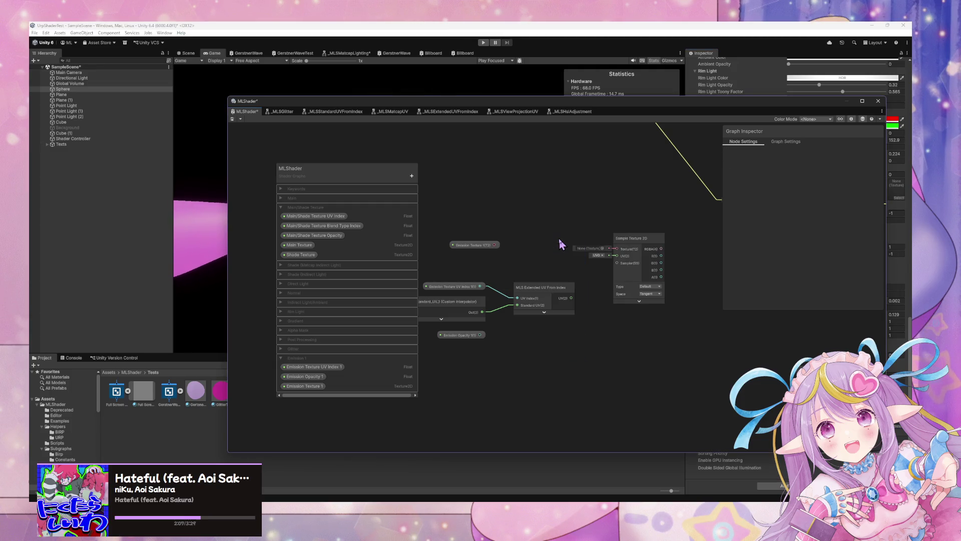
scroll(541, 240, "down", 6)
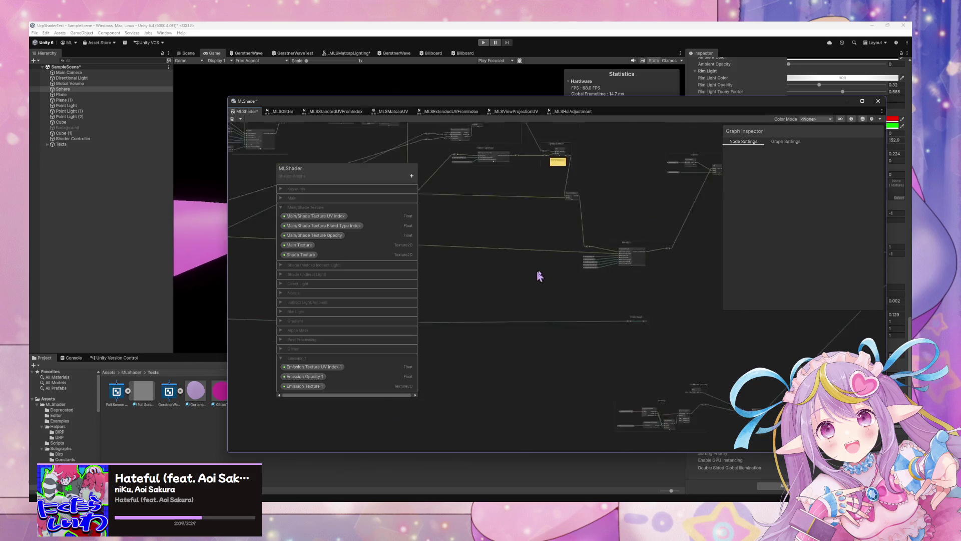
scroll(589, 293, "up", 5)
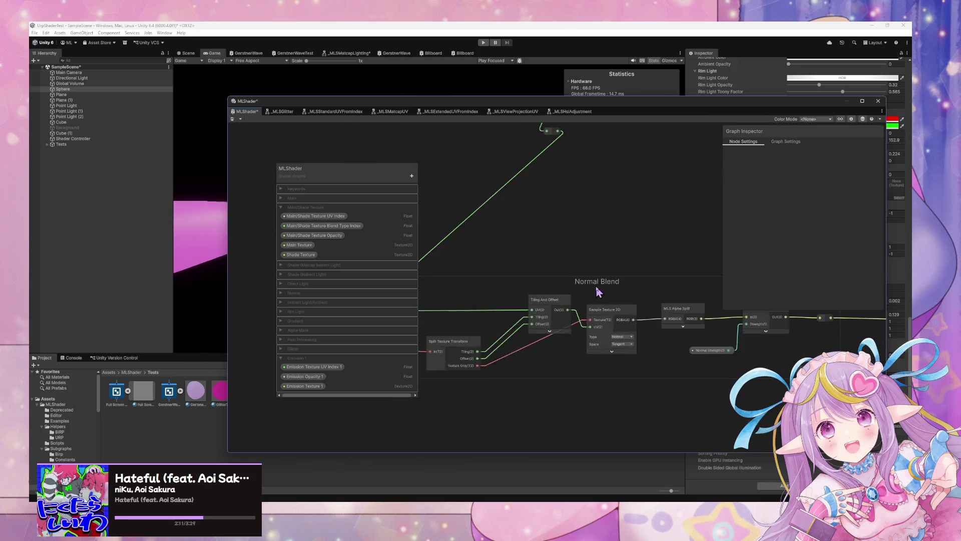
scroll(676, 303, "down", 3)
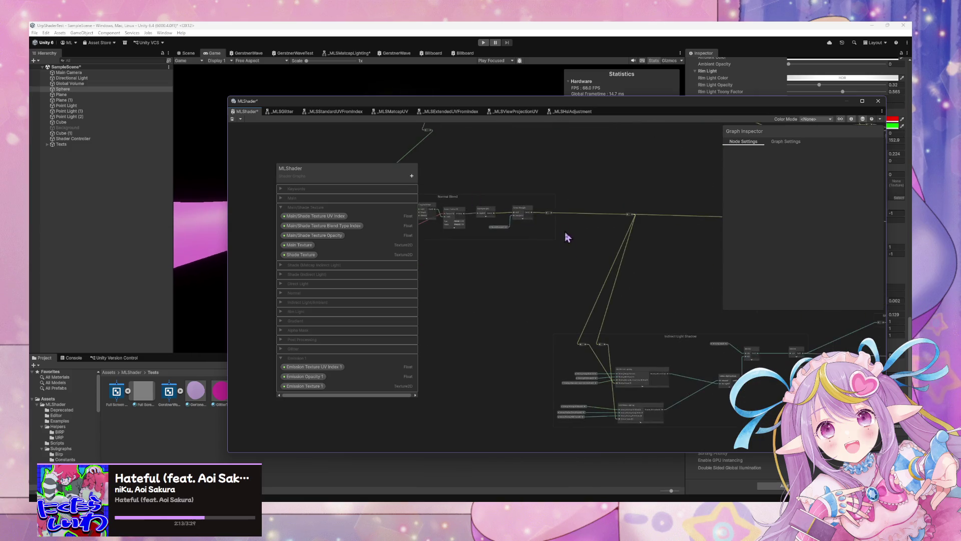
scroll(599, 339, "up", 3)
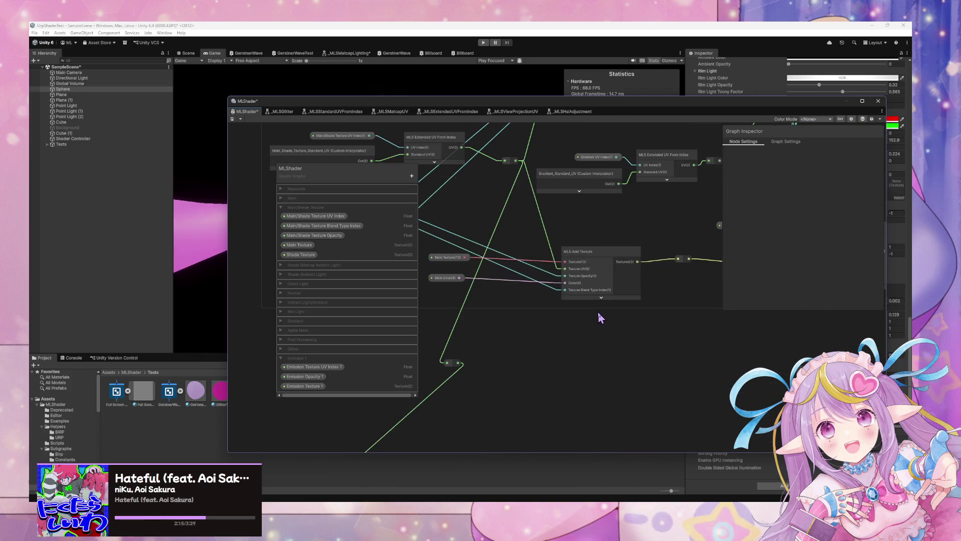
scroll(542, 301, "up", 3)
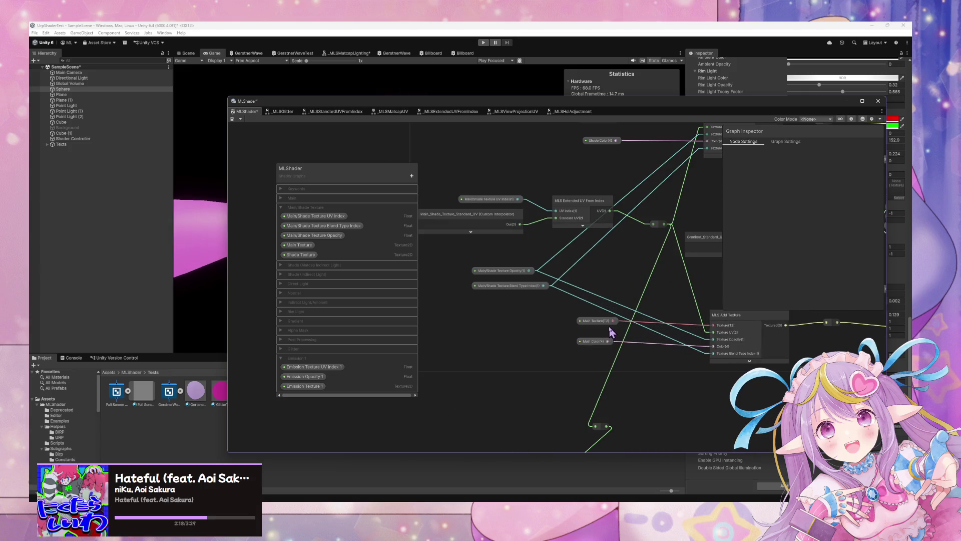
scroll(611, 329, "down", 3)
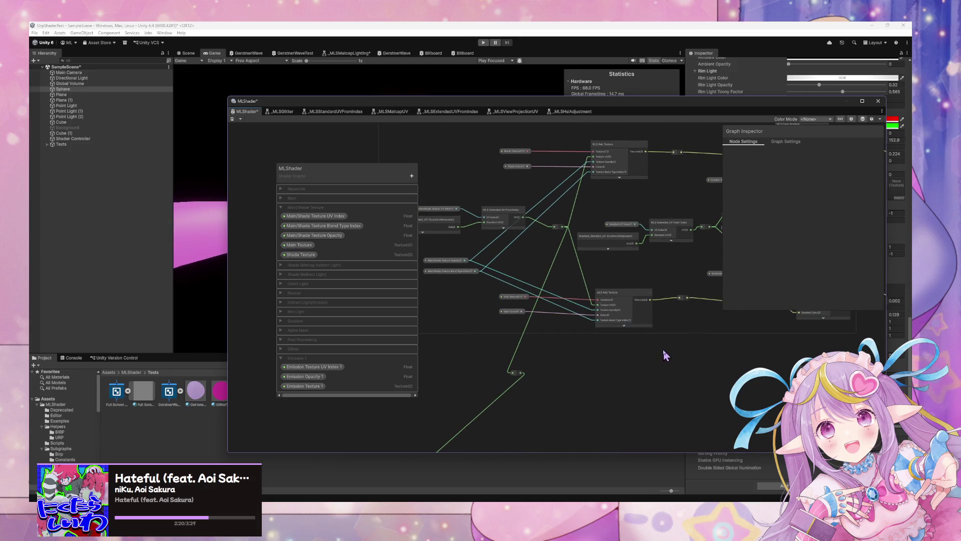
scroll(612, 327, "down", 5)
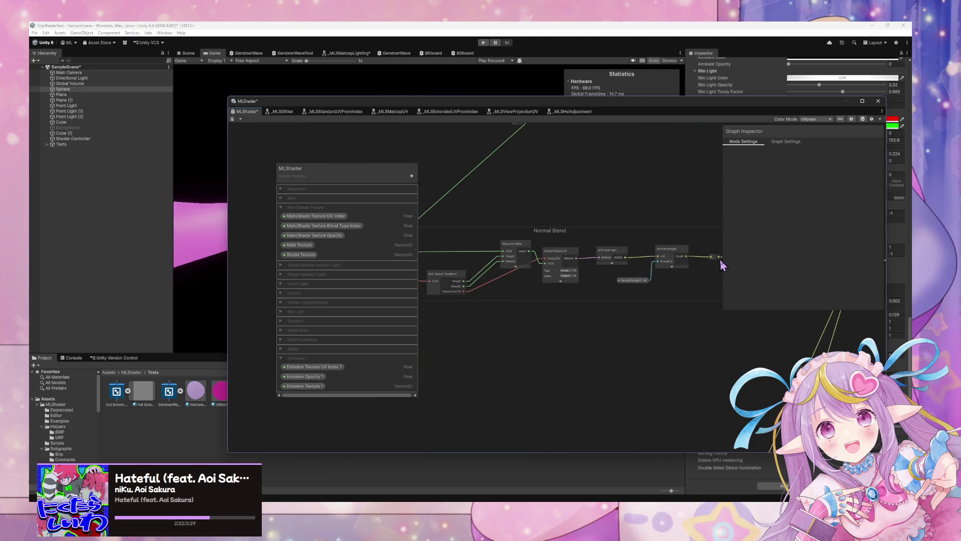
left_click_drag(721, 260, 763, 264)
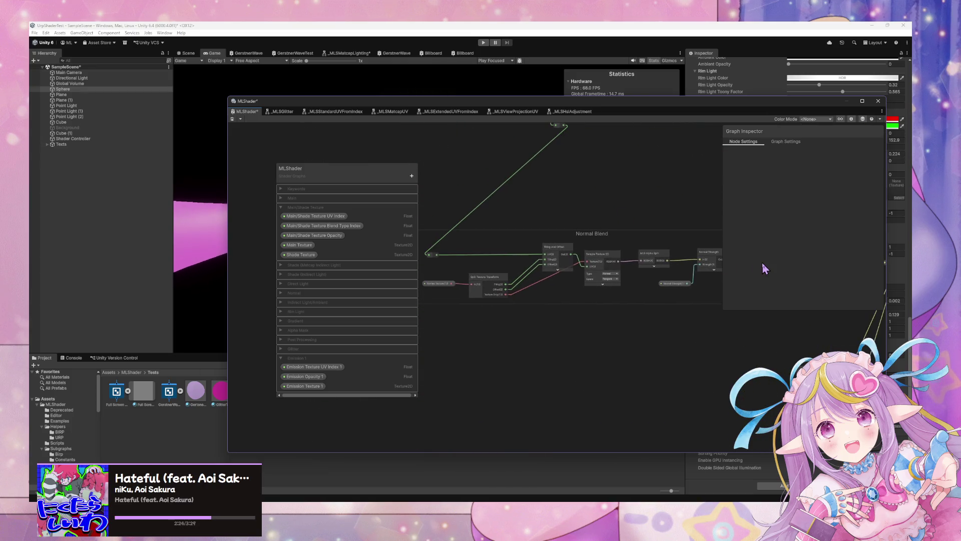
right_click(763, 264)
left_click(667, 363)
scroll(554, 343, "up", 5)
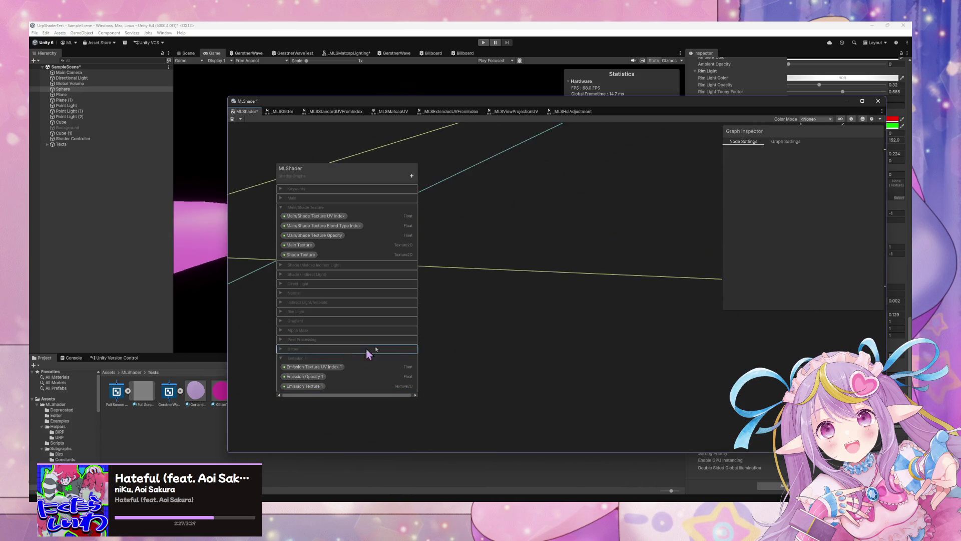
scroll(574, 340, "down", 5)
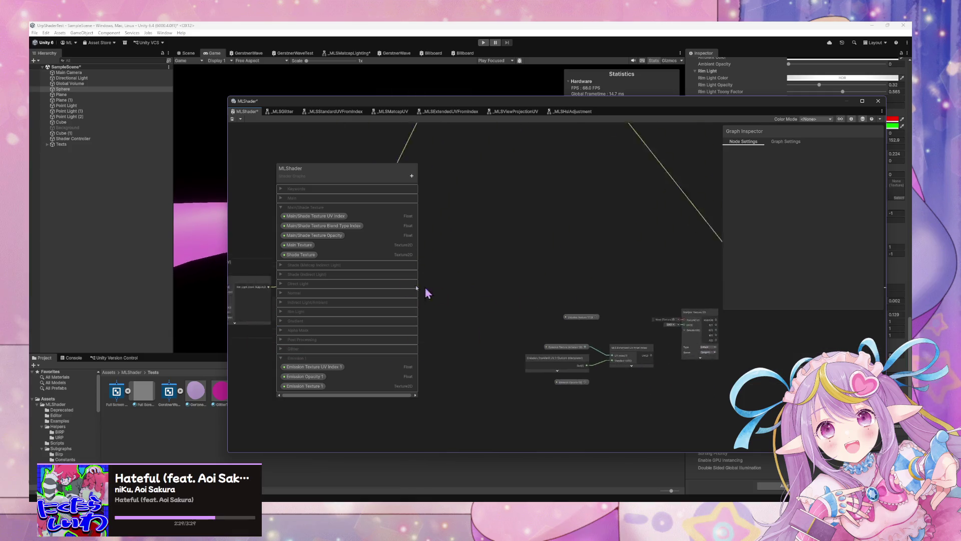
scroll(536, 308, "up", 3)
key("space")
- Route Emission Texture 1 through a new Split Texture Transform into Sample Texture 2D's Texture input
type("split")
key("Down")
key("Down")
key("Down")
key("Return")
mouse_move(497, 323)
left_mouse_down()
mouse_move(455, 318)
mouse_move(541, 325)
left_mouse_up()
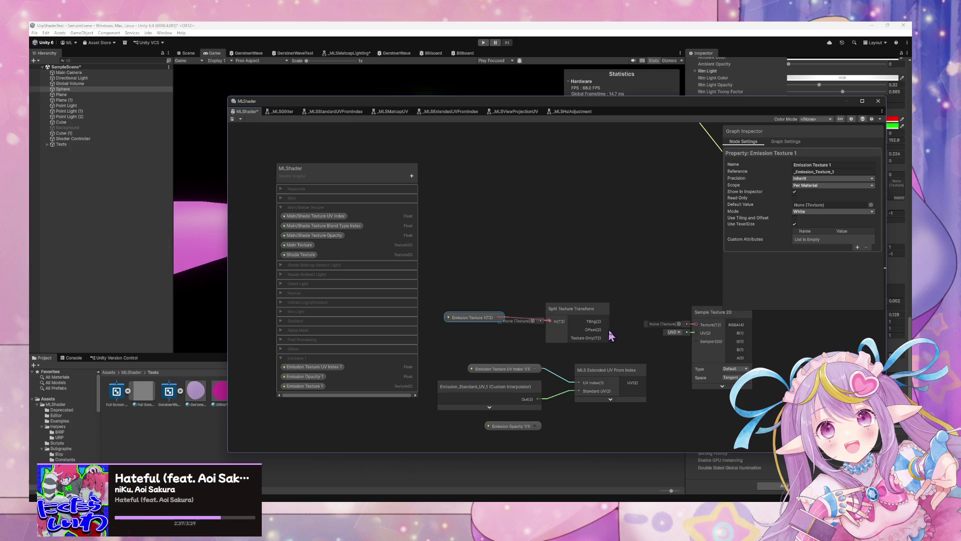
mouse_move(605, 338)
left_mouse_down()
mouse_move(656, 337)
mouse_move(579, 347)
left_mouse_up()
left_click_drag(686, 326, 696, 324)
left_click_drag(475, 318, 449, 330)
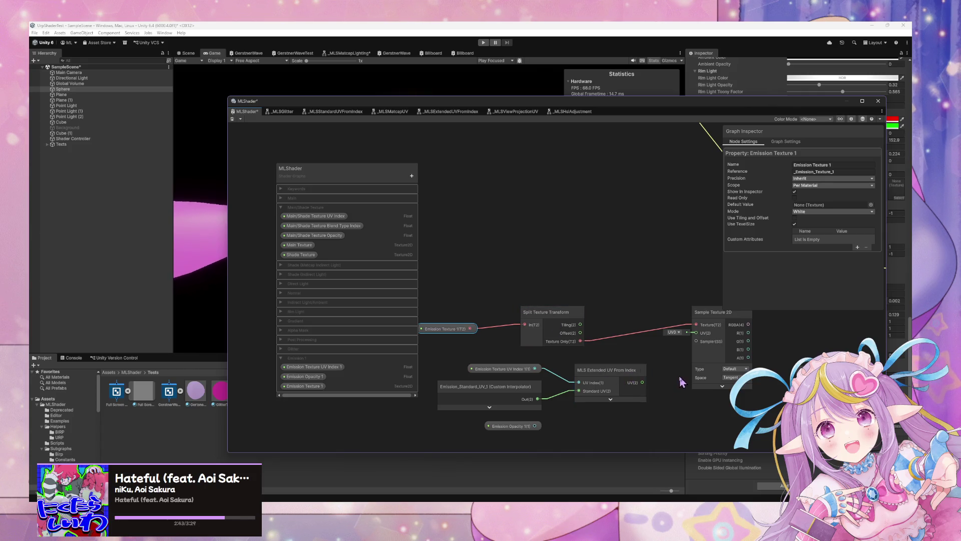
- Group the four emission UV nodes under the title 'Emission UV 1'
mouse_move(632, 428)
left_mouse_down()
mouse_move(444, 371)
mouse_move(496, 339)
mouse_move(448, 213)
left_mouse_up()
key("f")
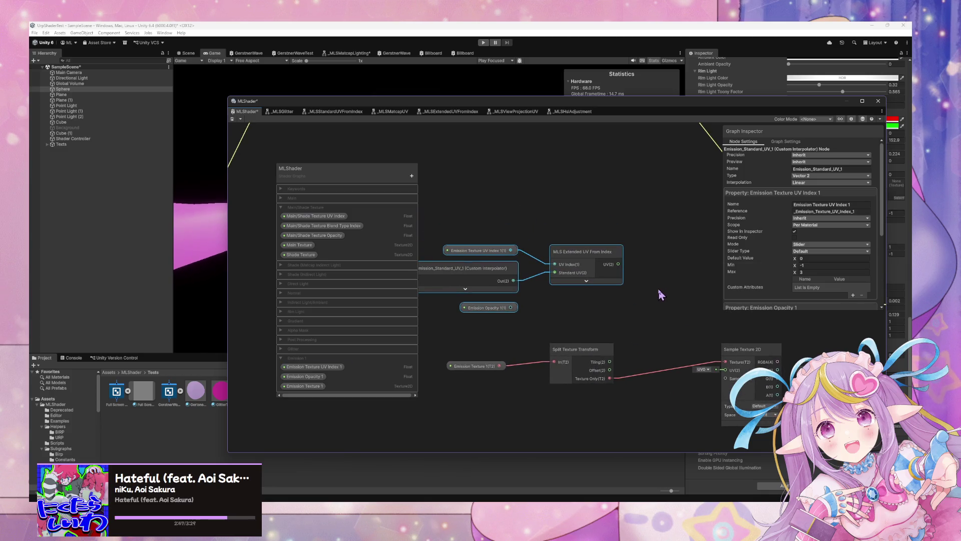
scroll(654, 288, "down", 2)
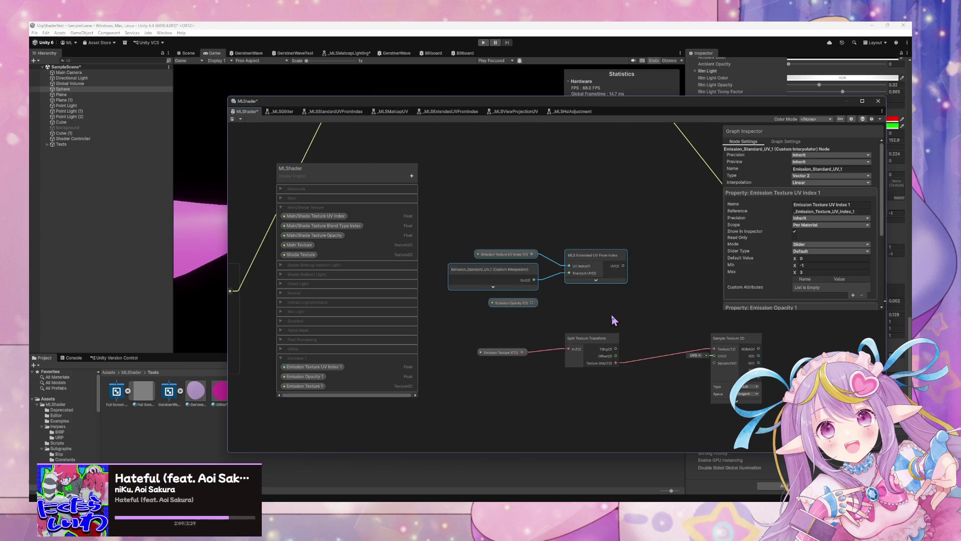
key("ctrl+g")
type("Emission UV")
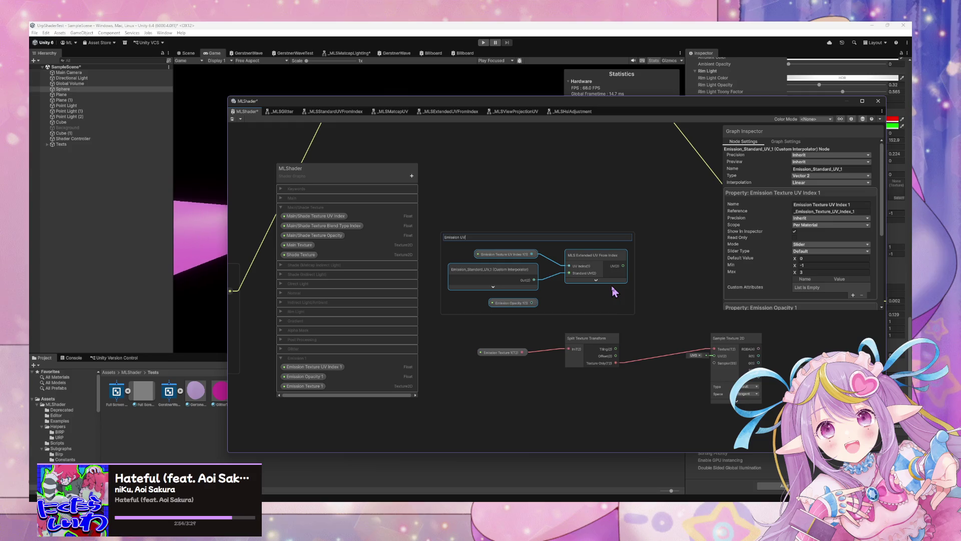
type("1")
key("Return")
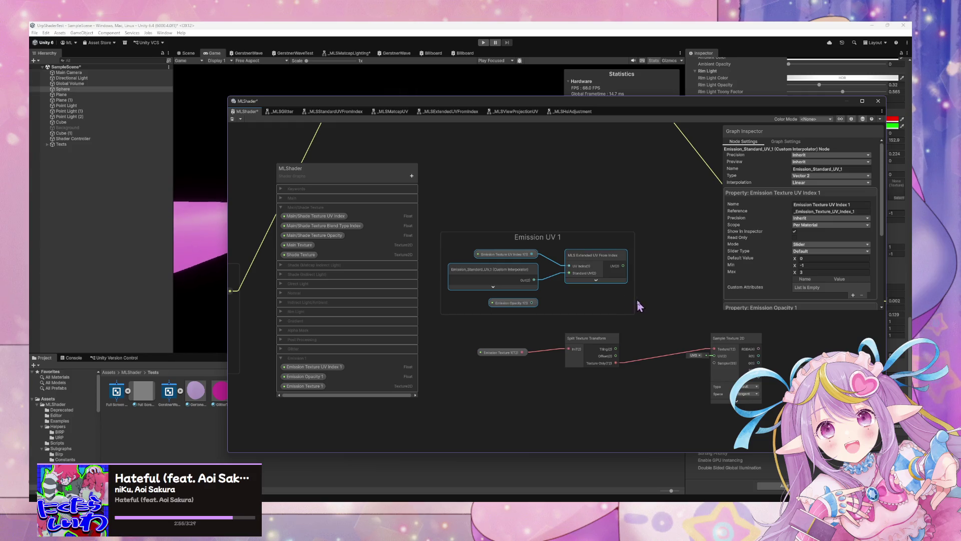
left_click(628, 299)
left_click_drag(627, 272, 715, 356)
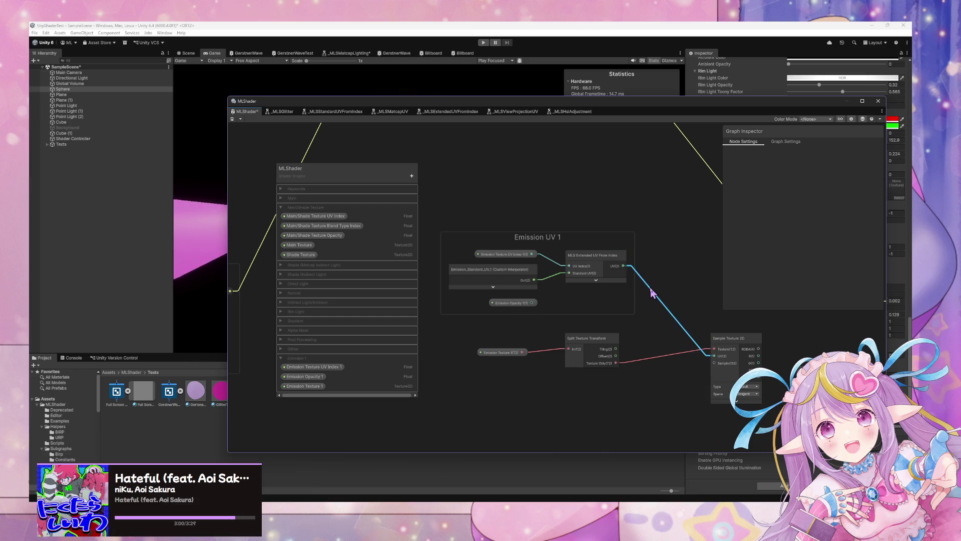
double_click(644, 286)
left_click_drag(644, 286, 613, 300)
mouse_move(666, 296)
left_mouse_down()
mouse_move(701, 280)
mouse_move(690, 271)
left_mouse_up()
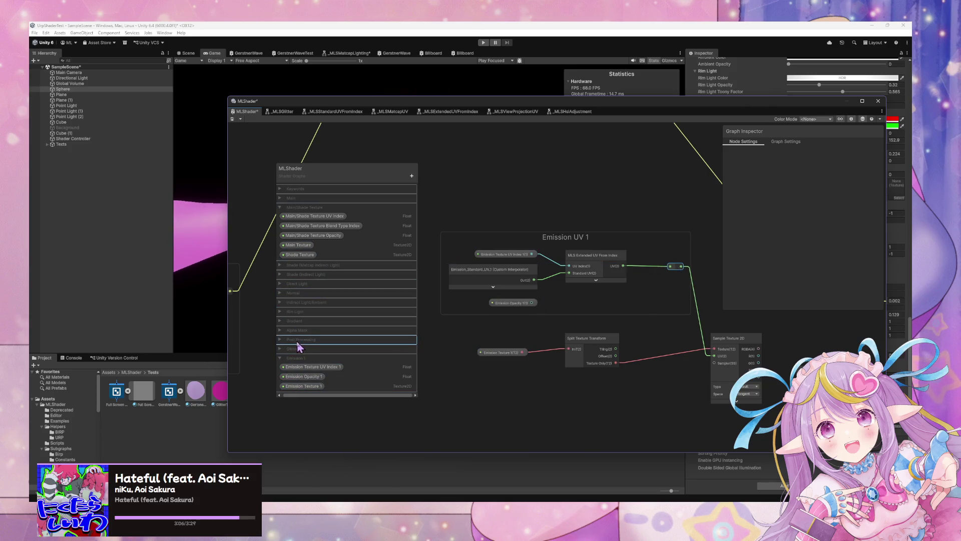
mouse_move(283, 316)
left_mouse_down()
mouse_move(284, 305)
mouse_move(281, 365)
mouse_move(281, 314)
left_mouse_up()
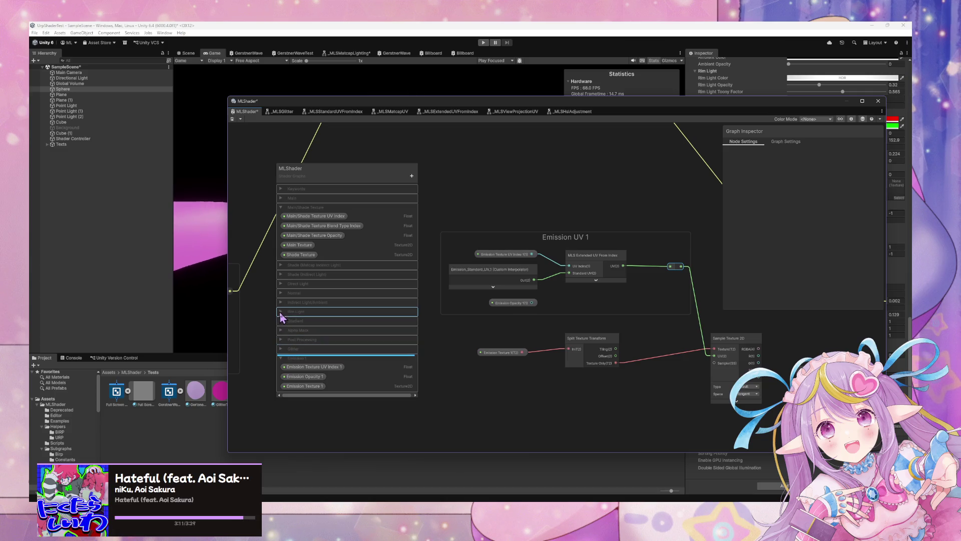
left_click(281, 312)
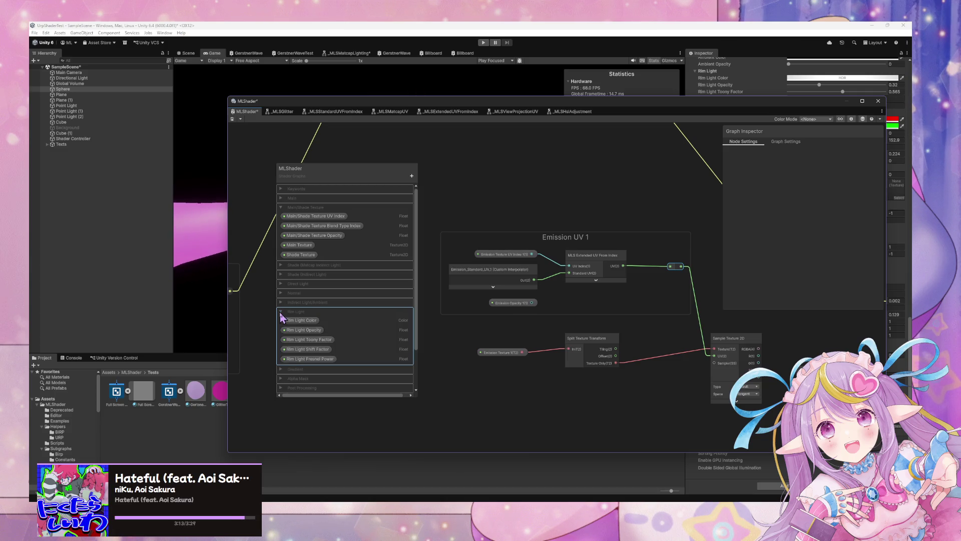
left_click(281, 313)
left_click(281, 349)
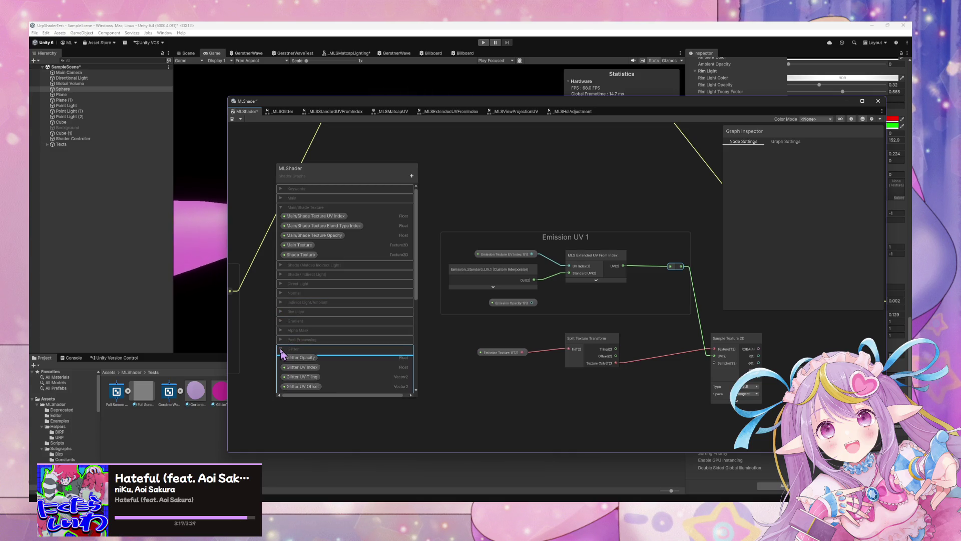
left_click(281, 349)
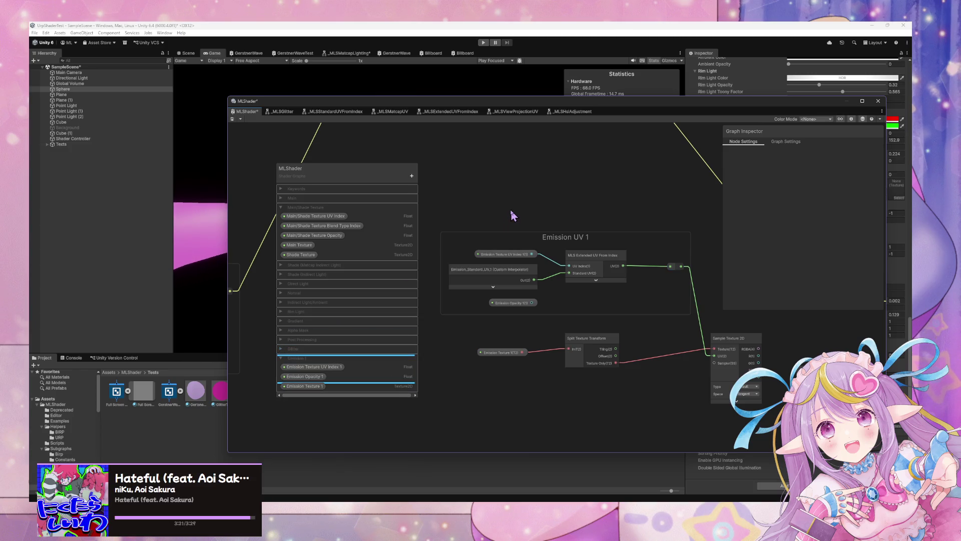
key("space")
type("vect")
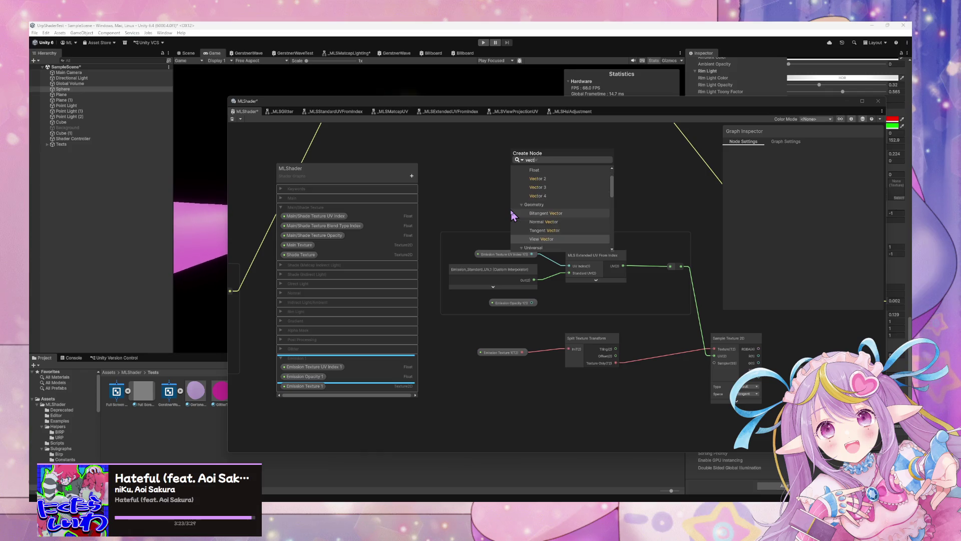
type("or")
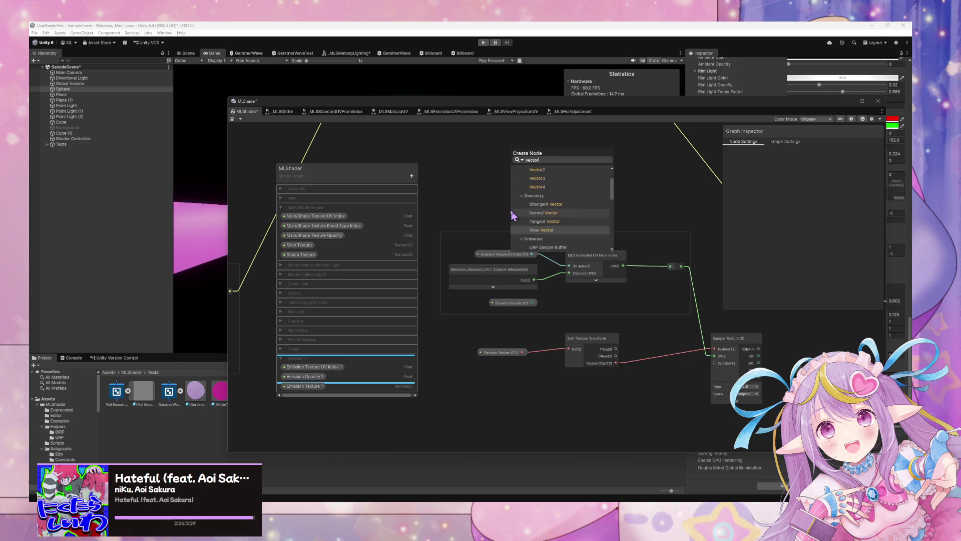
key("BackSpace")
key("BackSpace")
key("BackSpace")
type("spl")
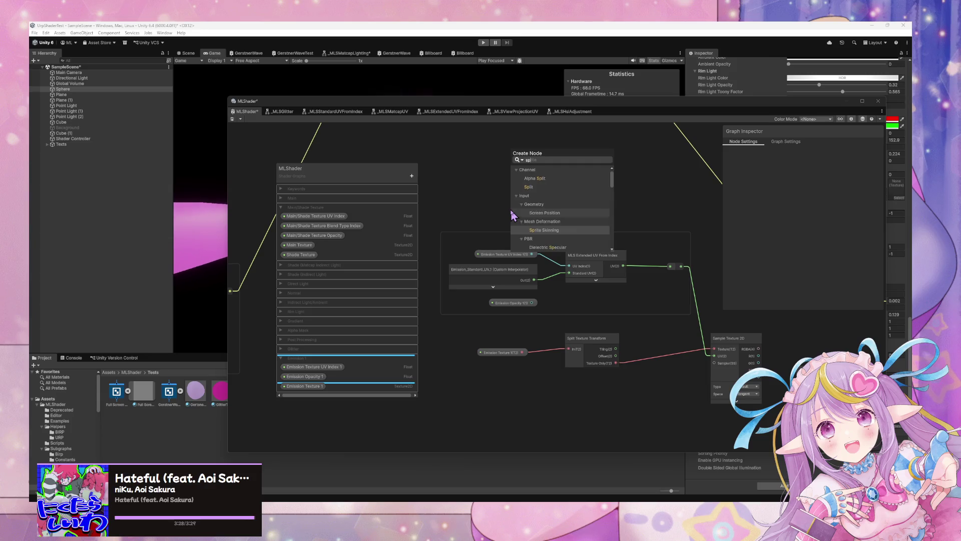
type("it")
type("matrix")
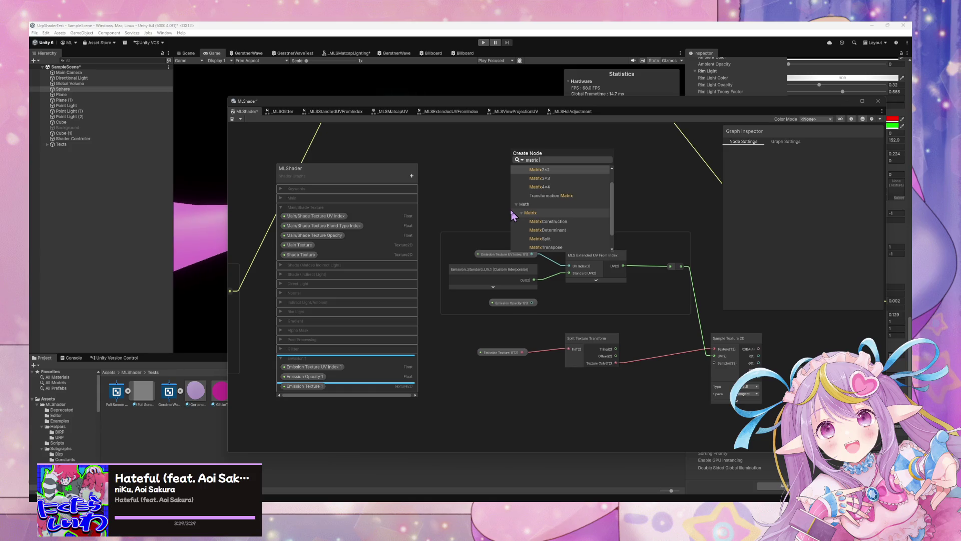
key("Down")
key("Down")
key("Down")
key("Return")
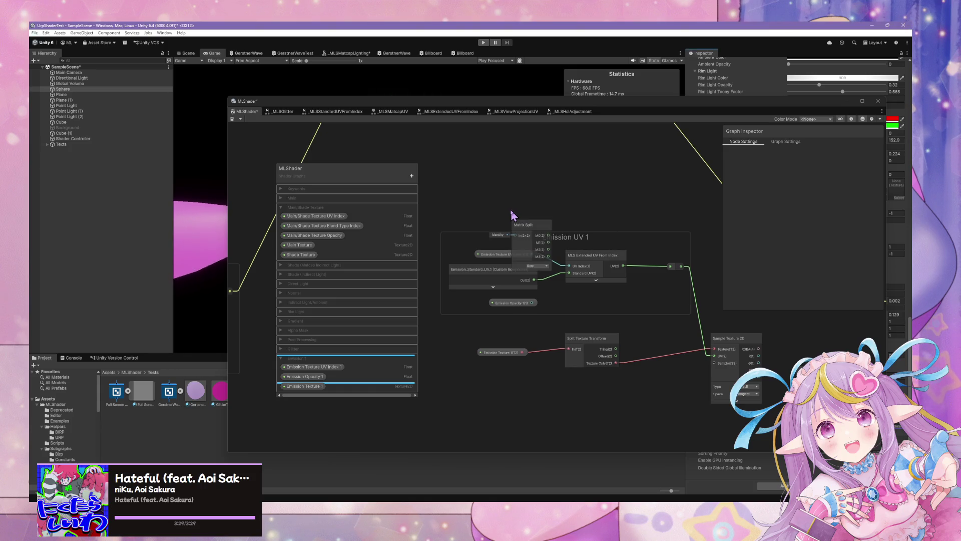
left_click_drag(538, 226, 549, 161)
key("space")
type("matrix")
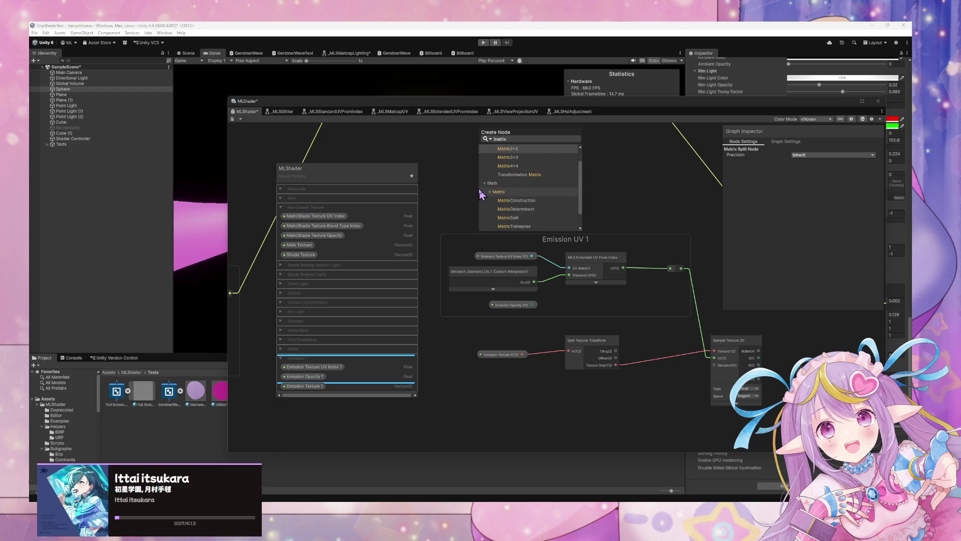
key("Return")
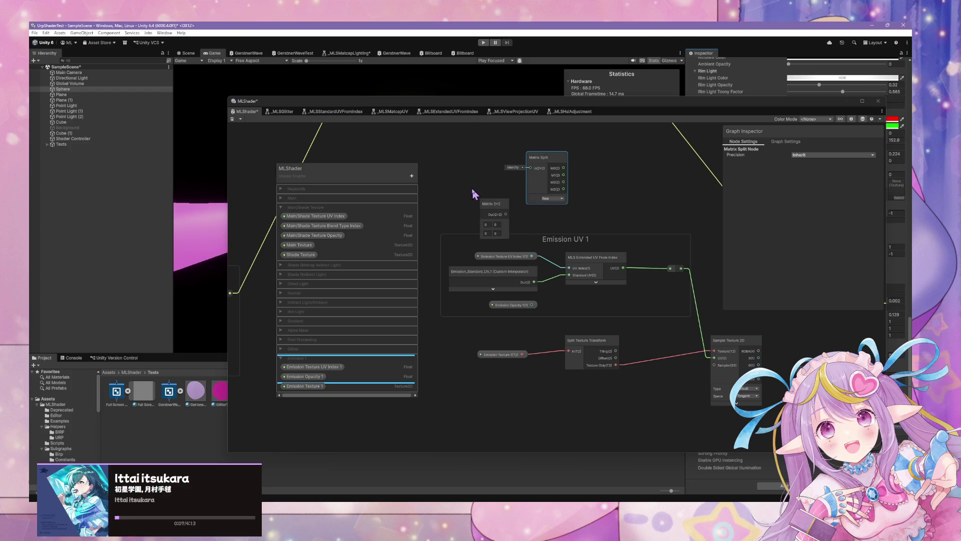
mouse_move(488, 194)
left_mouse_down()
mouse_move(470, 165)
mouse_move(526, 170)
left_mouse_up()
left_click(551, 198)
left_click(551, 205)
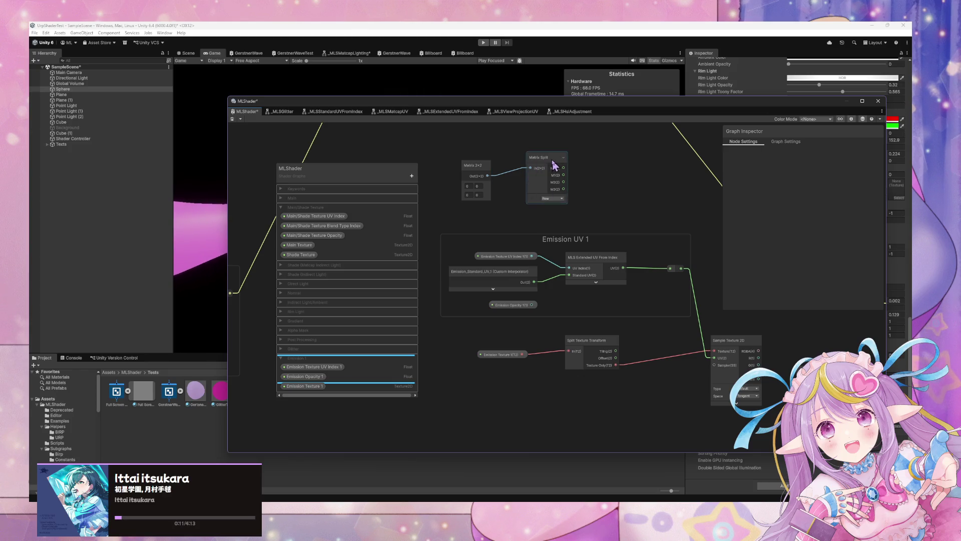
left_click(473, 174)
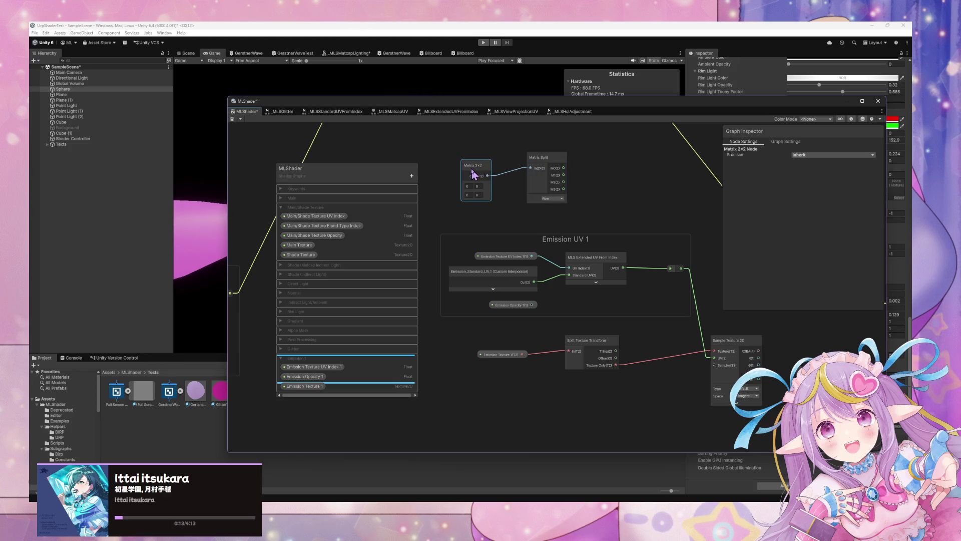
key("Delete")
left_click(547, 161)
key("Delete")
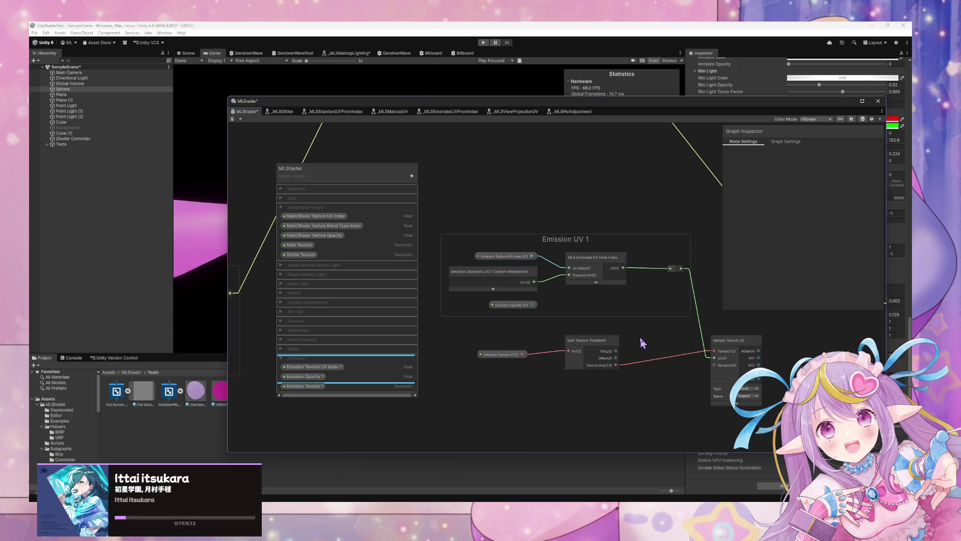
- Add a Tiling And Offset node and shift Split Texture Transform and Emission Texture 1 left
key("space")
type("tiling")
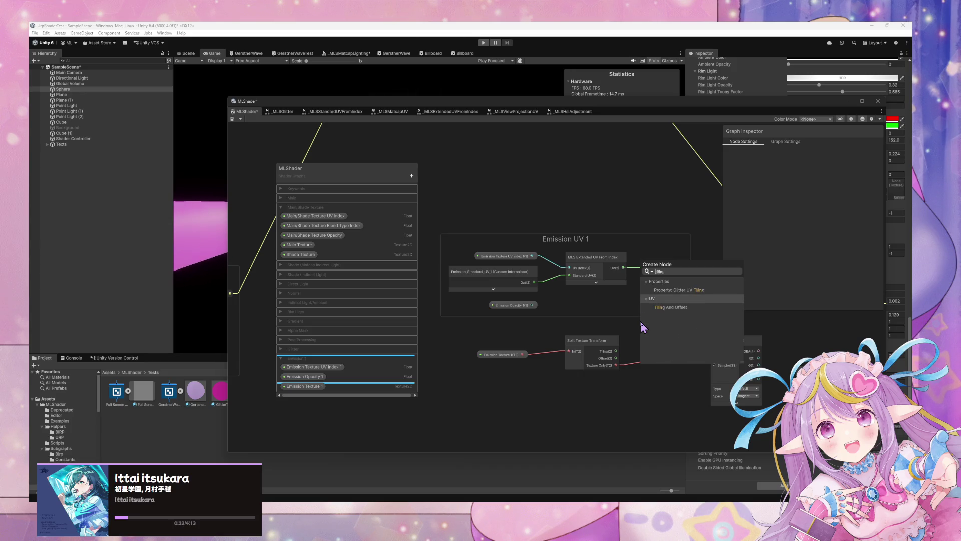
key("Return")
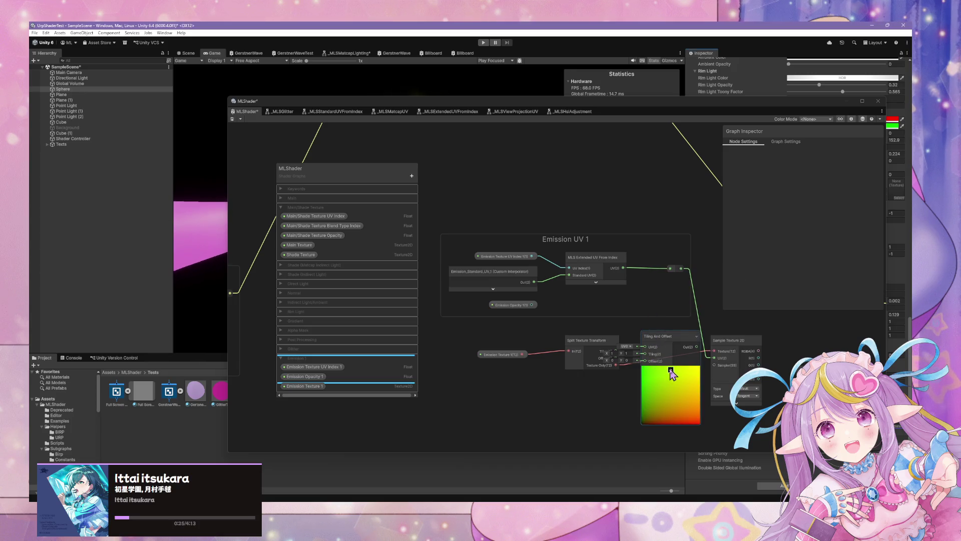
left_click(671, 370)
left_click_drag(598, 350, 583, 351)
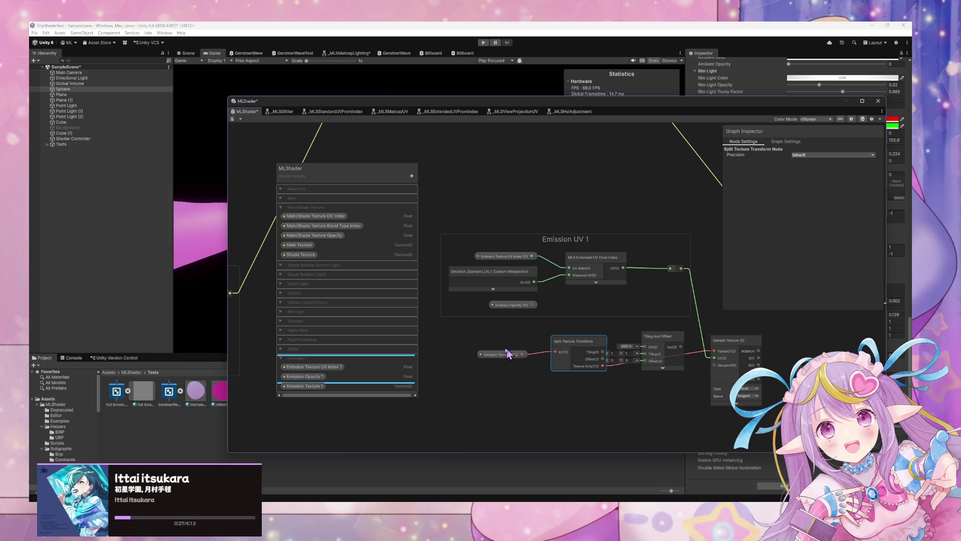
left_click(487, 347)
left_click_drag(498, 354, 472, 349)
- Move Tiling And Offset into the Emission UV 1 group and connect the split Offset to it
left_click_drag(566, 239, 482, 230)
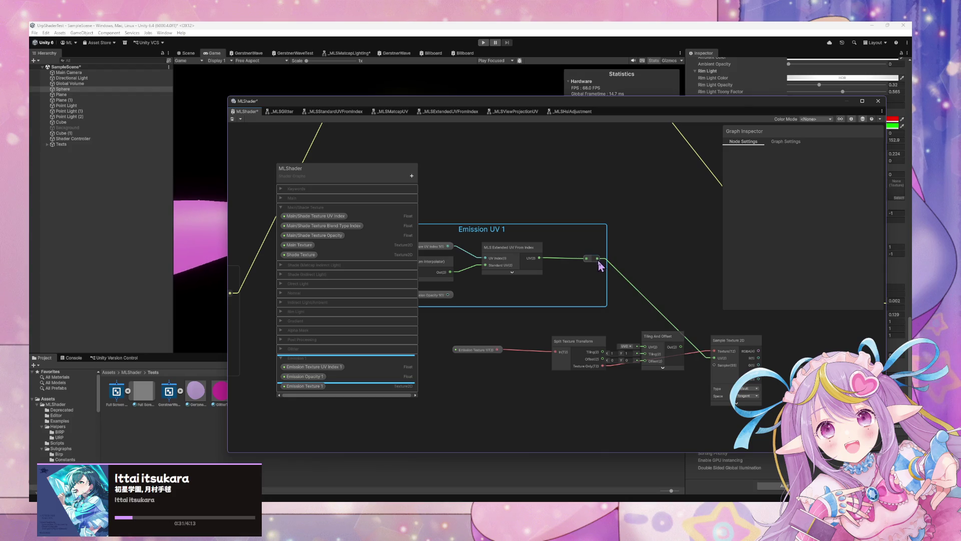
mouse_move(655, 342)
left_mouse_down()
mouse_move(605, 281)
mouse_move(615, 281)
mouse_move(608, 256)
mouse_move(620, 263)
left_mouse_up()
mouse_move(581, 343)
left_mouse_down()
mouse_move(568, 340)
mouse_move(600, 269)
mouse_move(612, 311)
mouse_move(600, 276)
left_mouse_up()
left_click_drag(581, 347, 554, 345)
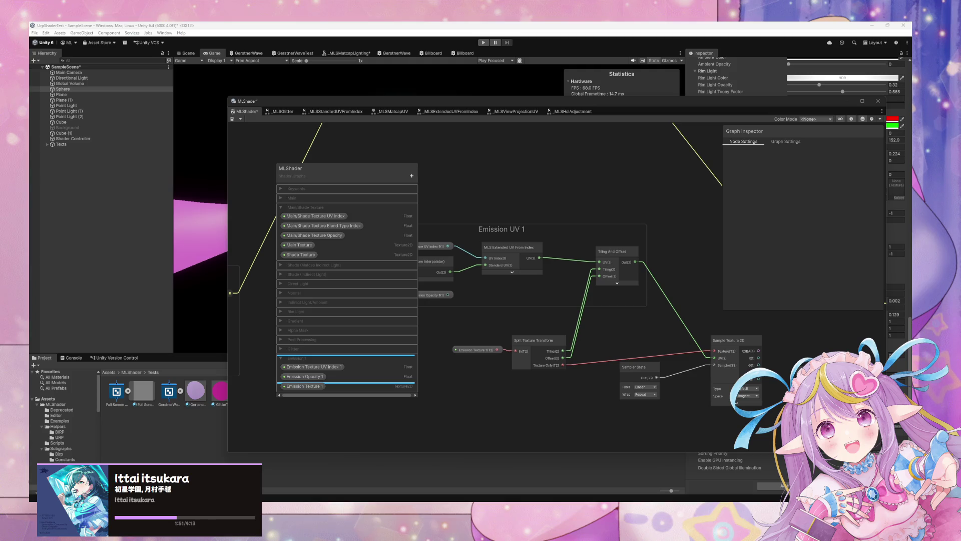
left_click(519, 350)
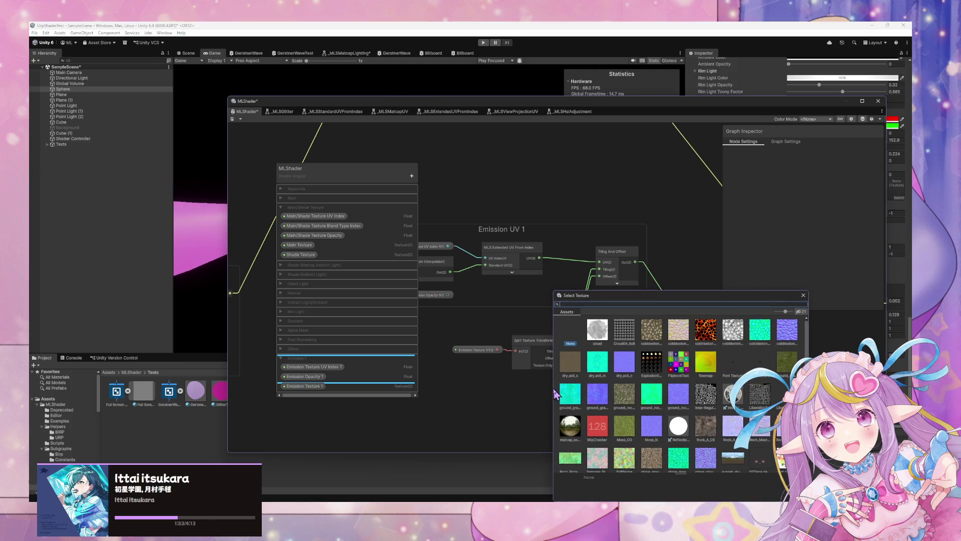
left_click(553, 391)
key("space")
type("expose")
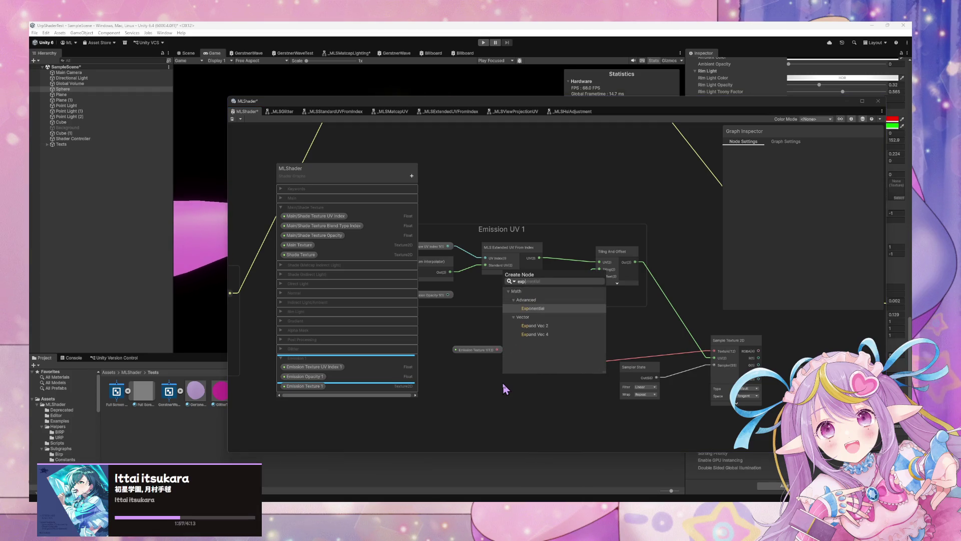
key("BackSpace")
key("BackSpace")
key("BackSpace")
type("sam")
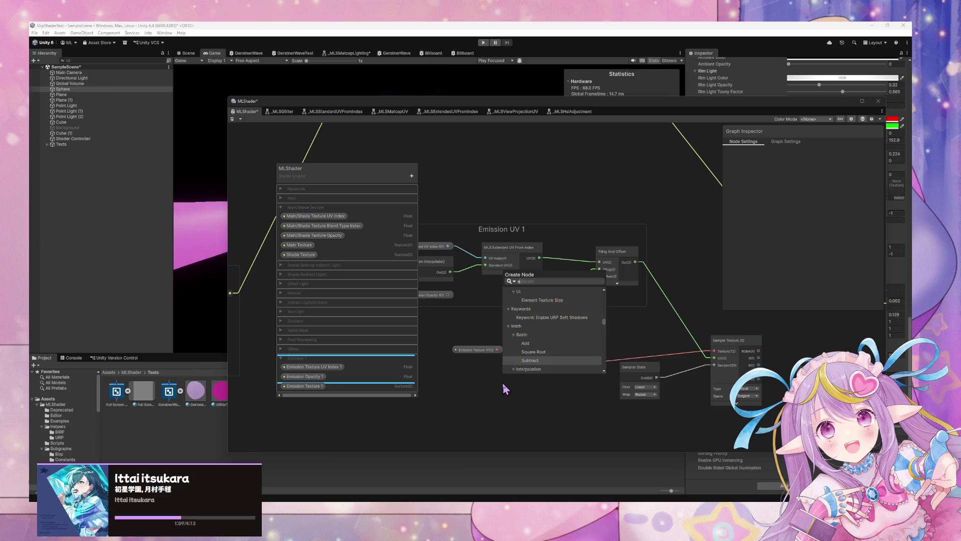
scroll(576, 340, "down", 2)
scroll(596, 339, "up", 5)
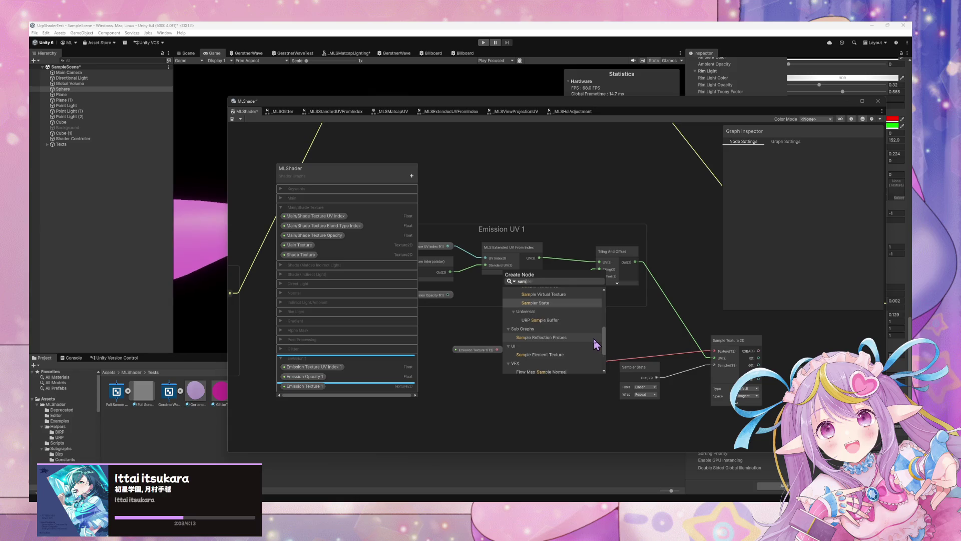
scroll(594, 338, "down", 2)
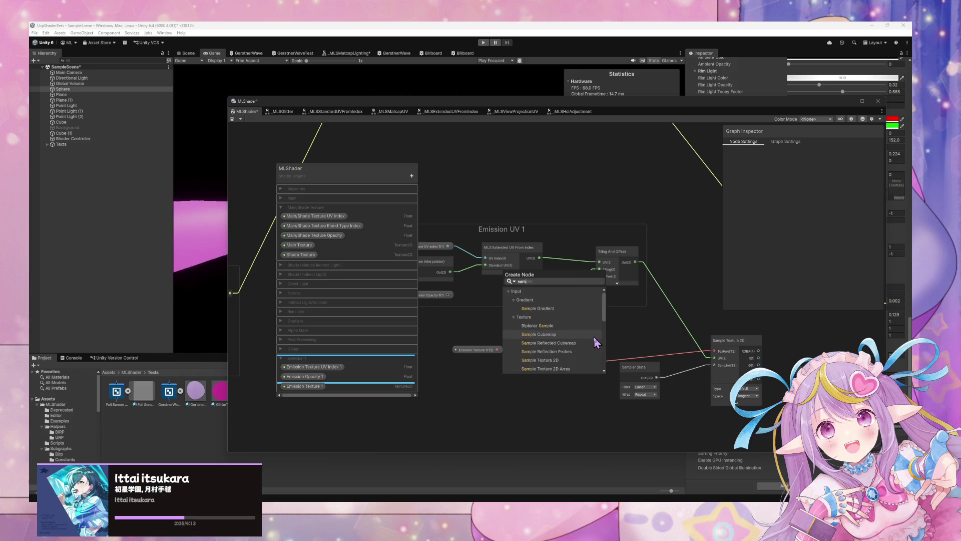
left_click(594, 337)
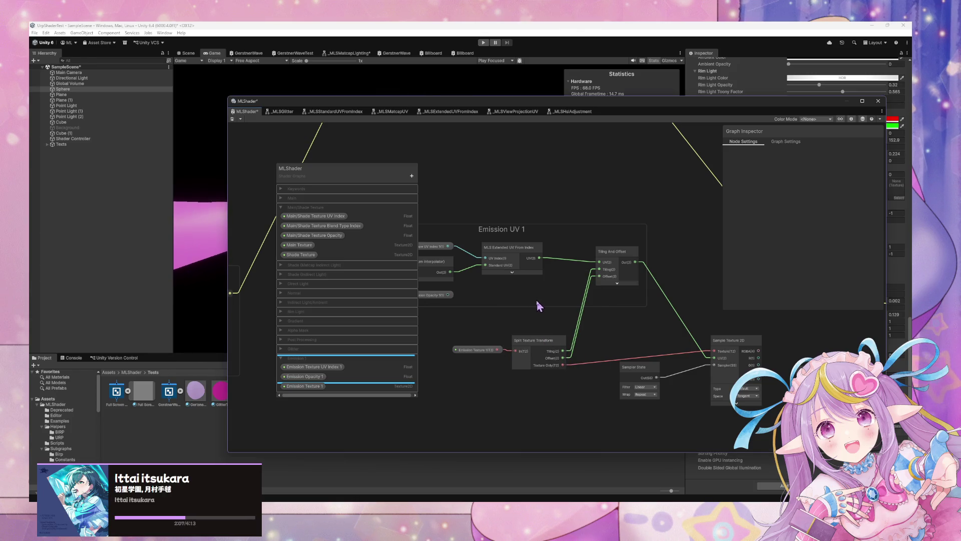
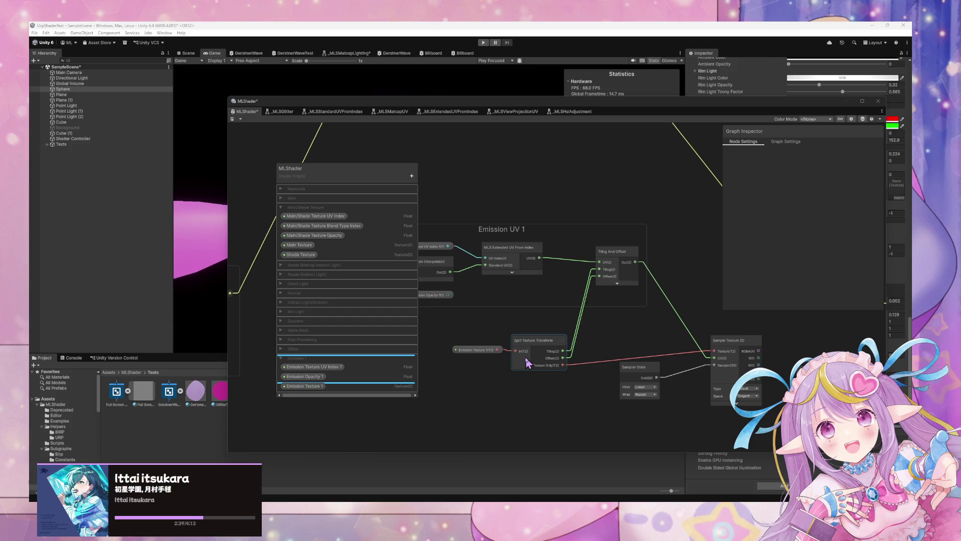
- Rearrange the Sampler State, Split Texture Transform, Emission Texture 1 and Sample Texture 2D nodes into a tidier layout
left_click(646, 387)
left_click(625, 400)
left_click(646, 394)
left_click(643, 377)
left_click_drag(643, 377, 630, 383)
left_click_drag(530, 341, 542, 333)
left_click_drag(475, 349, 441, 340)
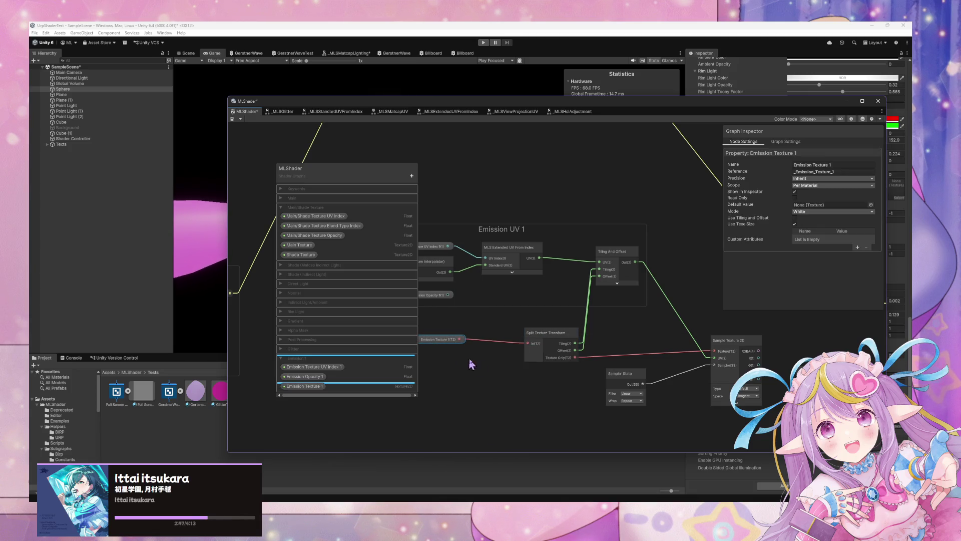
left_click_drag(619, 381, 550, 382)
left_click_drag(736, 343, 684, 353)
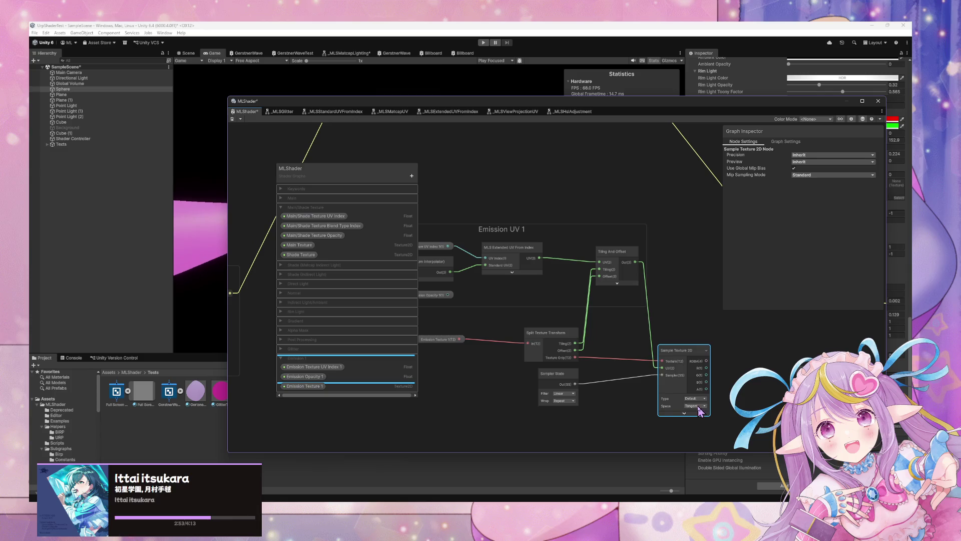
- Place the Emission Opacity 1 node beside Tiling And Offset
mouse_move(728, 378)
left_mouse_down()
mouse_move(660, 371)
mouse_move(673, 351)
mouse_move(934, 366)
left_mouse_up()
left_click_drag(792, 352, 646, 338)
mouse_move(446, 303)
left_mouse_down()
mouse_move(702, 286)
mouse_move(593, 247)
mouse_move(562, 266)
left_mouse_up()
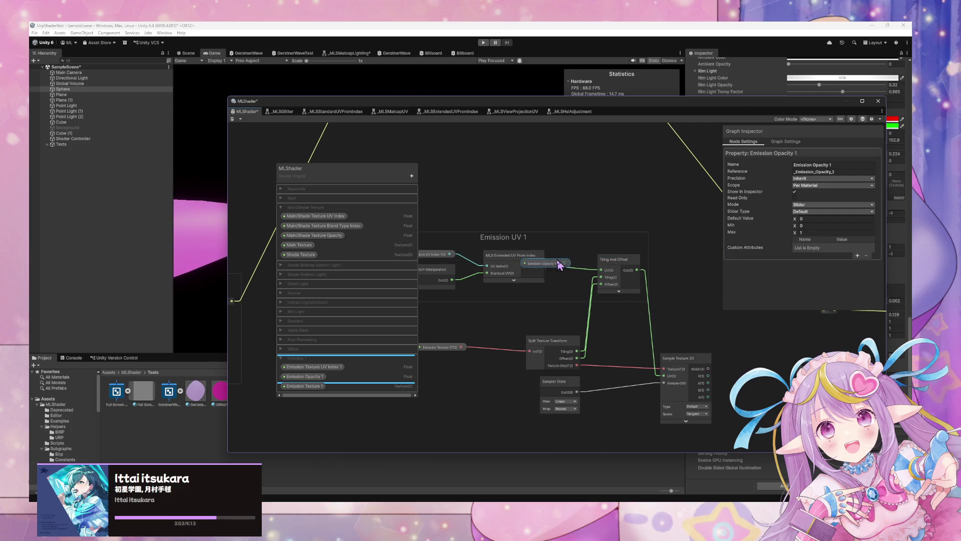
- Delete the stray Emission Opacity 1 node
right_click(551, 263)
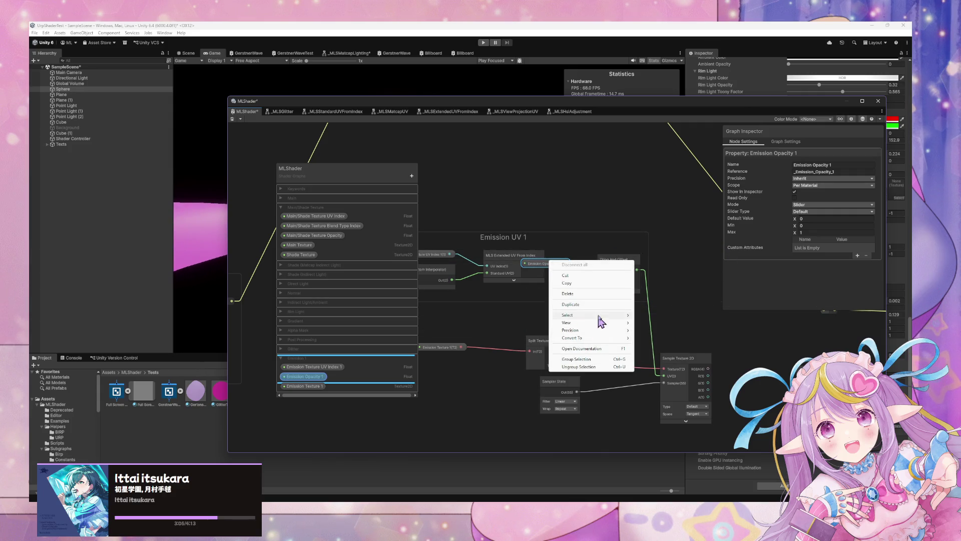
mouse_move(597, 318)
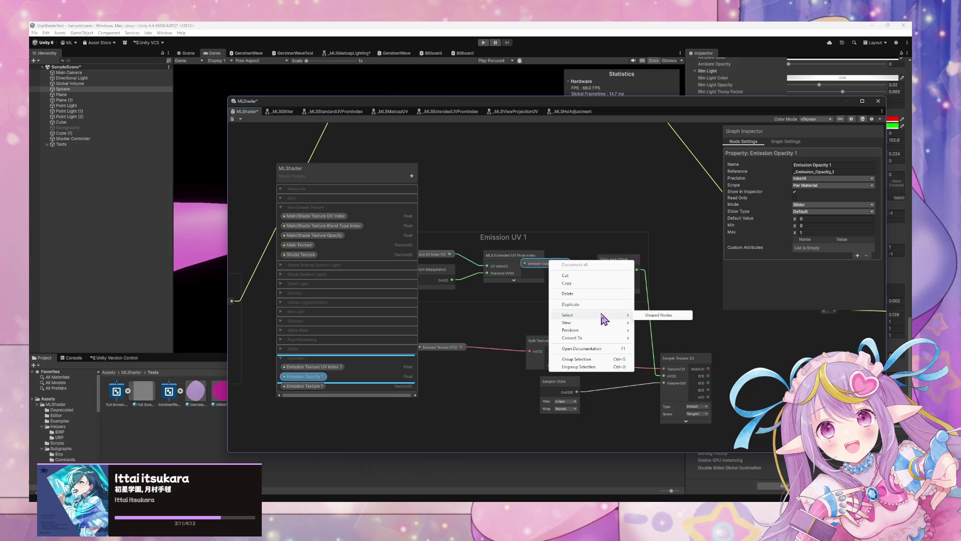
left_click(541, 270)
left_click_drag(538, 271, 532, 296)
key("Delete")
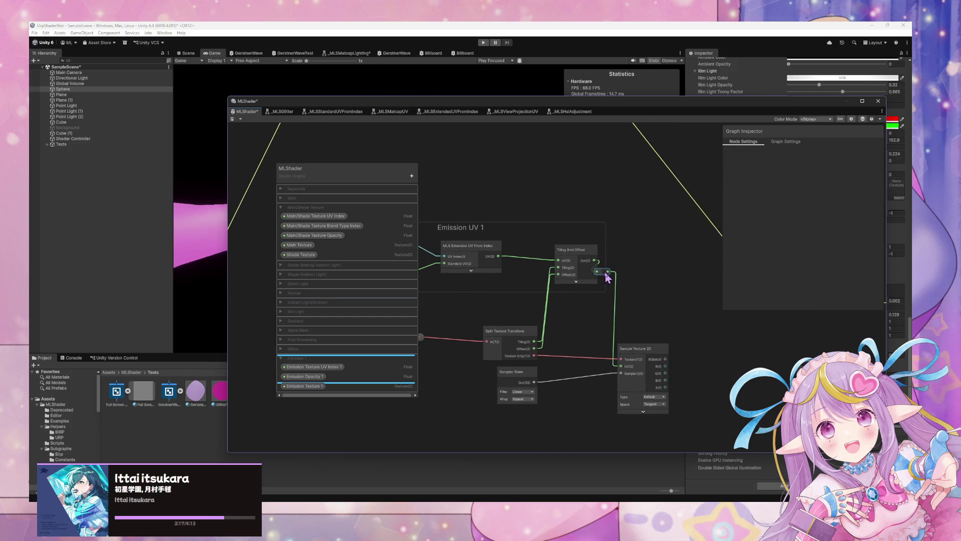
- Move the reroute node into the Emission UV 1 group and realign the texture nodes
mouse_move(630, 269)
left_mouse_down()
mouse_move(603, 271)
mouse_move(634, 267)
left_mouse_up()
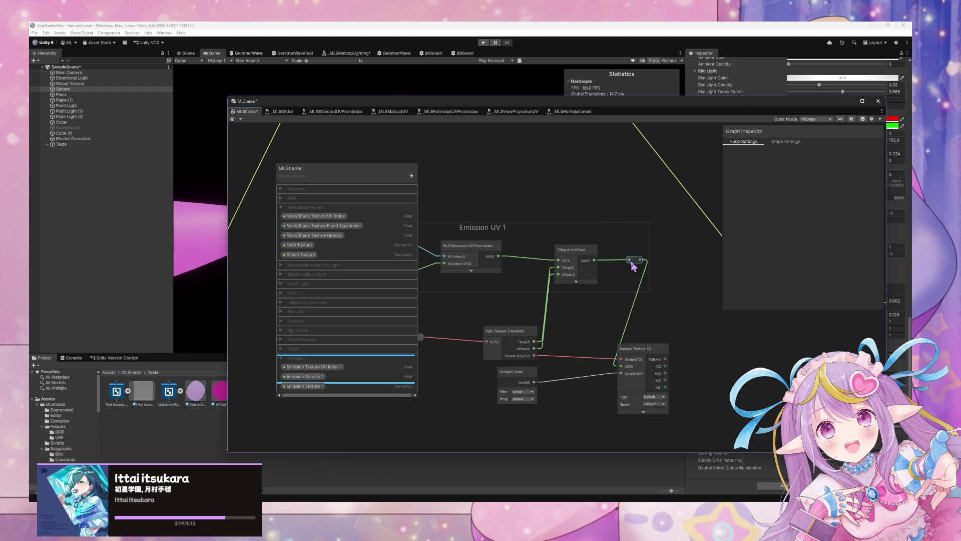
left_click_drag(646, 350, 672, 351)
mouse_move(525, 343)
left_mouse_down()
mouse_move(497, 337)
mouse_move(566, 329)
left_mouse_up()
left_click_drag(469, 335, 449, 334)
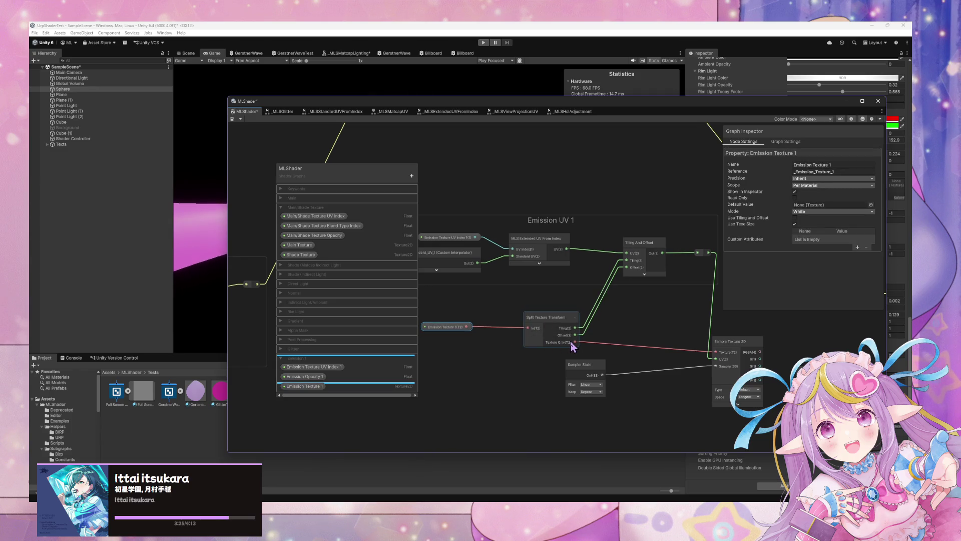
left_click_drag(593, 373, 573, 374)
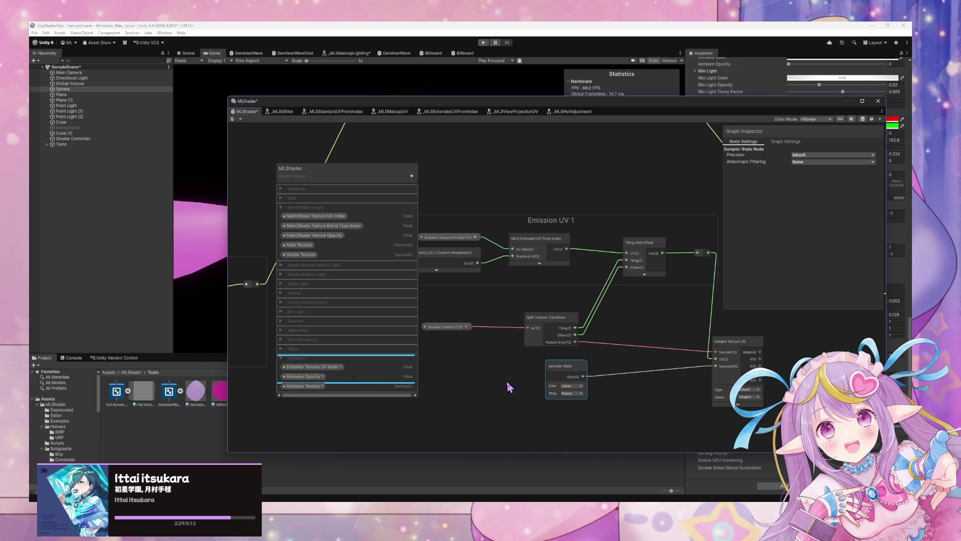
left_click(509, 387)
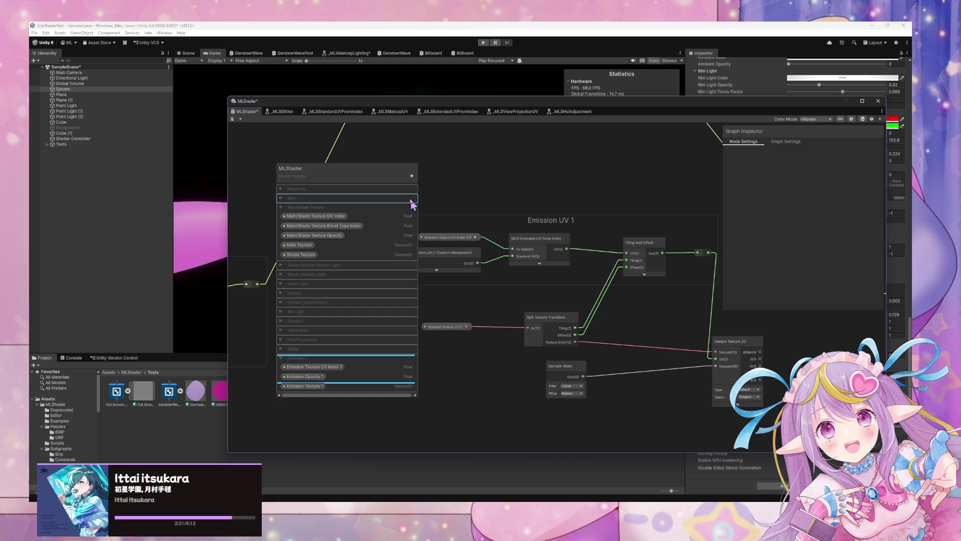
- Lower the Shader Graph window so the glitter sphere shows in the Game view
mouse_move(570, 106)
left_mouse_down()
mouse_move(761, 343)
mouse_move(509, 516)
mouse_move(607, 429)
left_mouse_up()
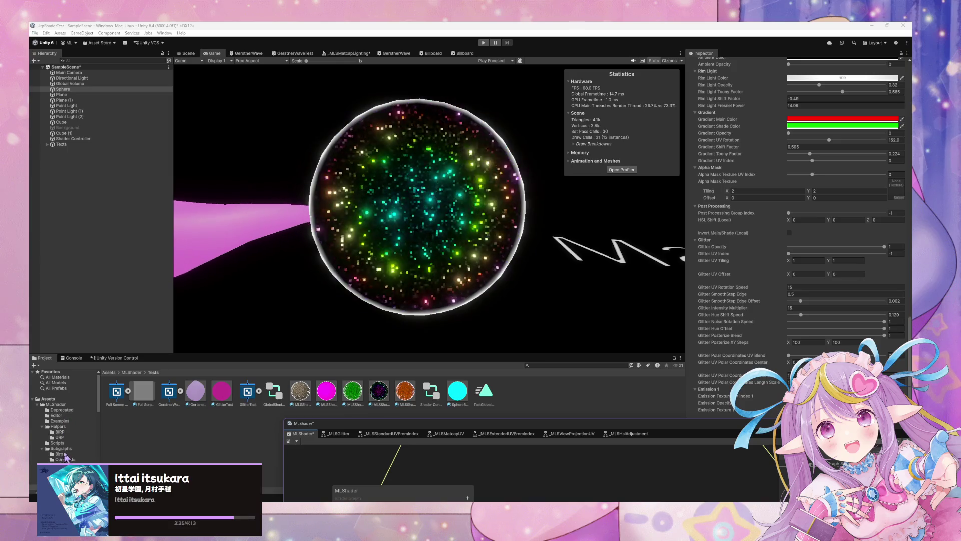
scroll(60, 391, "down", 2)
- Browse the Project panel through MLShader Tests, ending at the Assets root folder
left_click(48, 378)
scroll(80, 431, "down", 3)
left_click(59, 425)
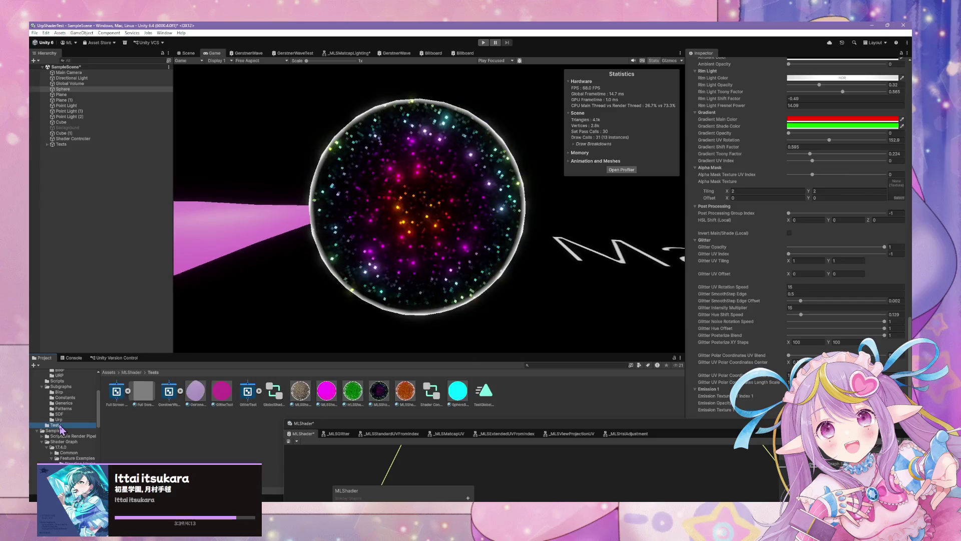
scroll(70, 415, "down", 3)
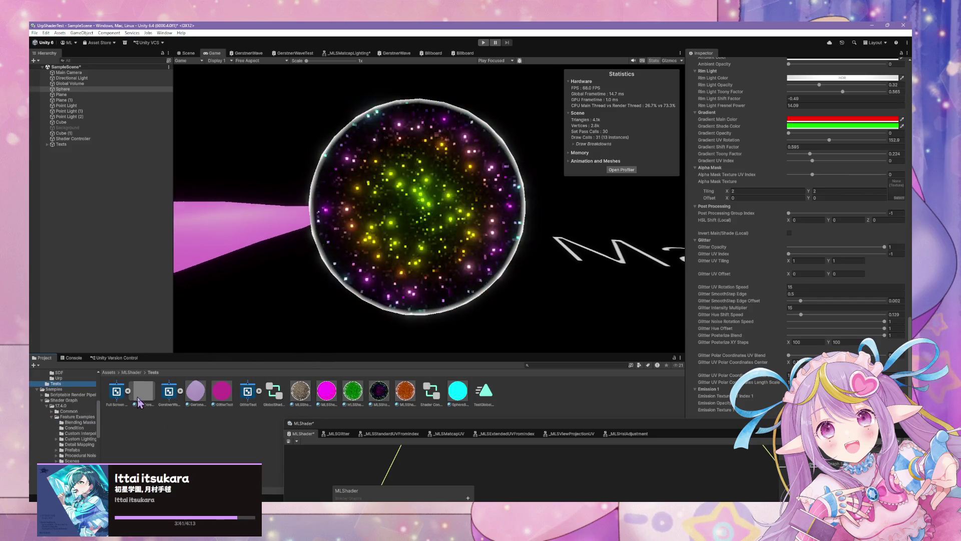
left_click(144, 390)
scroll(87, 433, "down", 3)
scroll(87, 431, "up", 10)
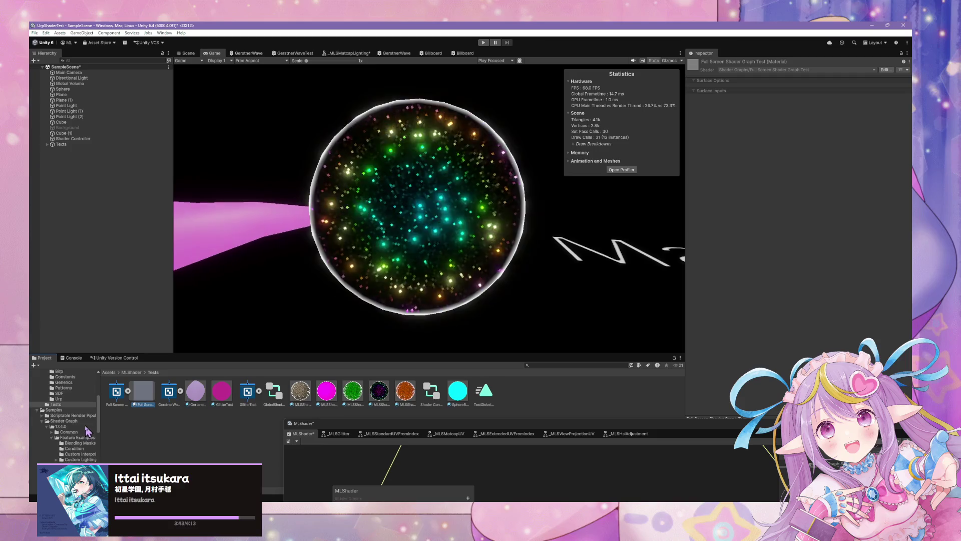
left_click(52, 398)
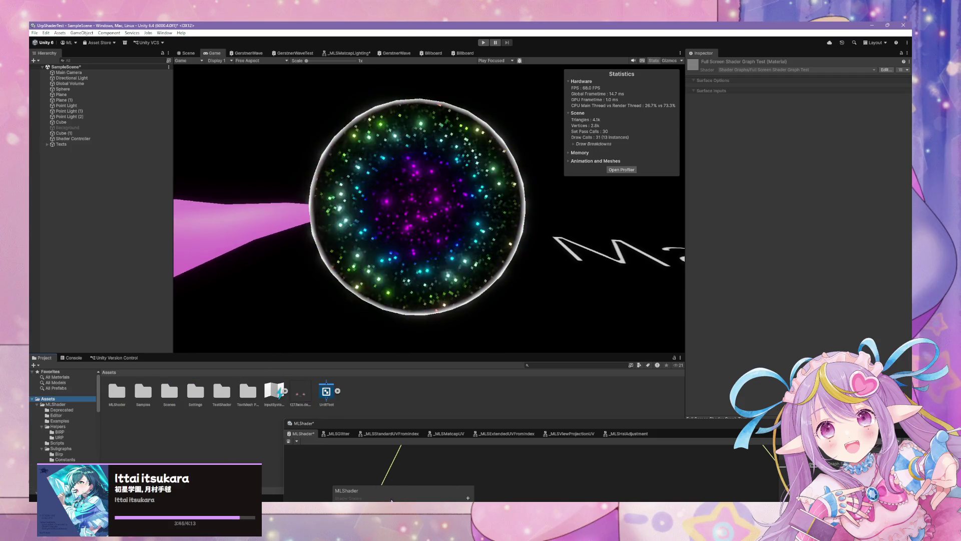
- In the Props Explorer window, open Secondary (D:) > MiraArt
mouse_move(390, 501)
mouse_move(473, 490)
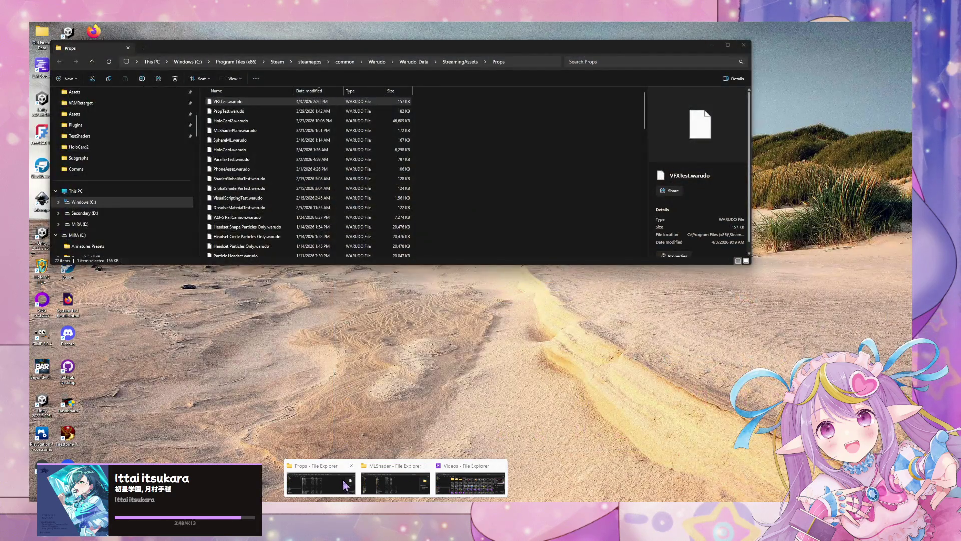
left_click(320, 483)
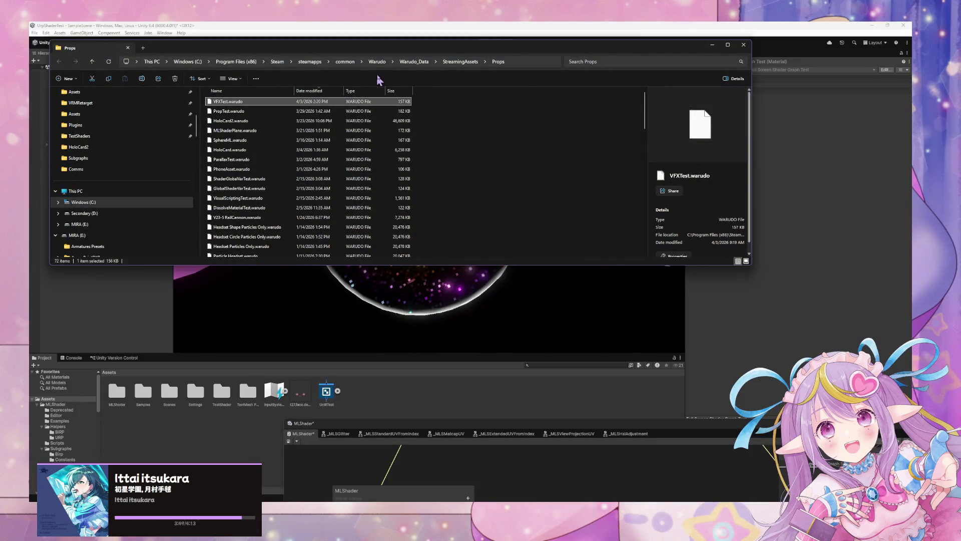
left_click(88, 213)
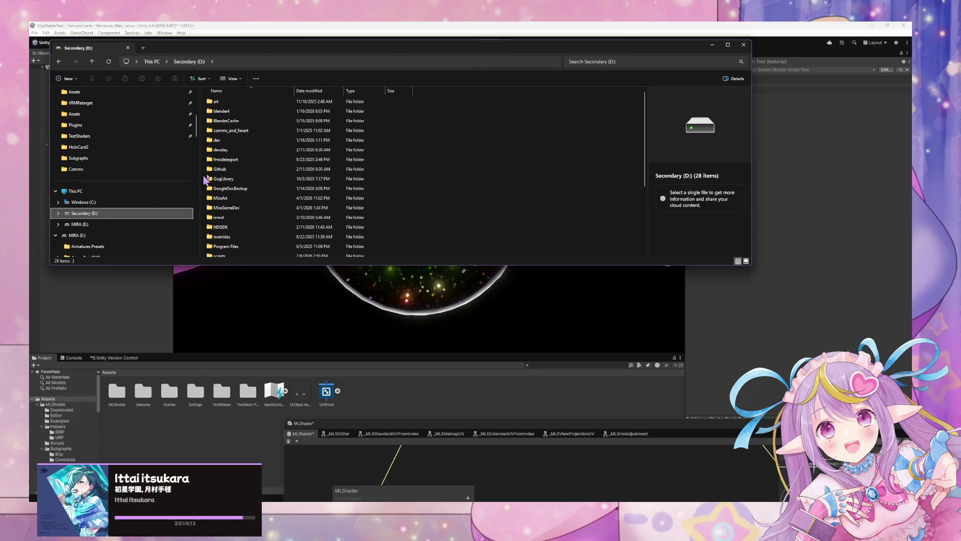
left_click(220, 101)
double_click(223, 198)
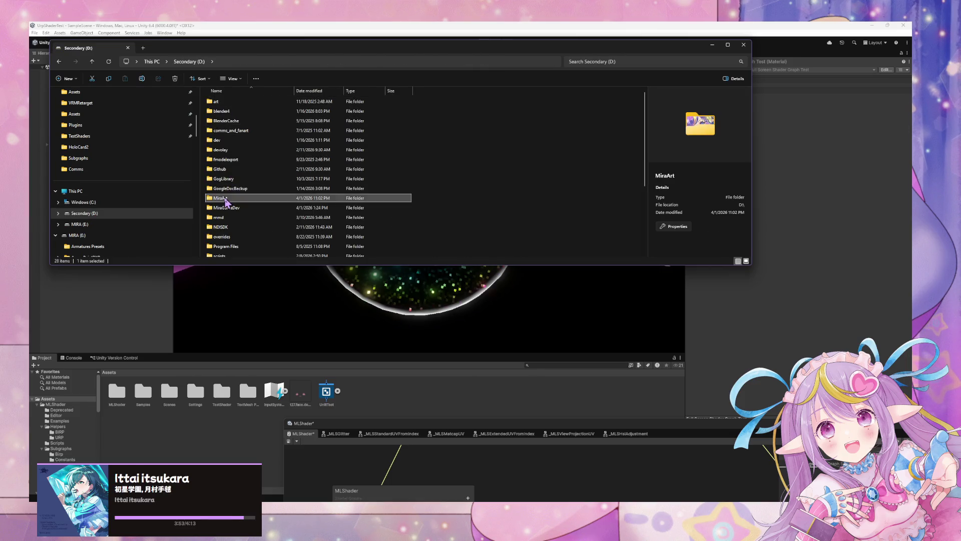
- Drag discord2026.png into Unity's Assets folder and select the new asset
scroll(372, 169, "down", 15)
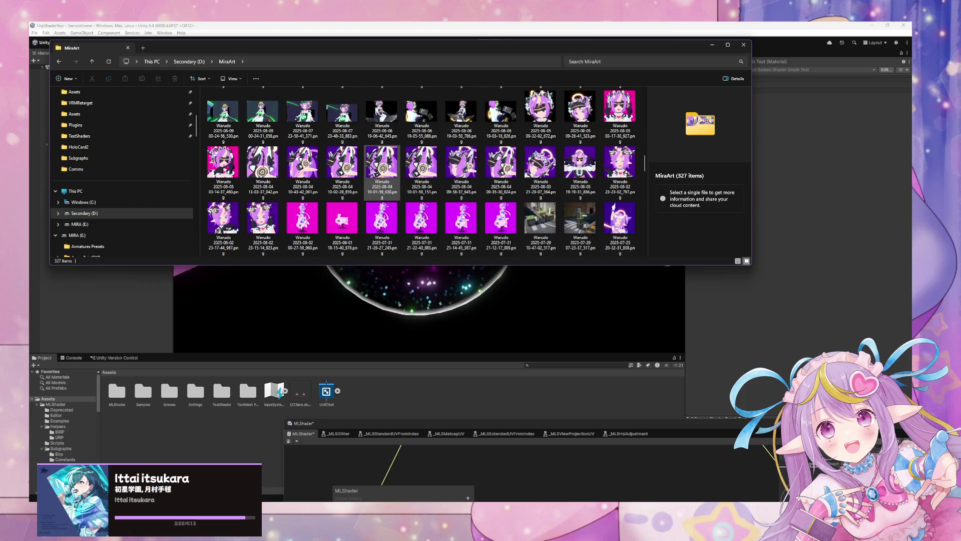
scroll(371, 170, "down", 2)
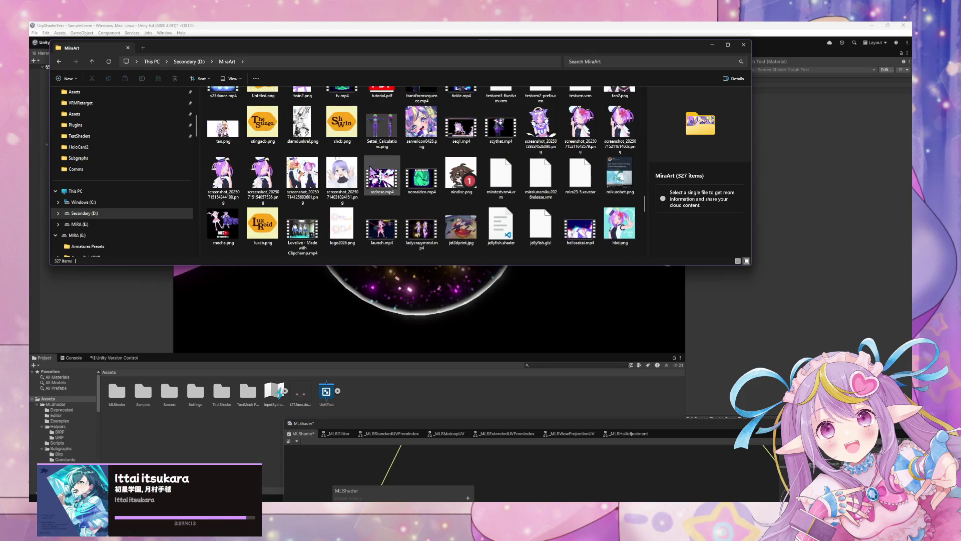
scroll(372, 170, "down", 1)
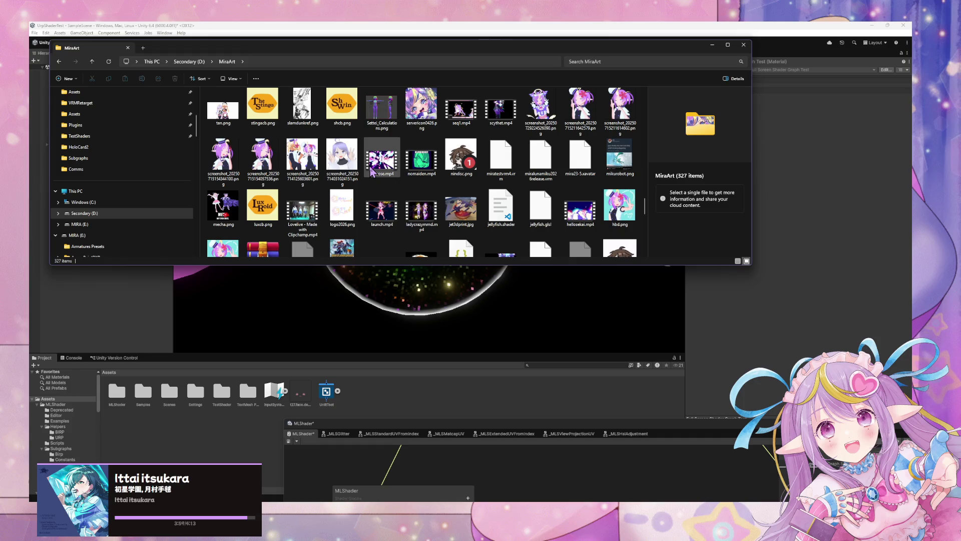
scroll(371, 170, "up", 5)
scroll(372, 171, "down", 2)
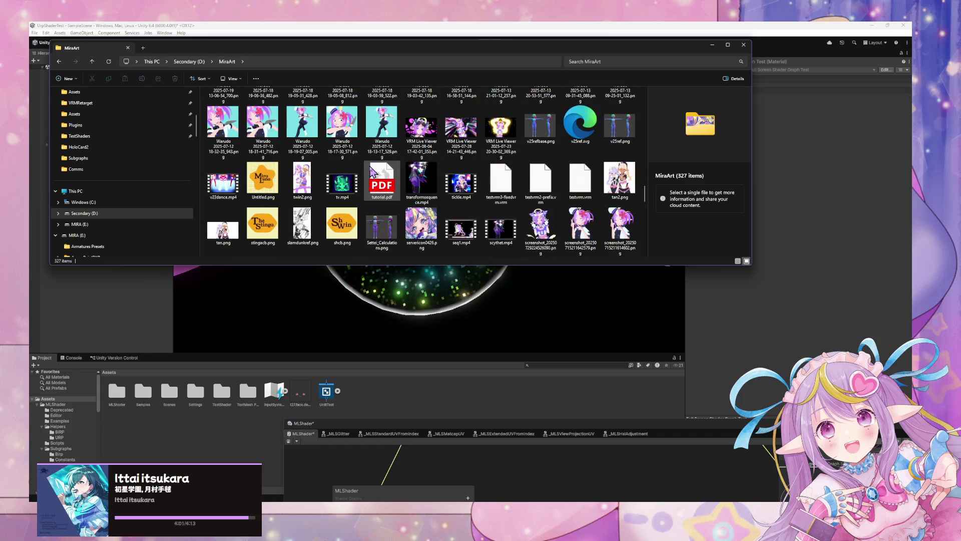
scroll(371, 171, "down", 5)
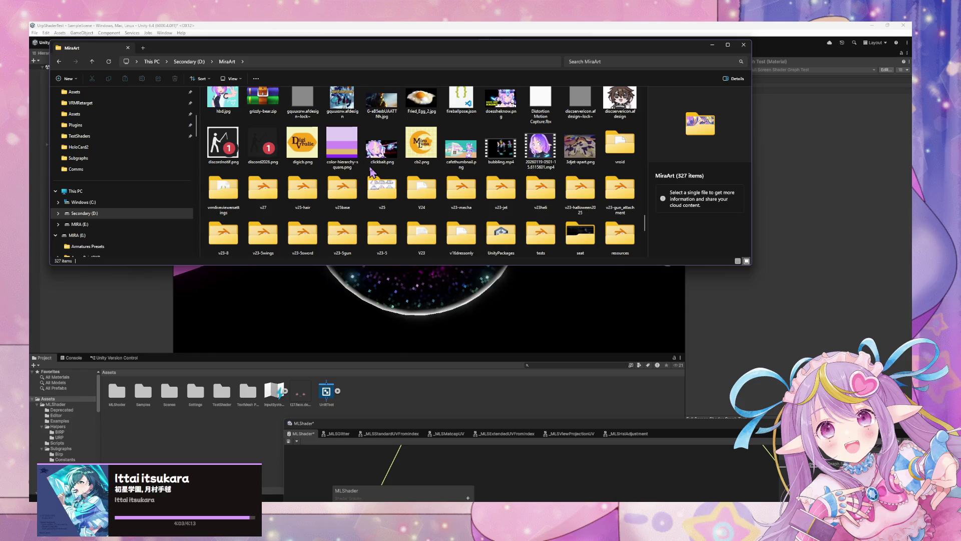
scroll(372, 171, "up", 3)
left_click(269, 211)
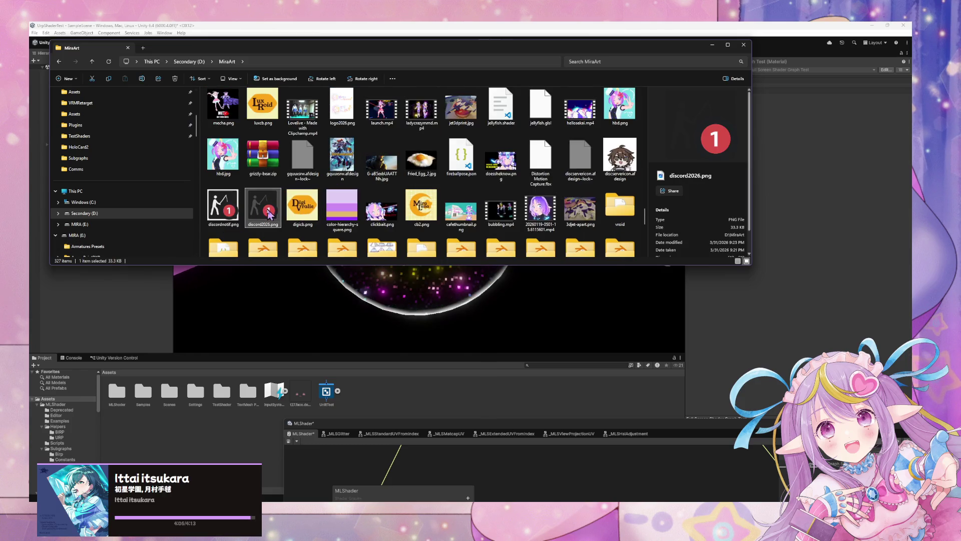
left_click(382, 397)
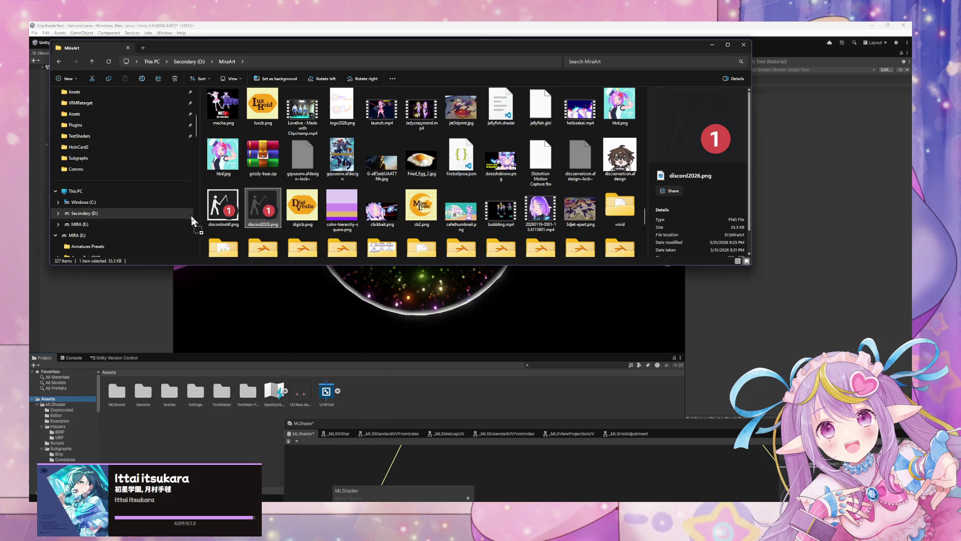
left_click_drag(192, 220, 356, 386)
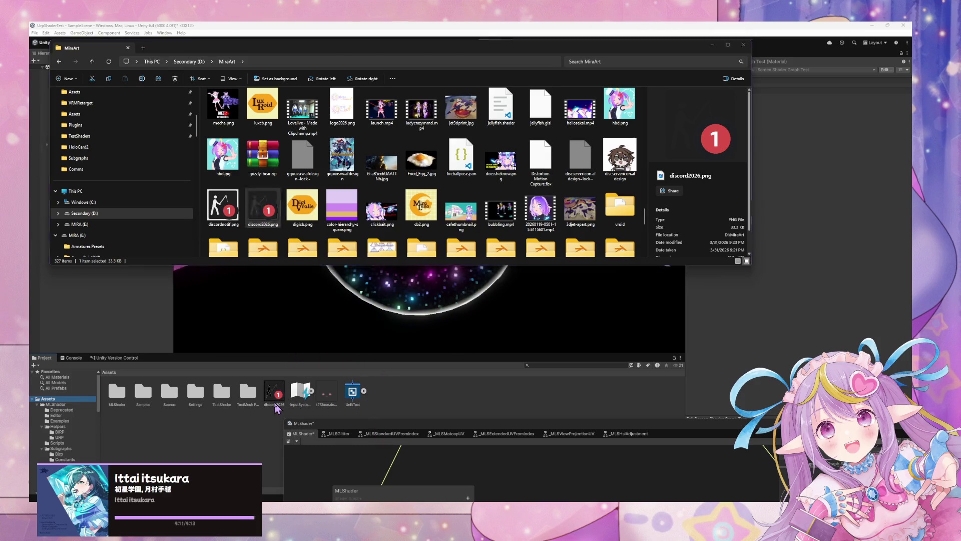
left_click(276, 403)
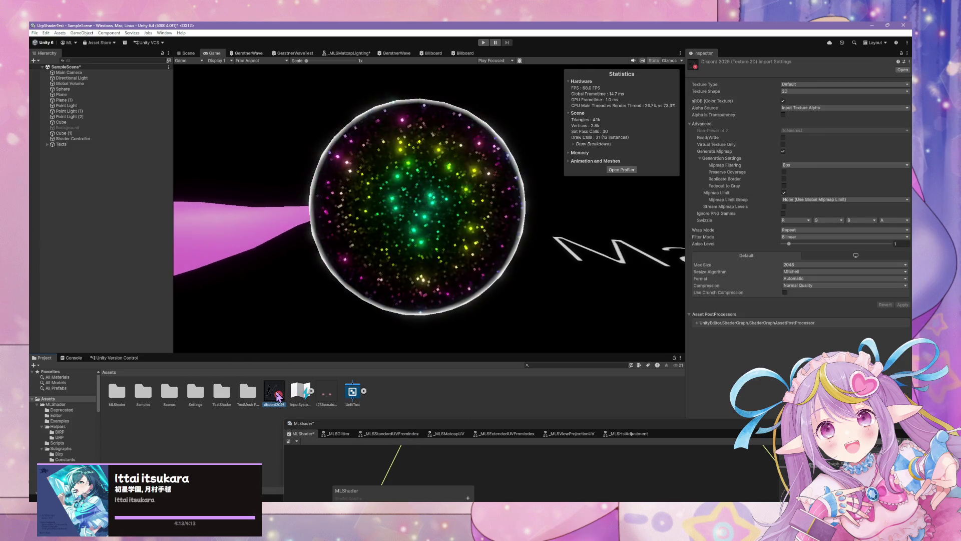
- Enable Alpha Is Transparency on the discord2026 texture, shifting the Shader Graph window aside
mouse_move(311, 423)
left_mouse_down()
mouse_move(361, 260)
mouse_move(346, 255)
left_mouse_up()
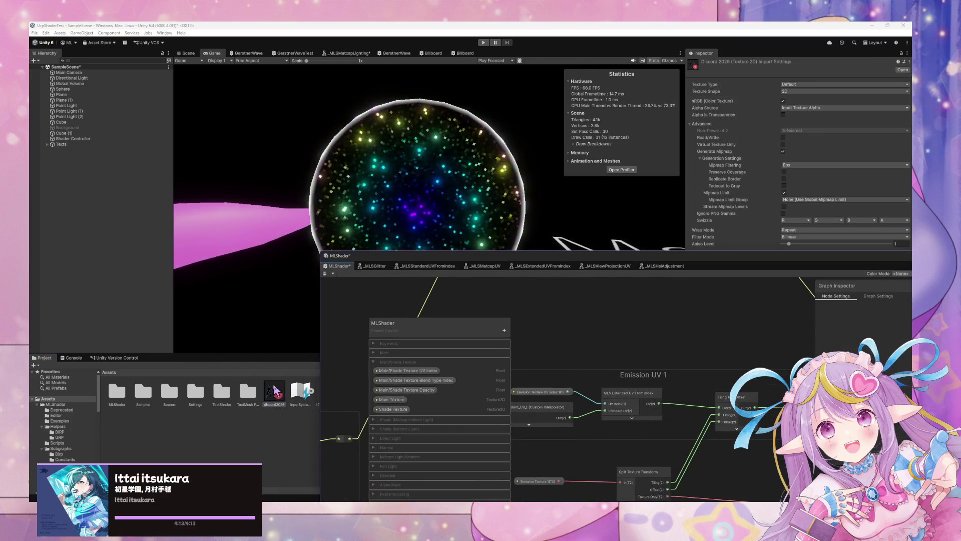
left_click(783, 114)
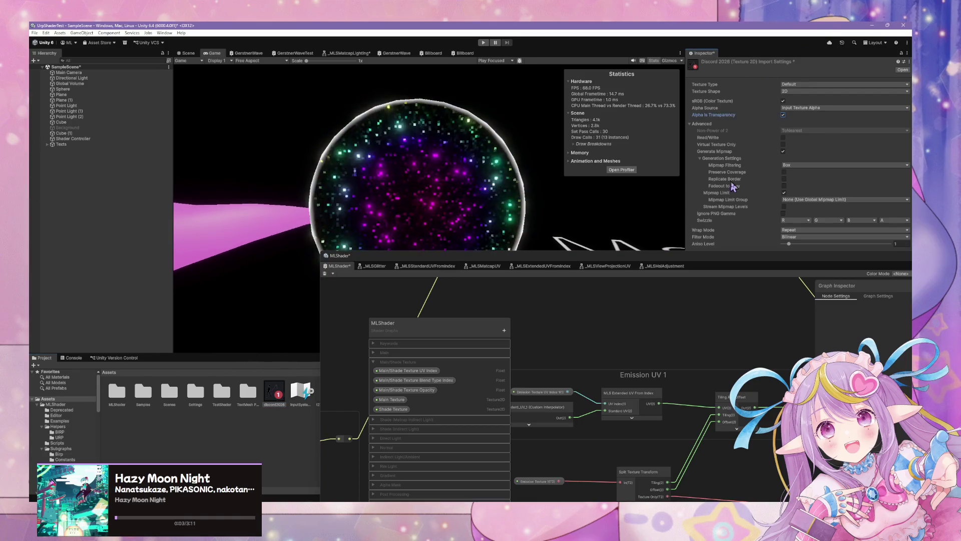
left_click(619, 260)
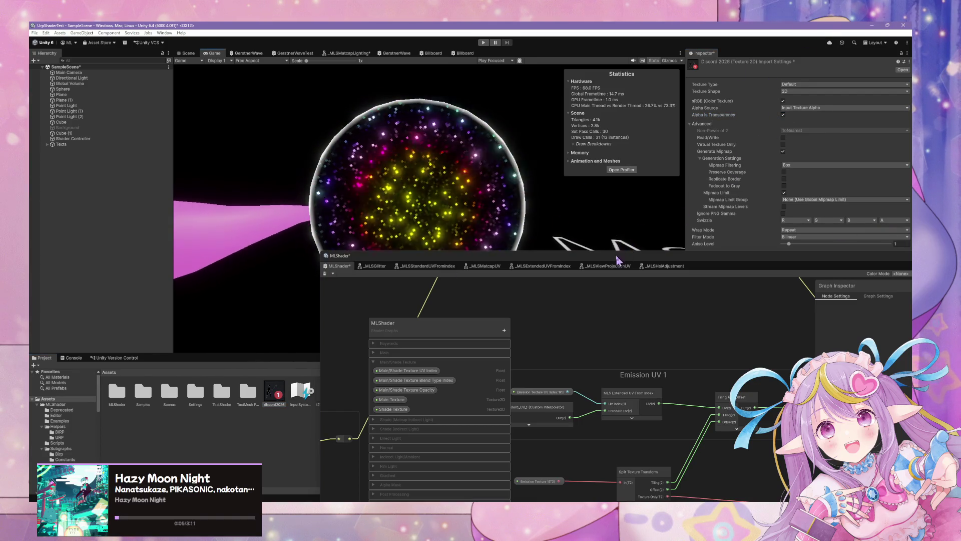
left_click_drag(619, 260, 549, 389)
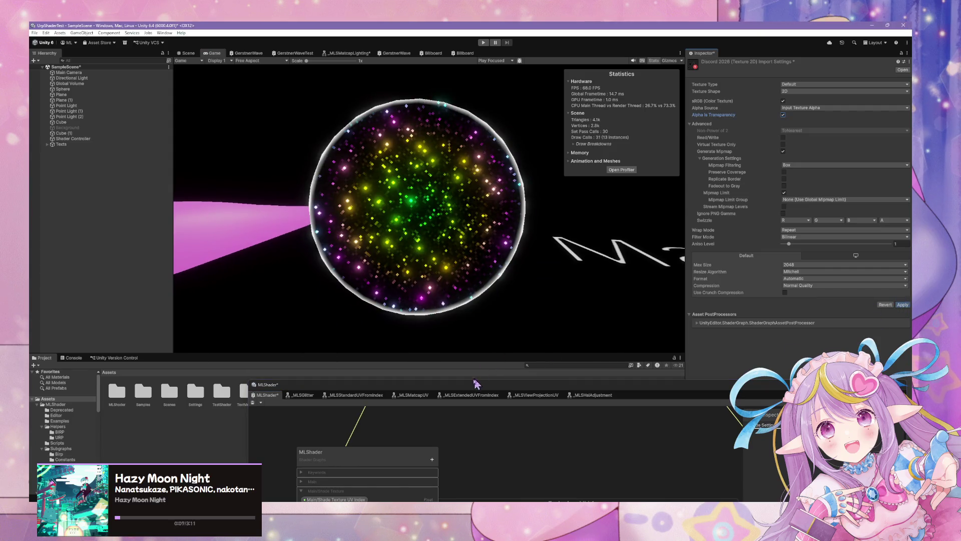
left_click_drag(469, 384, 537, 325)
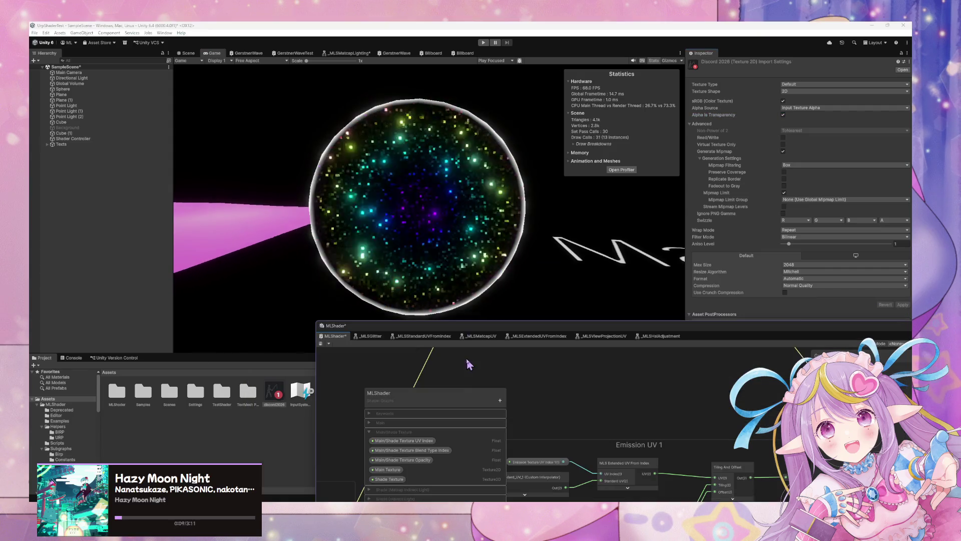
- Enlarge the Shader Graph window and move Sample Texture 2D further left toward Split Texture Transform
left_click_drag(324, 396, 301, 396)
left_click_drag(436, 318, 434, 215)
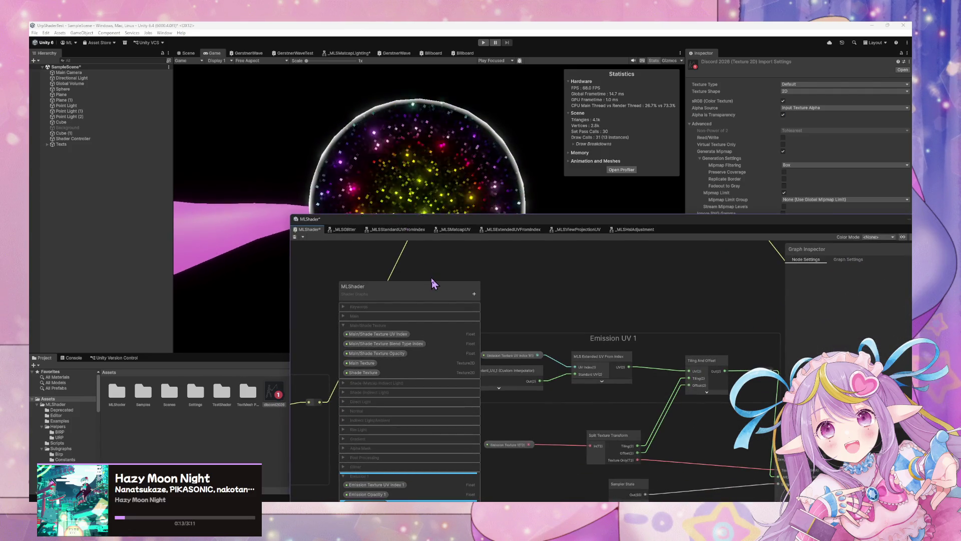
left_click_drag(653, 403, 605, 362)
scroll(606, 362, "up", 6)
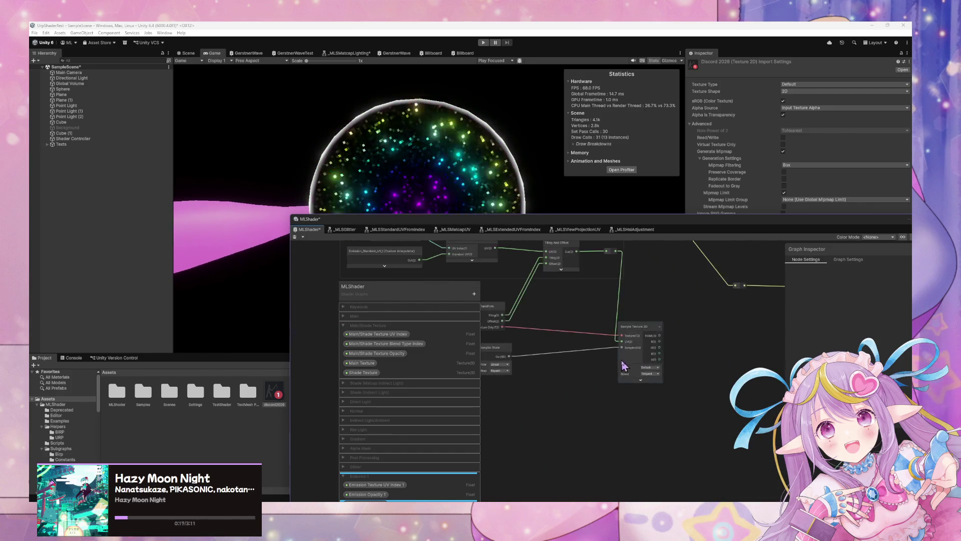
scroll(626, 388, "down", 4)
scroll(741, 383, "up", 2)
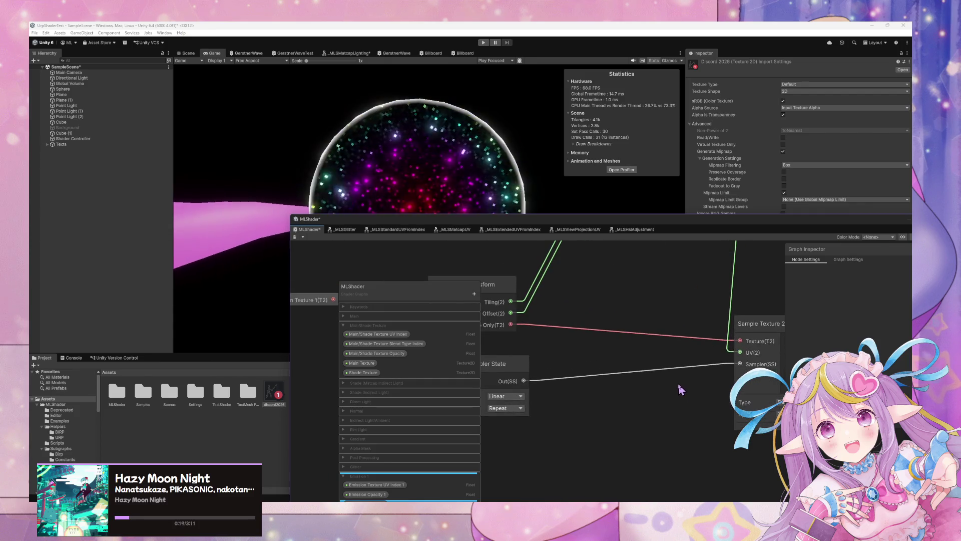
mouse_move(754, 311)
left_mouse_down()
mouse_move(704, 339)
mouse_move(671, 340)
left_mouse_up()
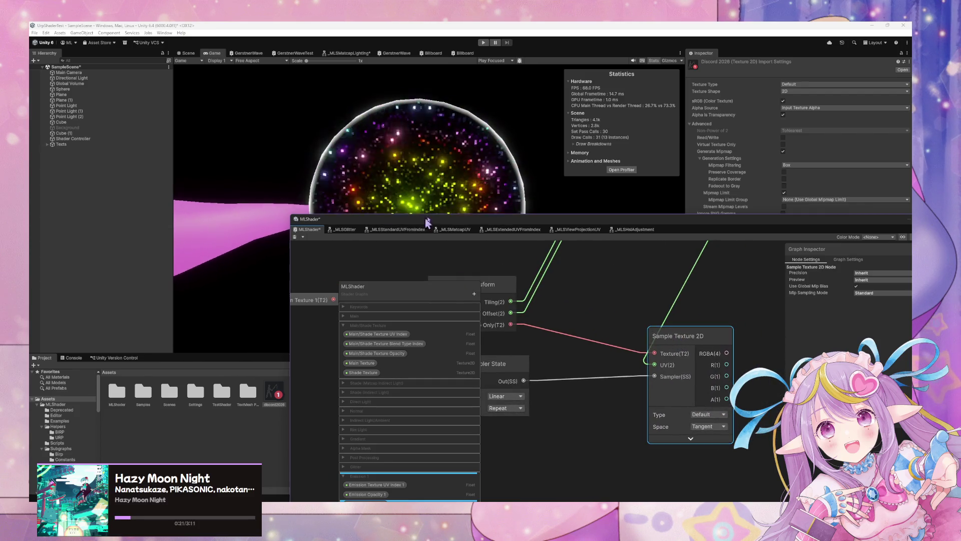
mouse_move(453, 228)
left_mouse_down()
mouse_move(571, 246)
mouse_move(527, 231)
left_mouse_up()
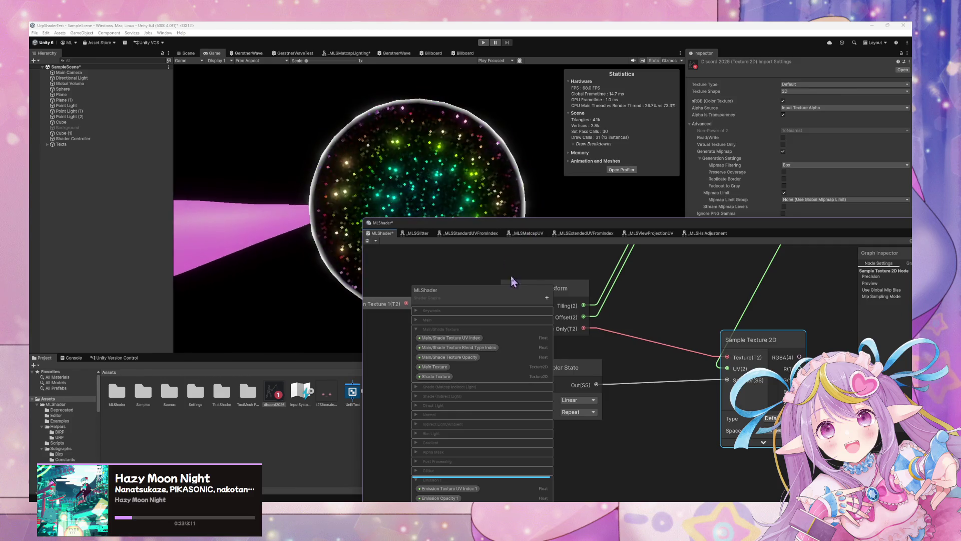
scroll(637, 320, "down", 3)
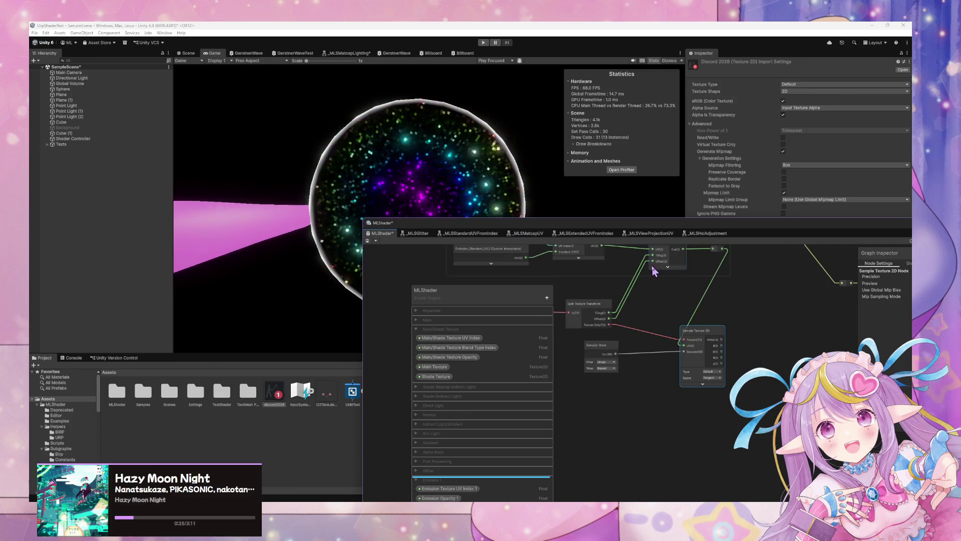
left_click_drag(620, 296, 654, 299)
- Check the texture's Wrap Mode options and leave it on Repeat
left_click_drag(670, 230, 655, 376)
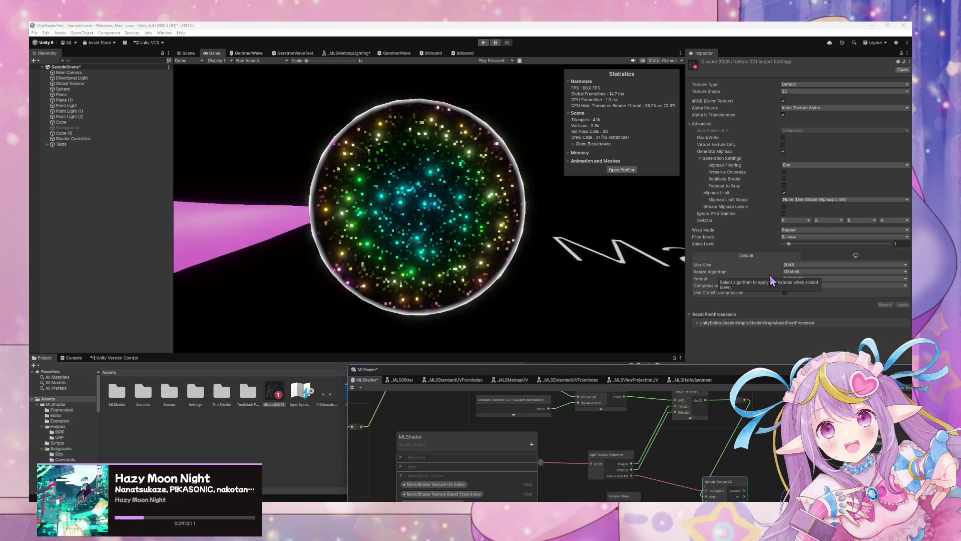
left_click(806, 231)
left_click(751, 245)
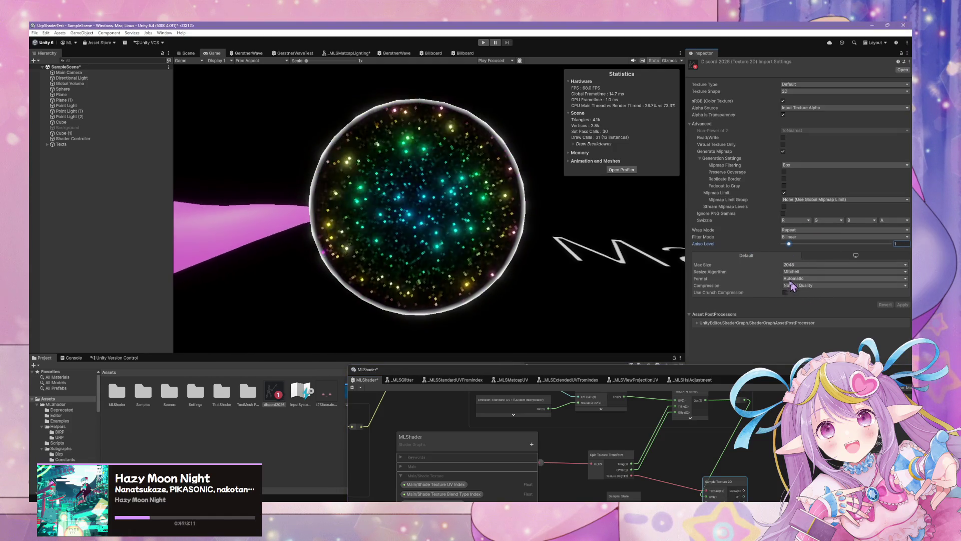
left_click_drag(730, 379, 729, 184)
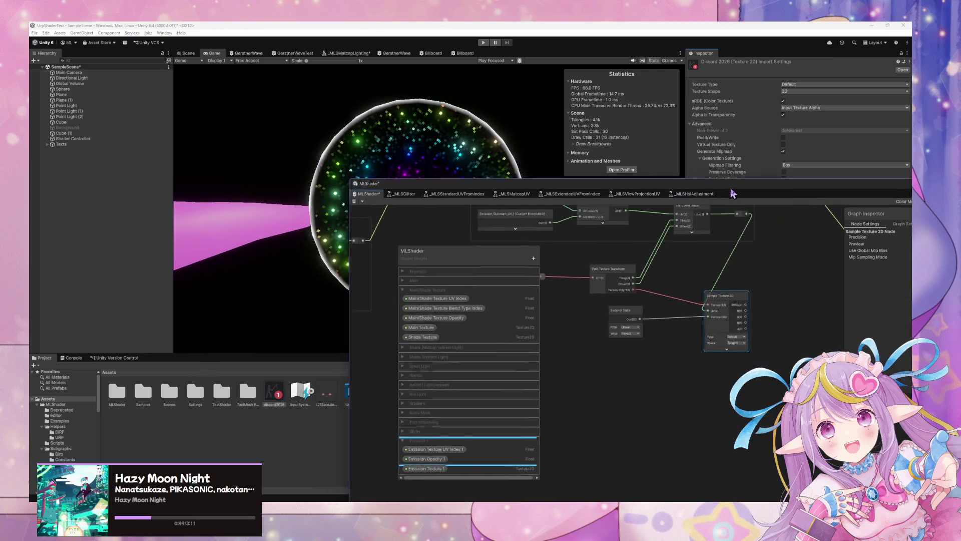
- Create an Add node beside MLS Extended UV From Index and shift Split Texture Transform left
scroll(711, 306, "up", 4)
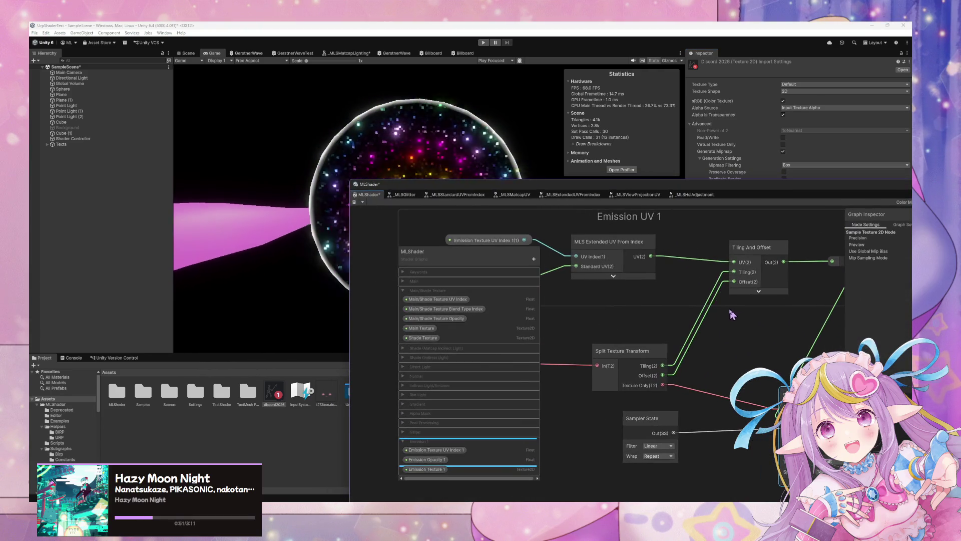
key("space")
type("add")
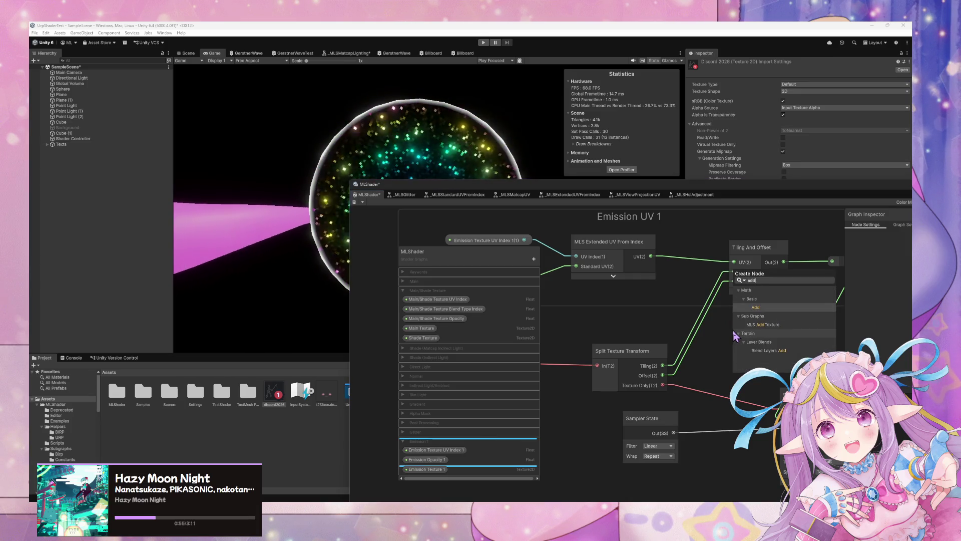
key("Return")
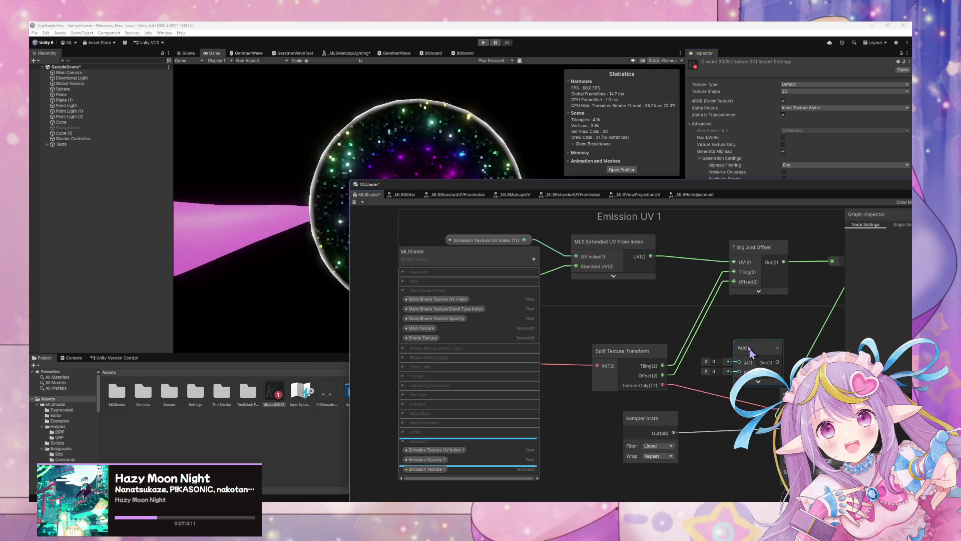
left_click_drag(749, 351, 670, 283)
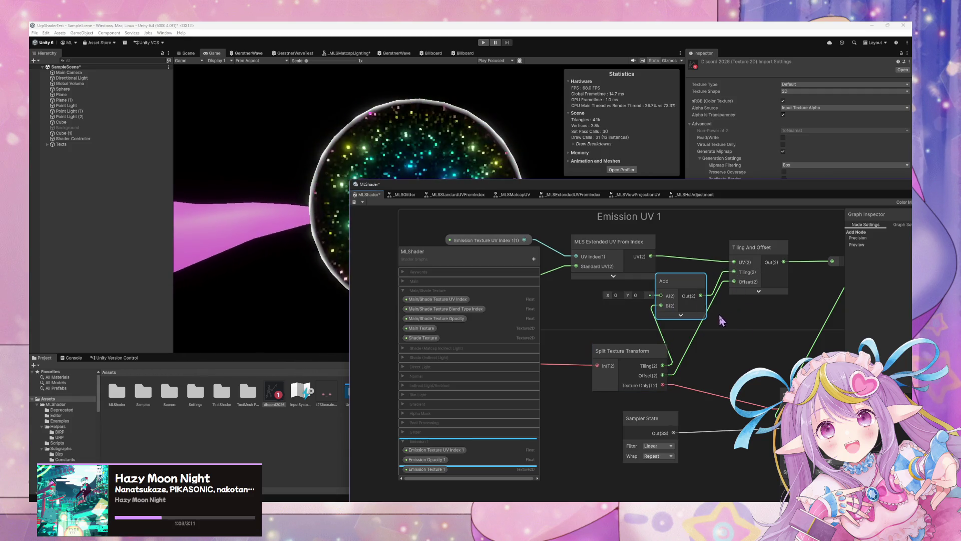
scroll(719, 317, "down", 2)
left_click_drag(658, 346, 634, 349)
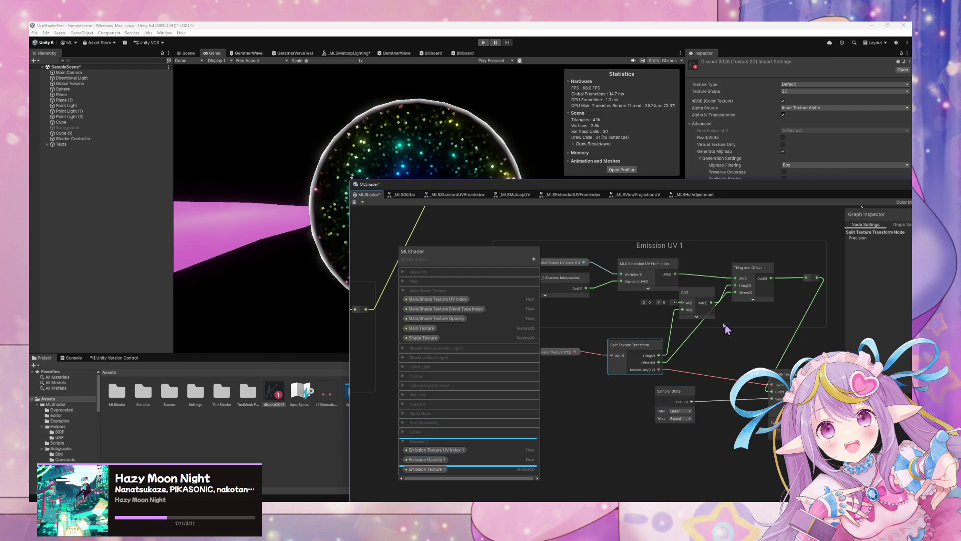
- Duplicate the Add node below the first and rearrange Tiling And Offset, Split Texture Transform and Emission Texture 1
key("ctrl+d")
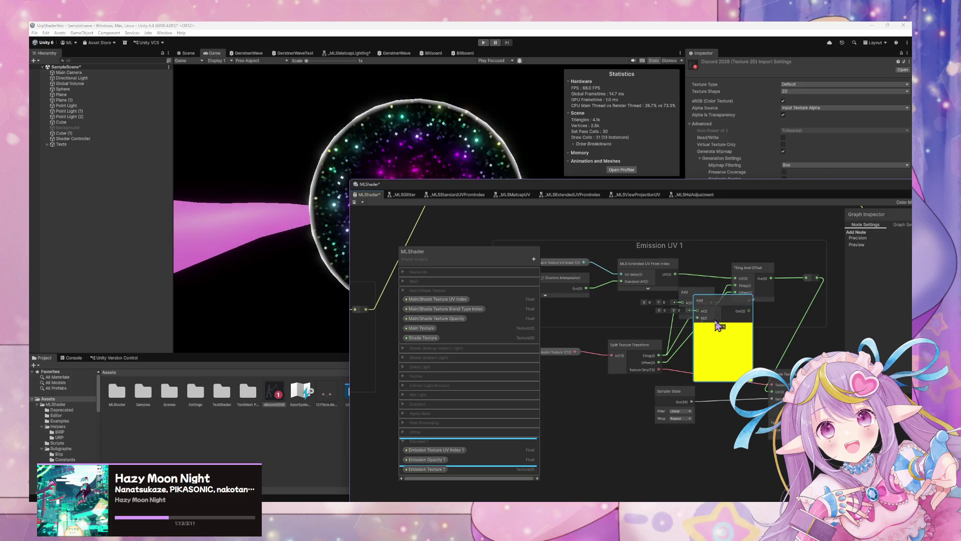
mouse_move(701, 307)
left_mouse_down()
mouse_move(724, 331)
mouse_move(717, 335)
left_mouse_up()
left_click_drag(756, 273, 771, 269)
left_click_drag(704, 300, 717, 299)
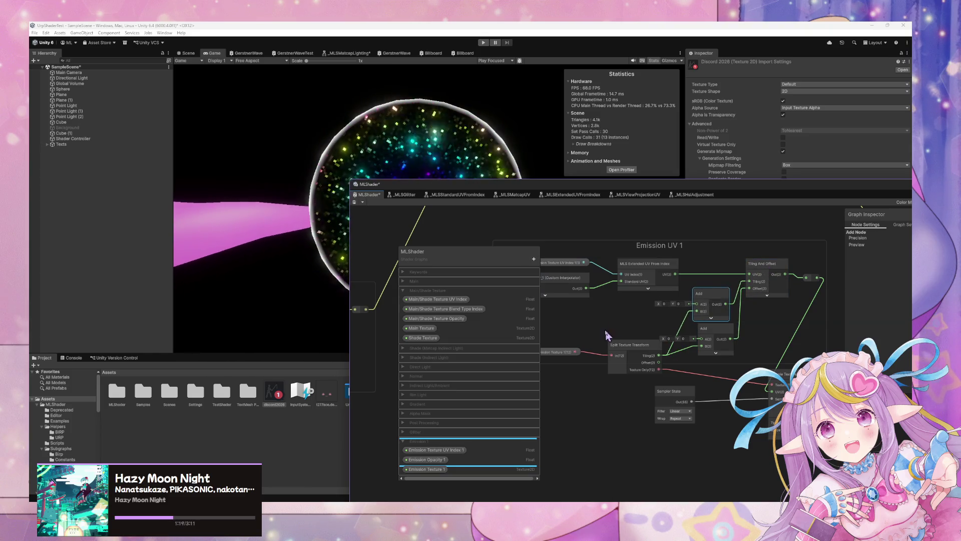
left_click_drag(630, 353, 625, 343)
left_click_drag(559, 356, 546, 350)
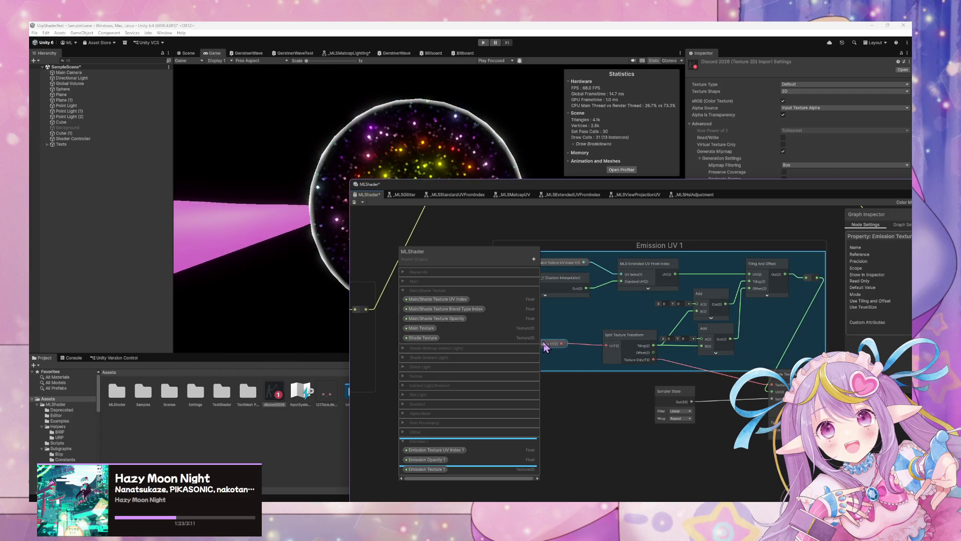
- Select the Split Texture Transform and Emission Texture 1 nodes, then inspect Emission Texture 1 in the Blackboard
left_click(779, 383)
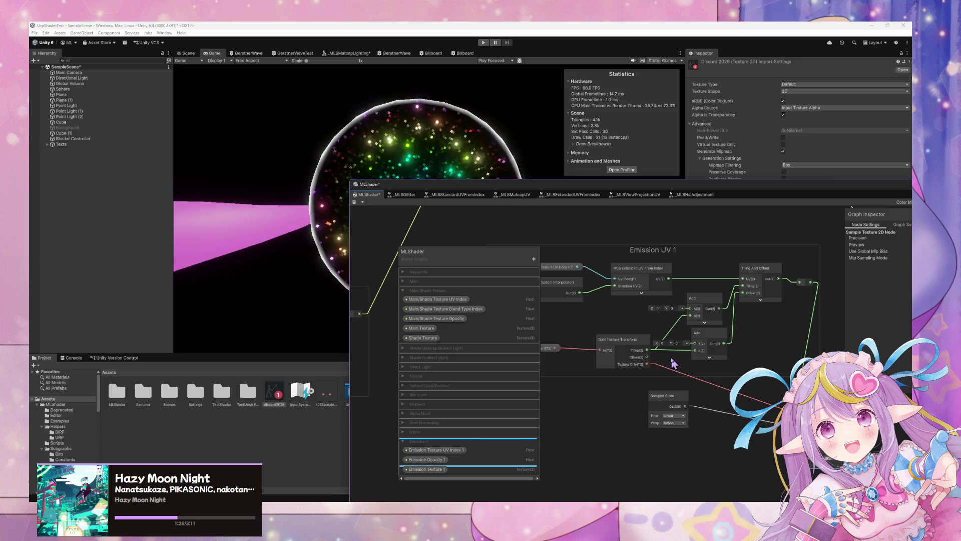
scroll(673, 361, "up", 2)
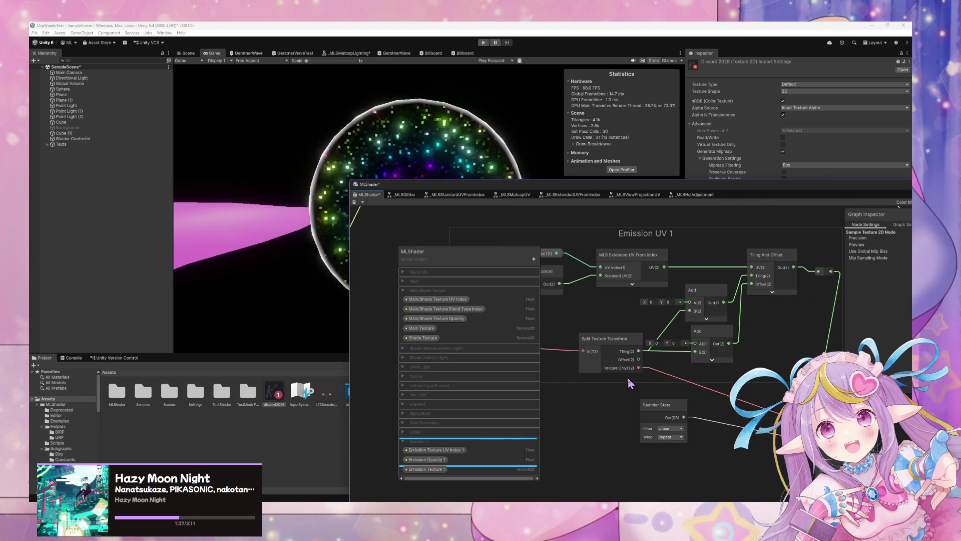
mouse_move(627, 377)
left_mouse_down()
mouse_move(687, 377)
mouse_move(653, 374)
left_mouse_up()
left_click(658, 345)
left_click(657, 344)
left_click(571, 353)
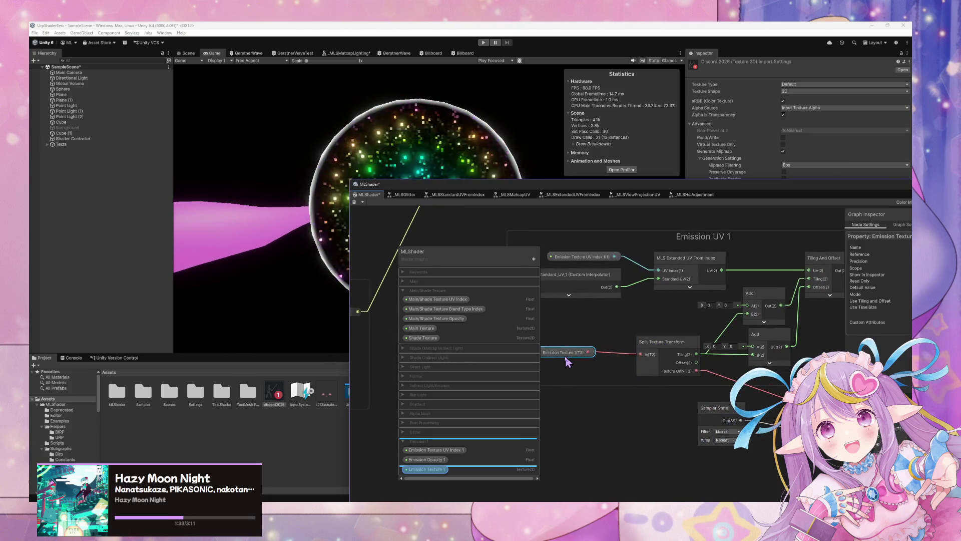
mouse_move(798, 189)
left_mouse_down()
mouse_move(521, 167)
mouse_move(475, 146)
mouse_move(496, 190)
mouse_move(525, 141)
left_mouse_up()
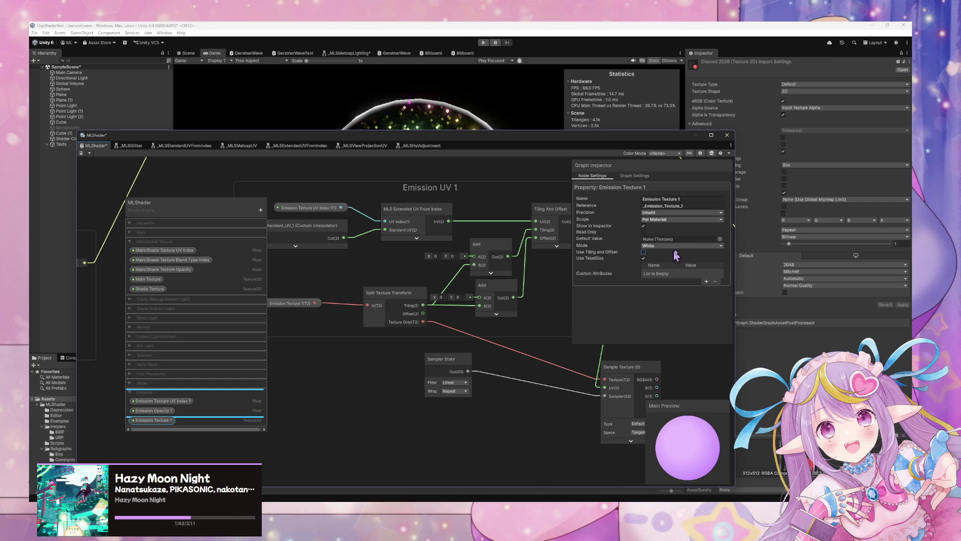
left_click(153, 421)
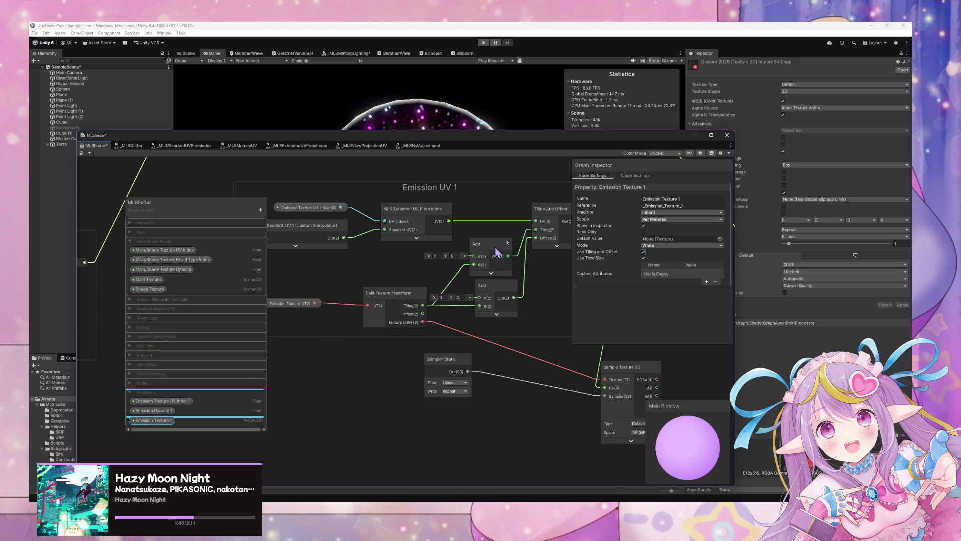
- Save the MLShader graph and select the Sphere from the Scene view, returning to Game view
mouse_move(639, 134)
left_mouse_down()
mouse_move(576, 156)
mouse_move(544, 150)
mouse_move(637, 273)
mouse_move(626, 291)
mouse_move(749, 167)
mouse_move(616, 287)
left_mouse_up()
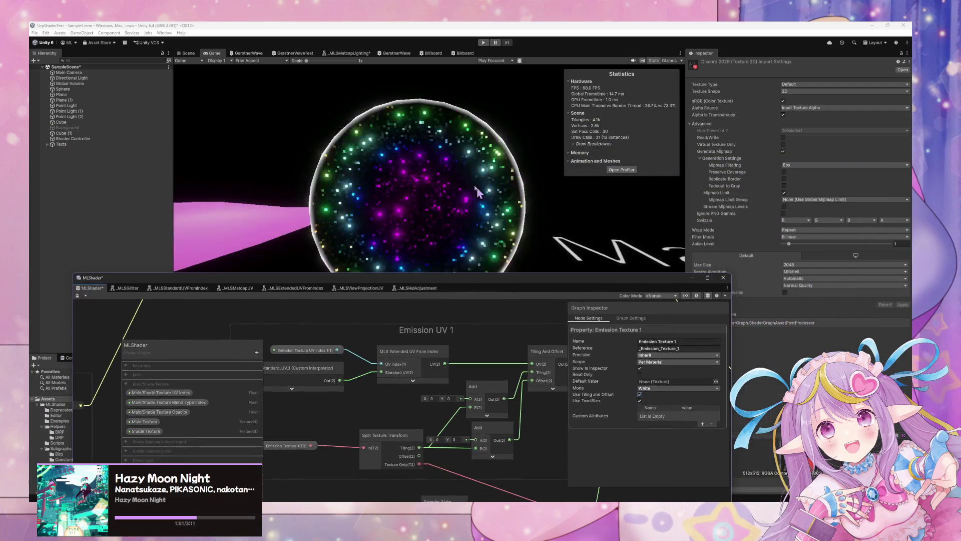
left_click(78, 296)
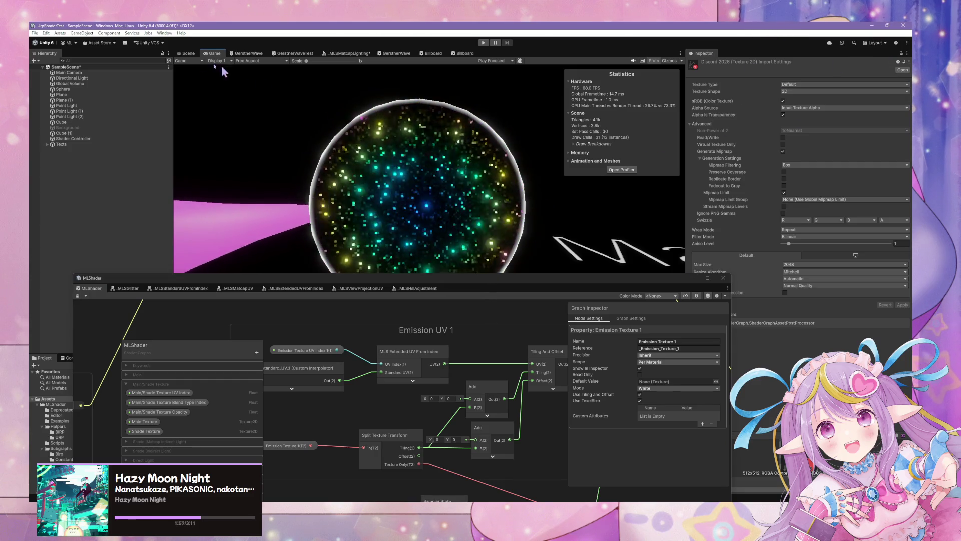
left_click(188, 52)
left_click(443, 160)
key("ctrl+2")
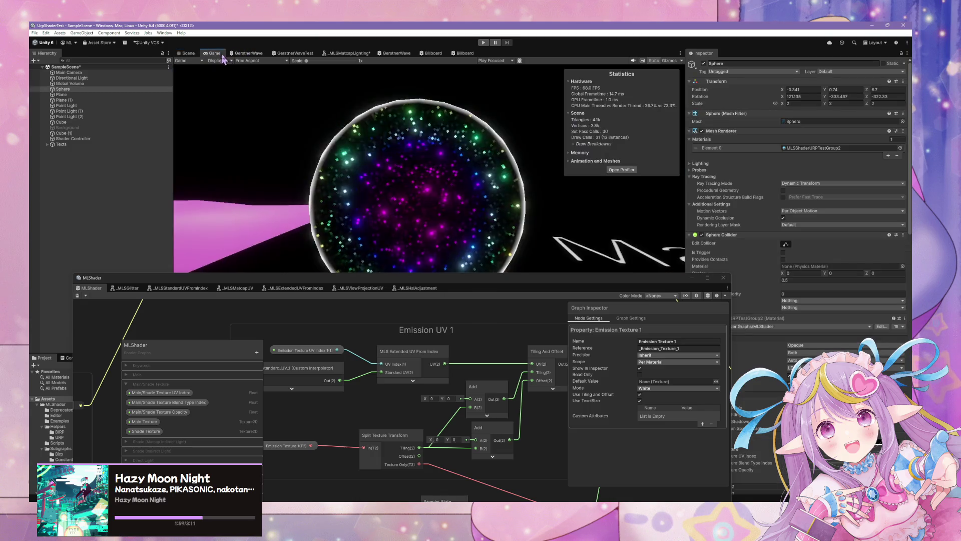
- Raise the Shader Graph window and scroll the Inspector to the Sphere's material properties
left_click_drag(630, 286, 612, 128)
scroll(801, 273, "down", 10)
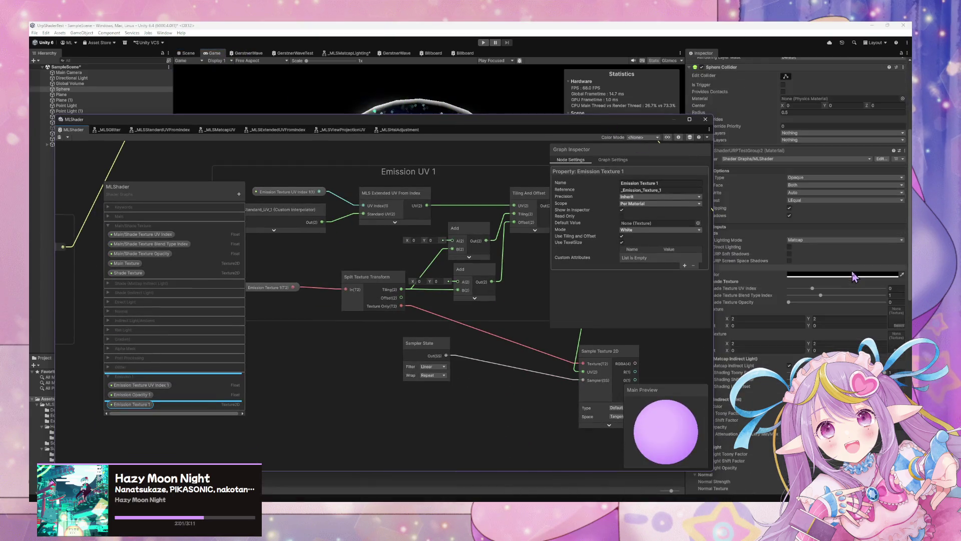
scroll(854, 279, "down", 3)
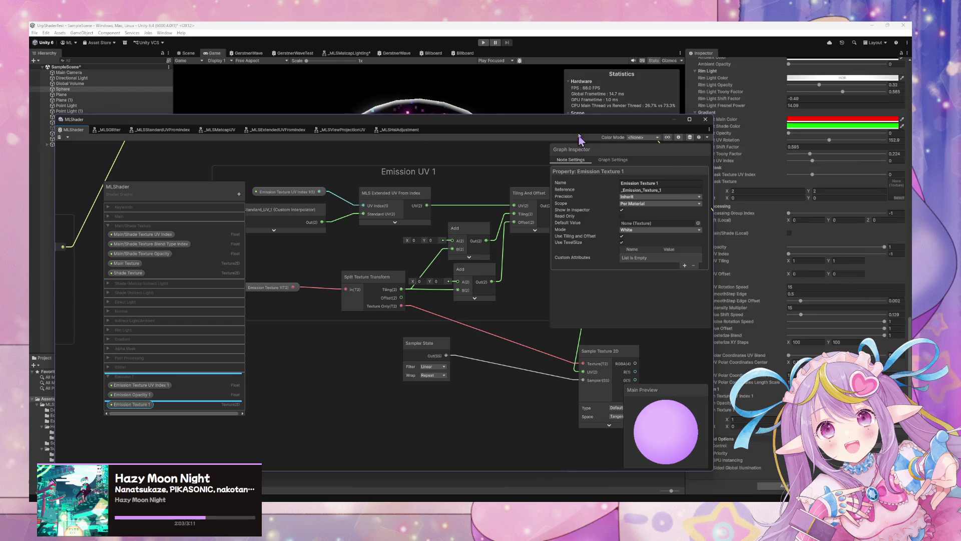
left_click_drag(588, 121, 514, 99)
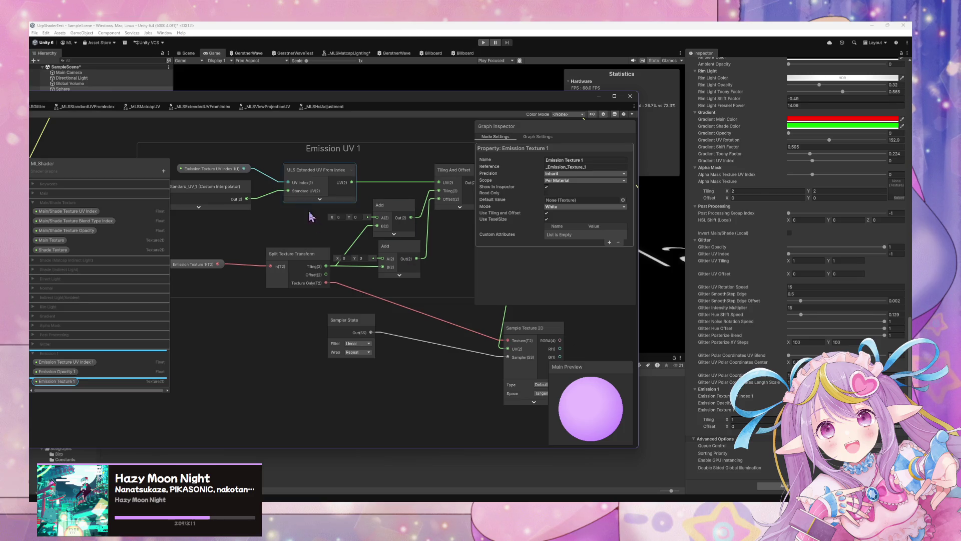
- Select the Split Texture Transform node and nudge it slightly down-left
left_click_drag(342, 265, 392, 283)
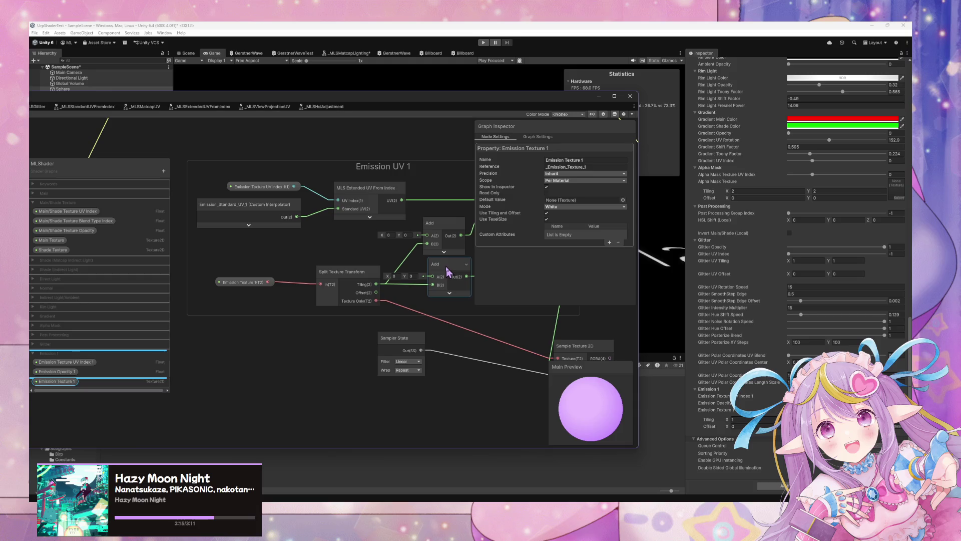
left_click(446, 265)
left_click_drag(423, 256, 367, 249)
left_click(301, 269)
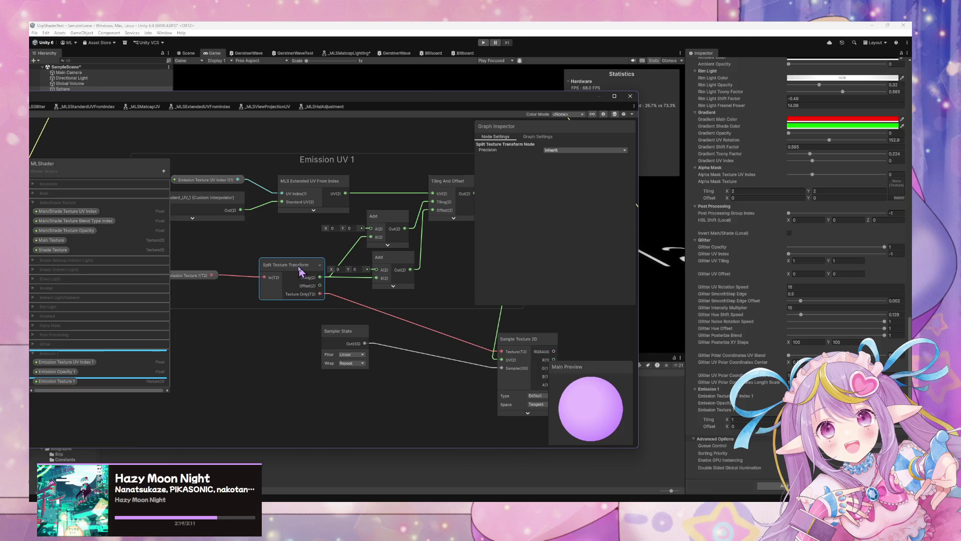
right_click(276, 270)
key("Escape")
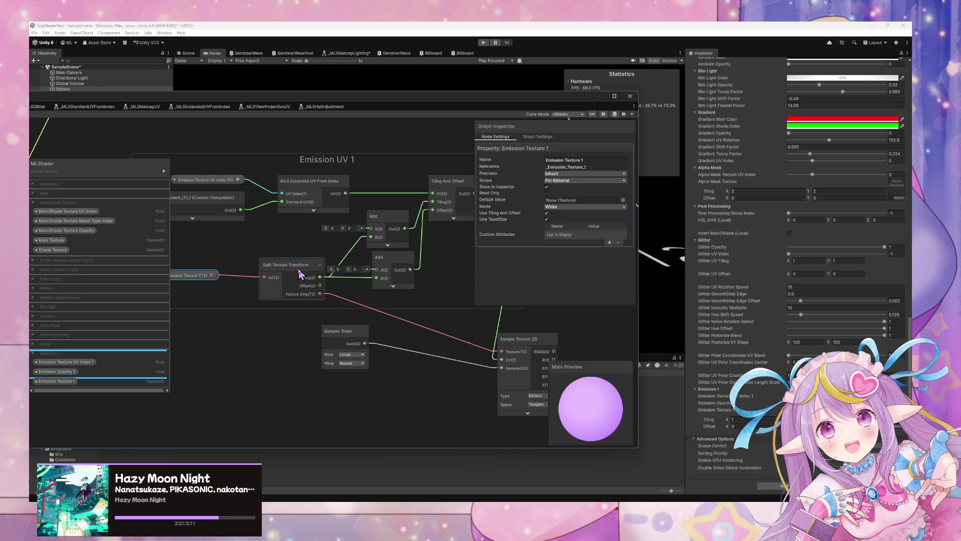
right_click(299, 271)
mouse_move(371, 348)
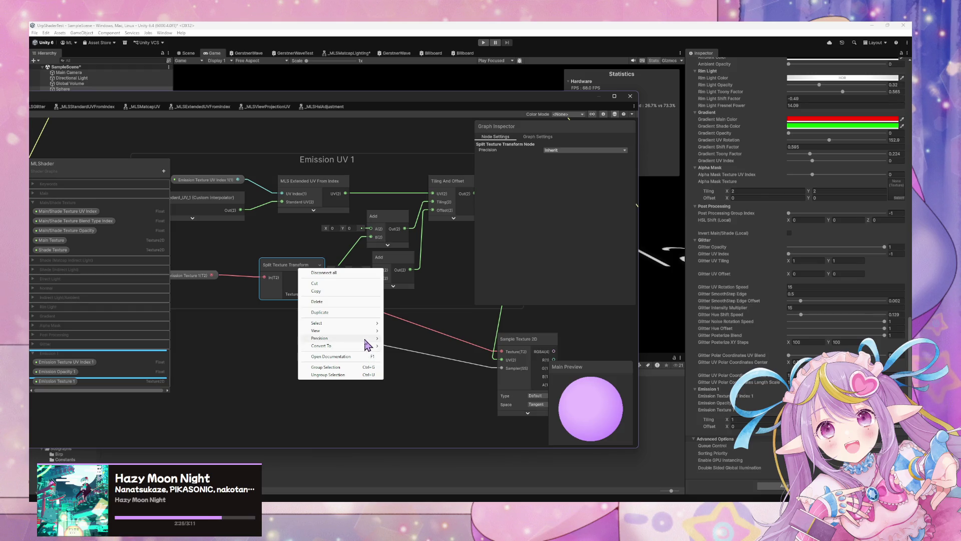
left_click(241, 350)
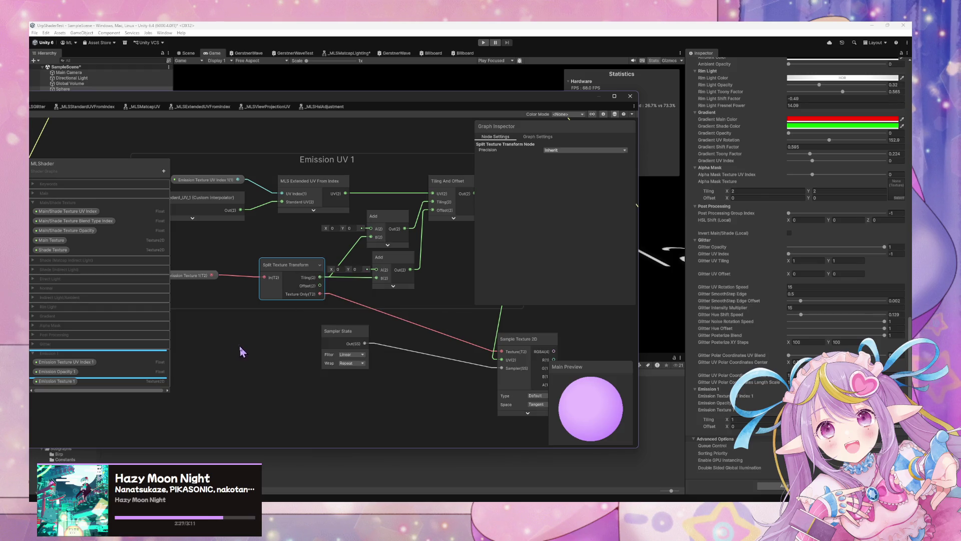
left_click_drag(303, 271, 298, 276)
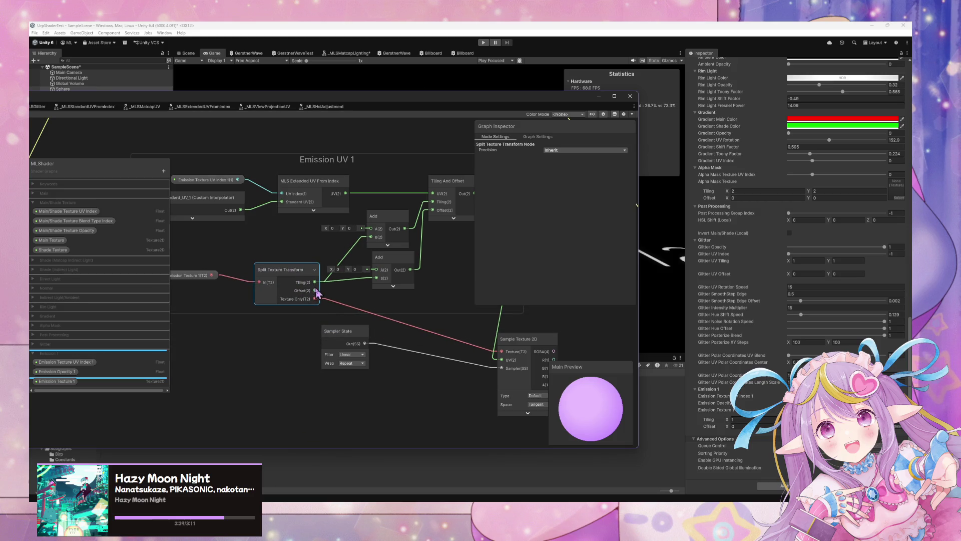
- Ungroup Split Texture Transform and move it below the Emission UV 1 group
right_click(271, 278)
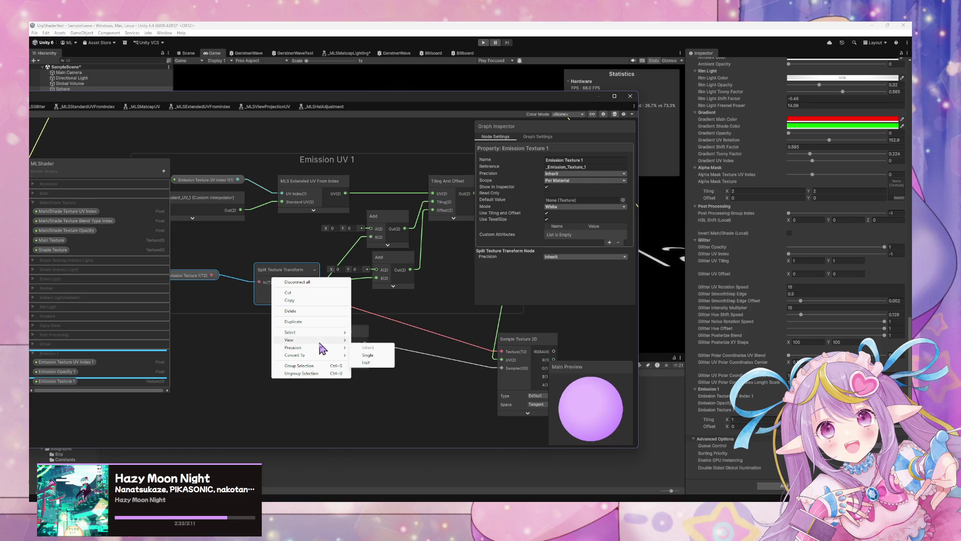
mouse_move(320, 343)
left_click(315, 374)
mouse_move(286, 272)
left_mouse_down()
mouse_move(282, 346)
mouse_move(353, 398)
mouse_move(365, 394)
left_mouse_up()
- Wire Split Texture Transform's Tiling output directly into Tiling And Offset
left_click_drag(379, 324, 367, 307)
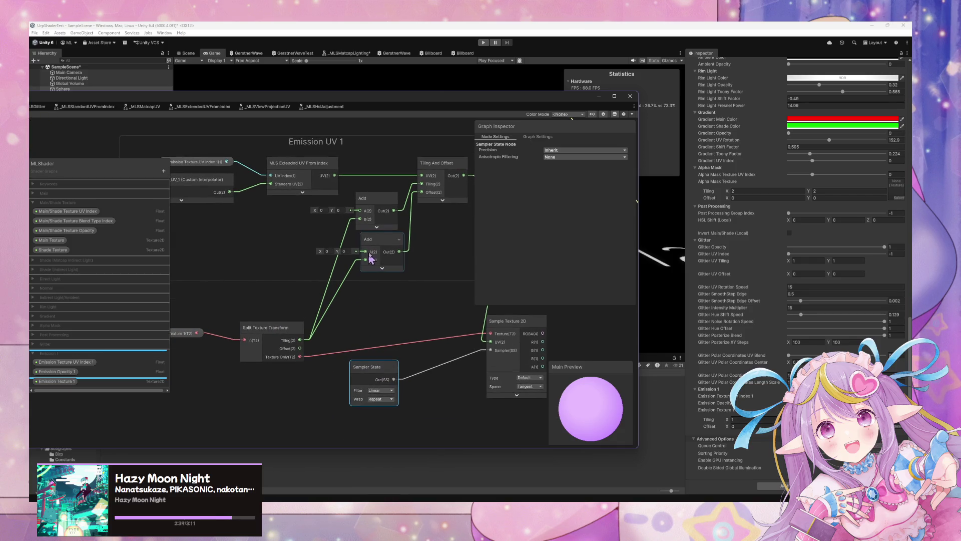
left_click_drag(380, 251, 393, 256)
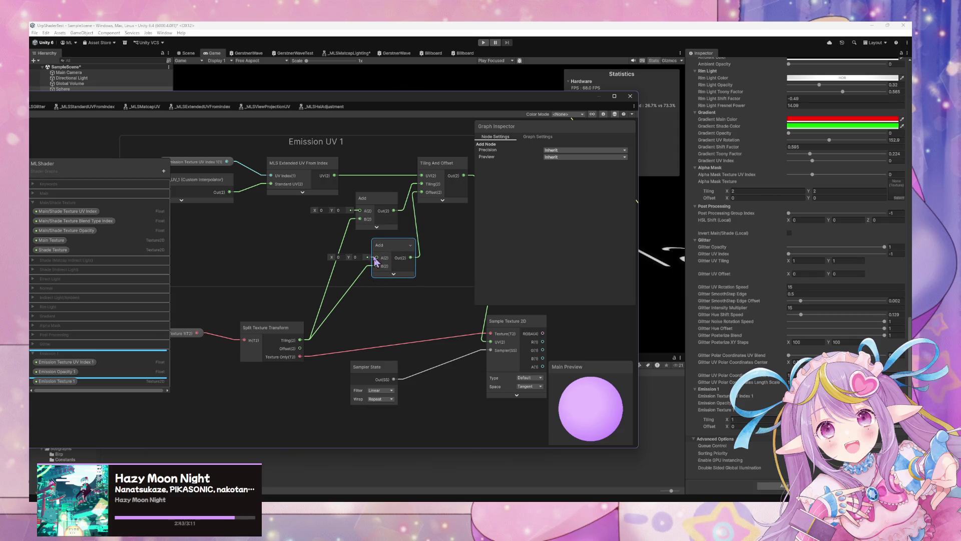
mouse_move(425, 254)
left_mouse_down()
mouse_move(386, 261)
mouse_move(406, 270)
left_mouse_up()
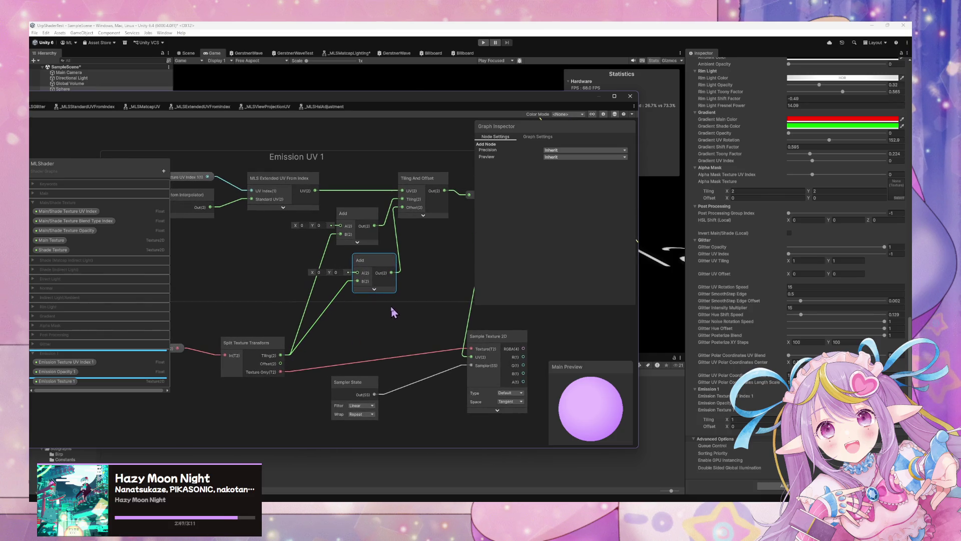
left_click_drag(391, 308, 366, 323)
left_click_drag(326, 295, 376, 215)
- Remove the upper Add node and reposition the remaining Add node and graph window
left_click_drag(361, 281, 389, 284)
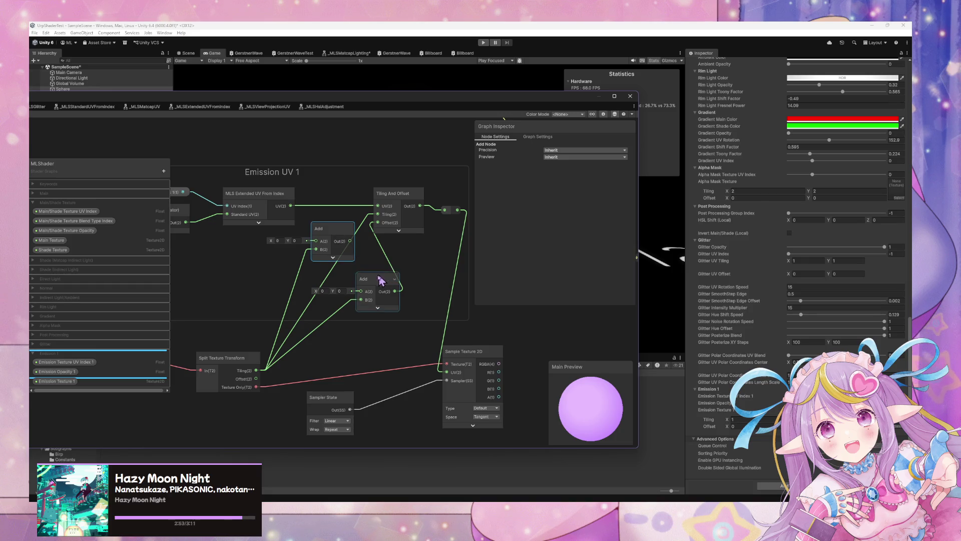
key("ctrl+z")
key("ctrl+z")
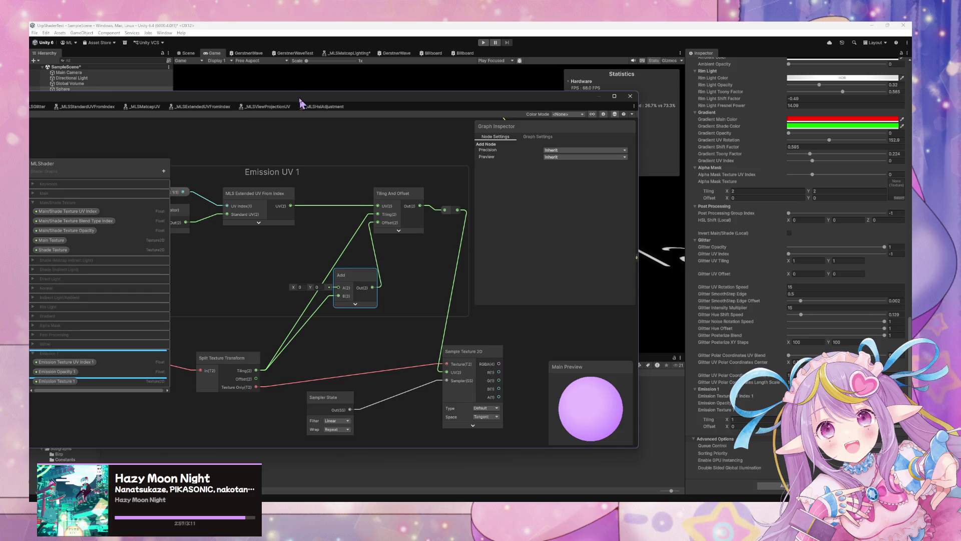
left_click_drag(300, 103, 328, 112)
mouse_move(379, 293)
left_mouse_down()
mouse_move(318, 268)
mouse_move(338, 266)
mouse_move(391, 286)
left_mouse_up()
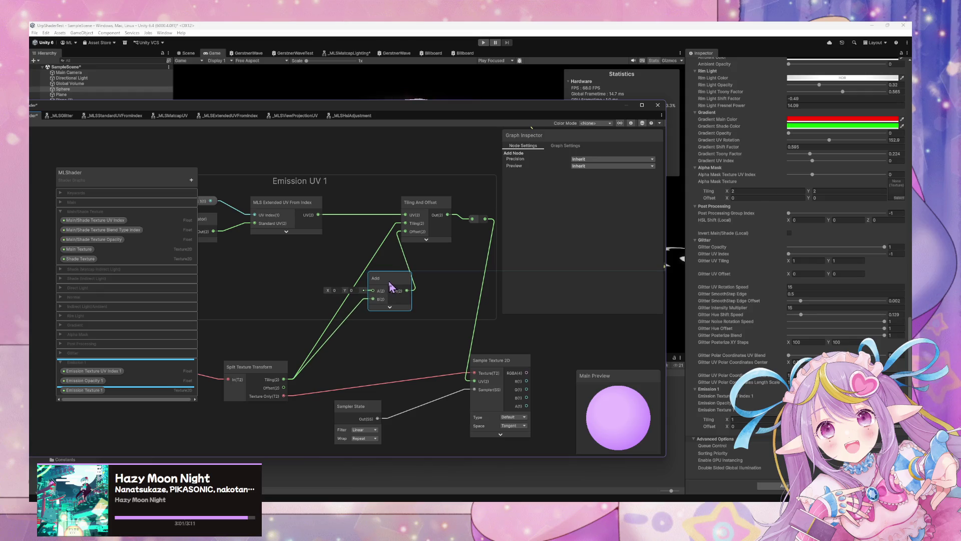
left_click_drag(30, 104, 171, 109)
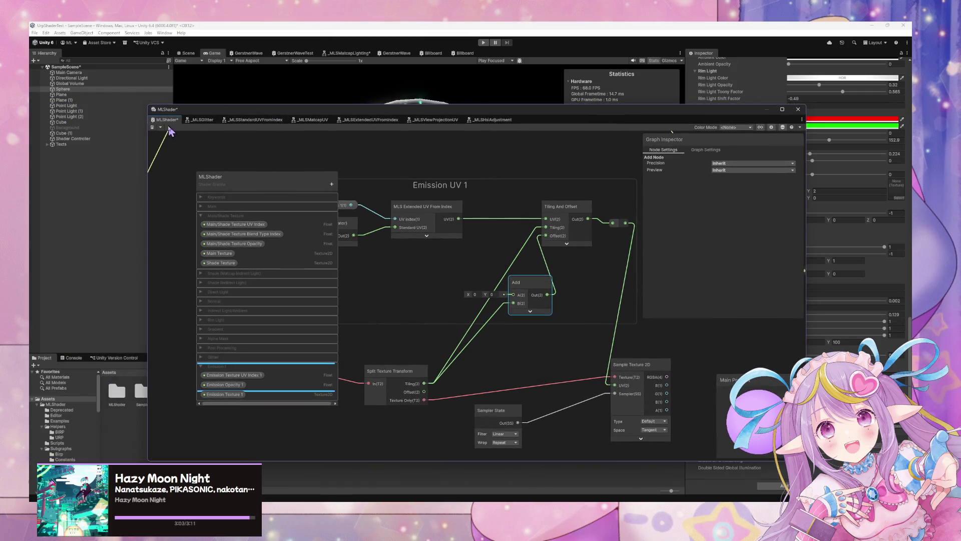
- Assign the discord2026 texture to the sphere material's texture slot and check the Game view
mouse_move(586, 109)
left_mouse_down()
mouse_move(463, 241)
mouse_move(444, 371)
left_mouse_up()
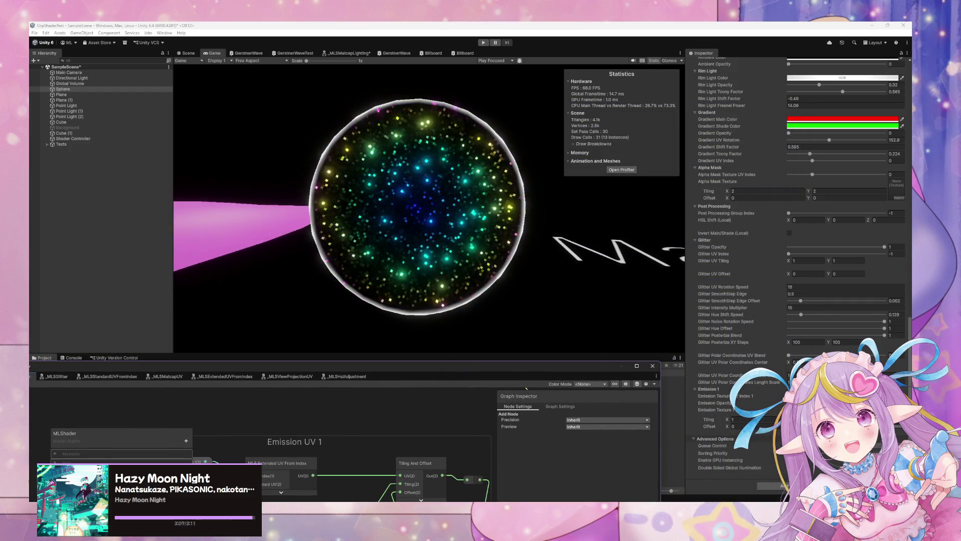
left_click(899, 426)
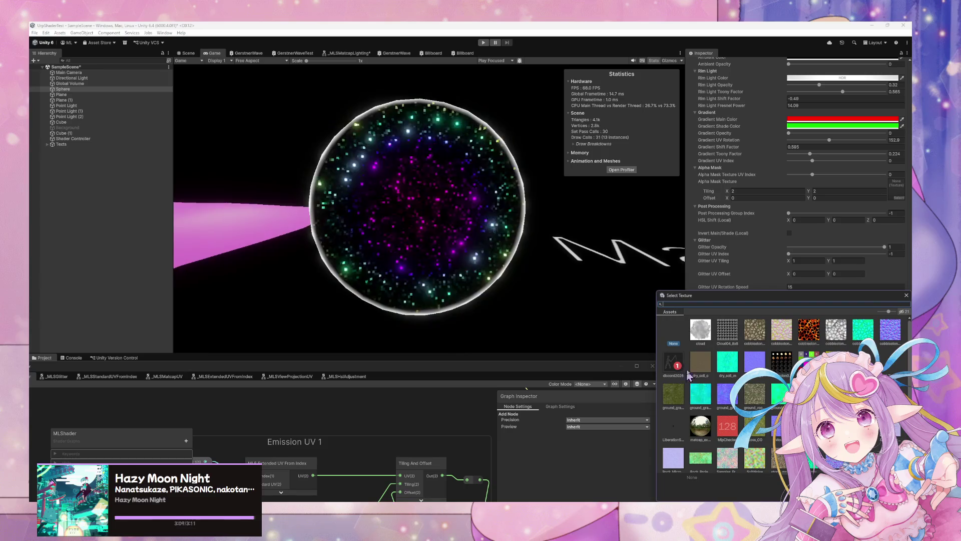
left_click(674, 360)
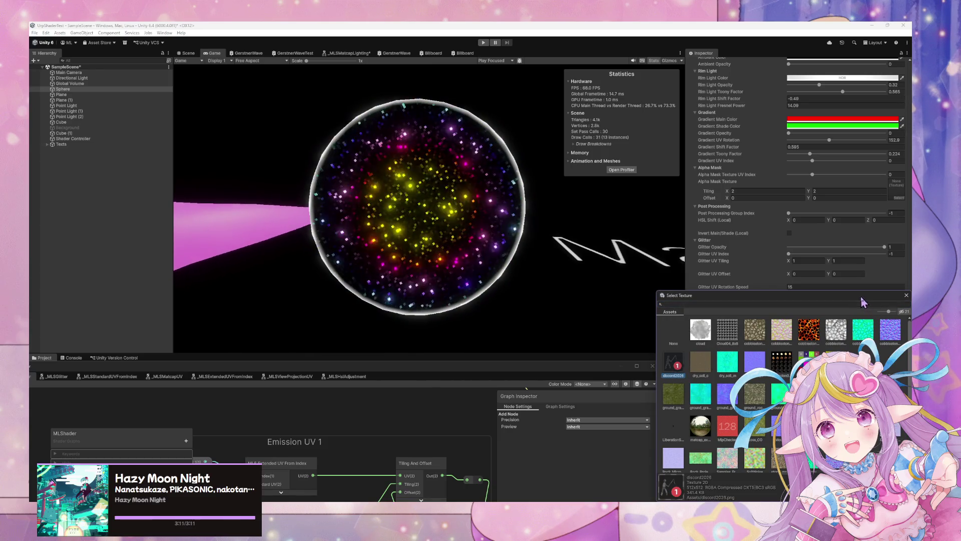
left_click_drag(860, 299, 720, 189)
- Raise the graph window again and move the long emission wire's reroute point further right
mouse_move(423, 371)
left_mouse_down()
mouse_move(421, 238)
mouse_move(392, 168)
left_mouse_up()
scroll(350, 328, "down", 8)
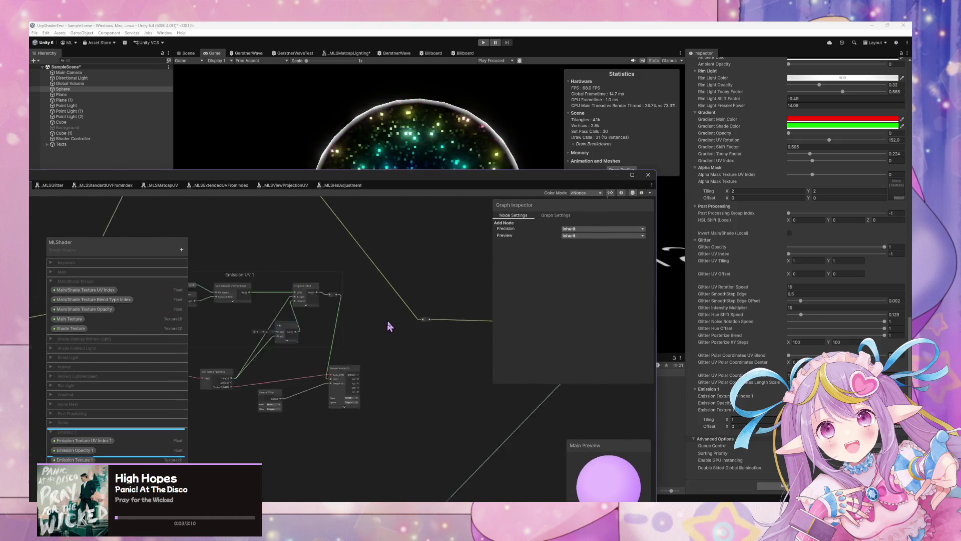
scroll(431, 362, "up", 6)
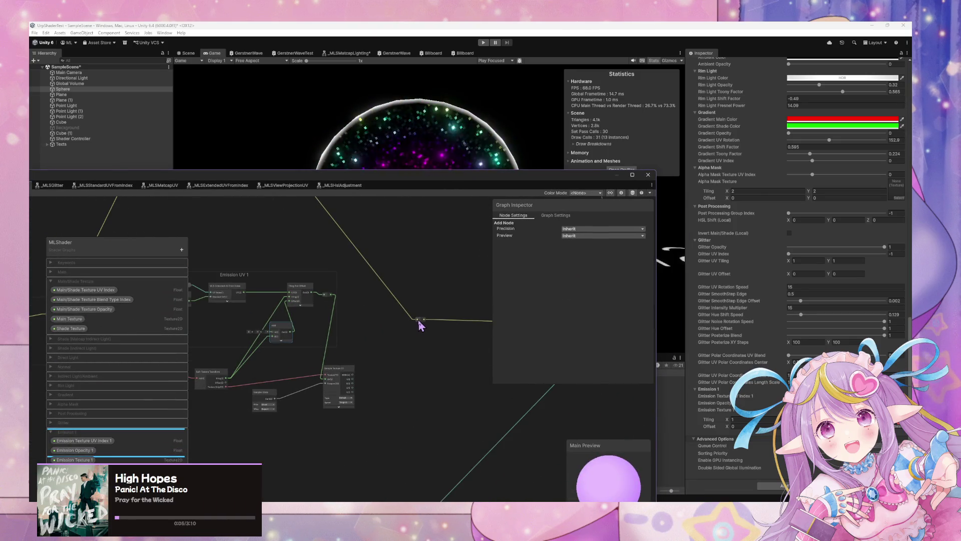
left_click(463, 324)
left_click_drag(461, 321, 485, 321)
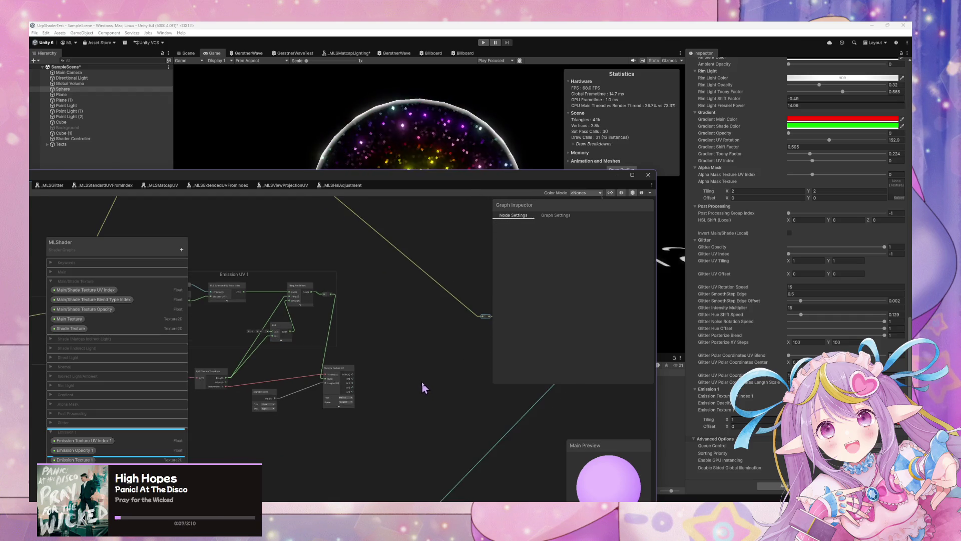
- Zoom onto the Ambient group and expand the shader's keyword entries in the blackboard
scroll(420, 381, "down", 5)
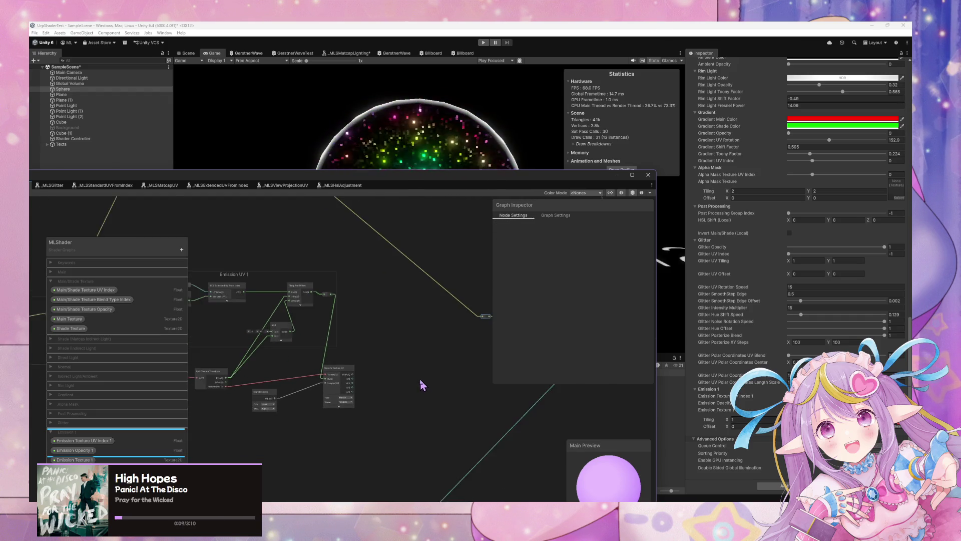
scroll(420, 376, "up", 4)
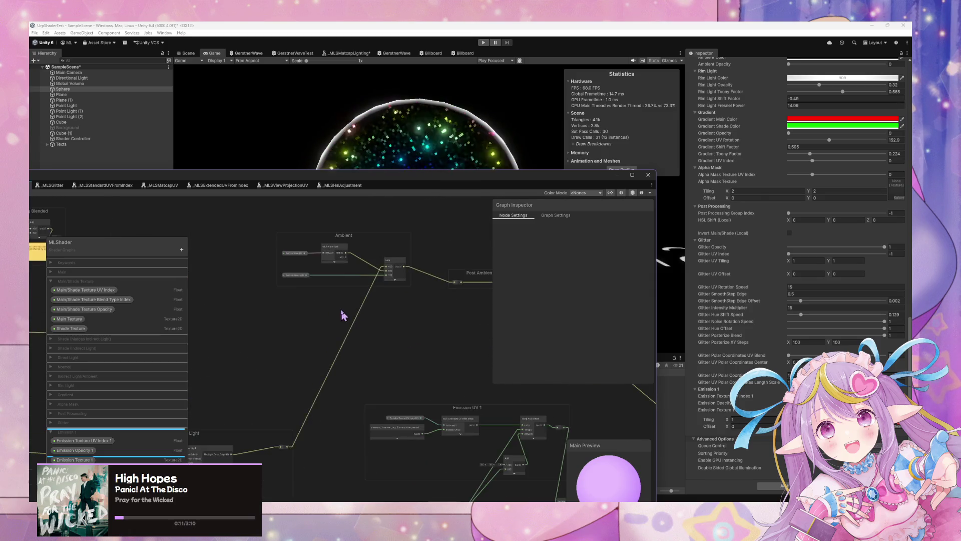
scroll(382, 363, "up", 2)
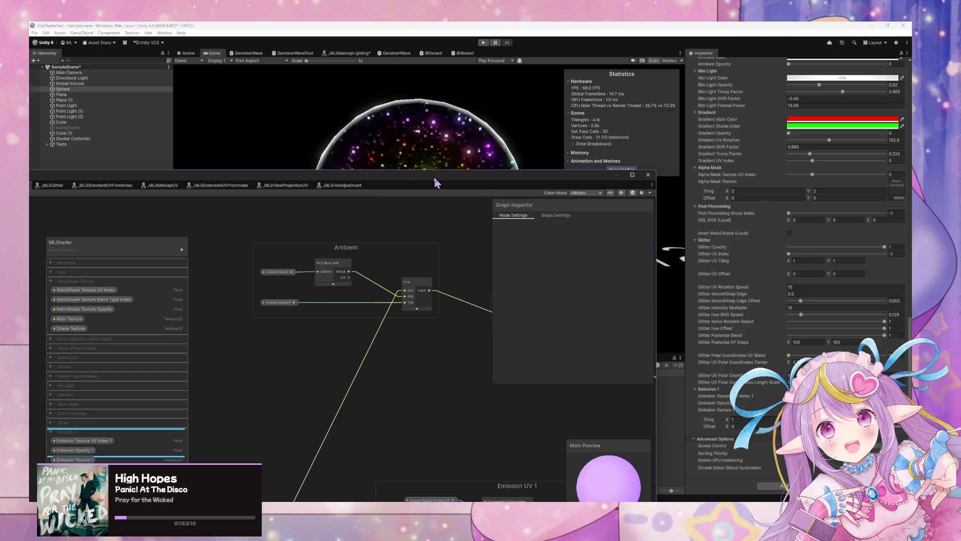
left_click_drag(434, 177, 581, 171)
left_click(230, 258)
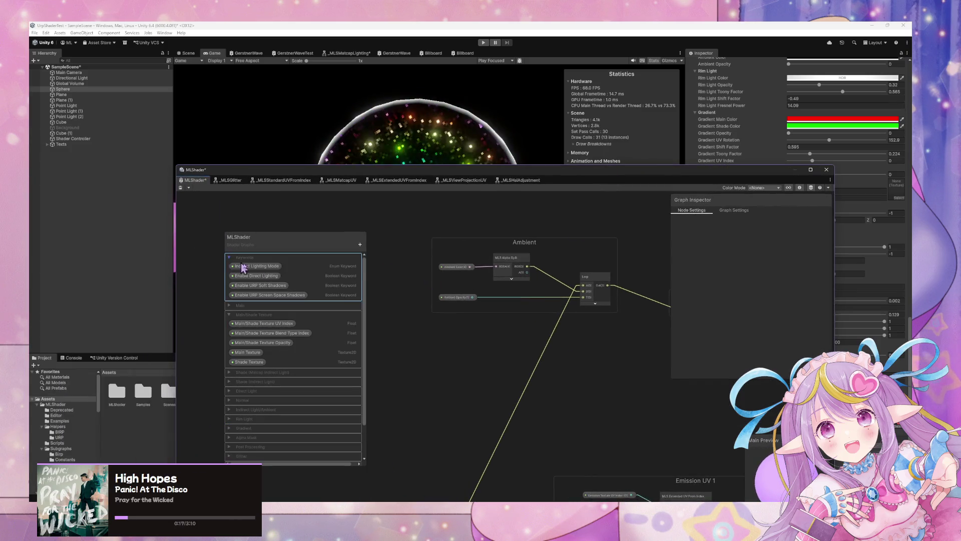
- Add a Boolean keyword named Enable Ambient and place it after Enable Direct Lighting
left_click(359, 245)
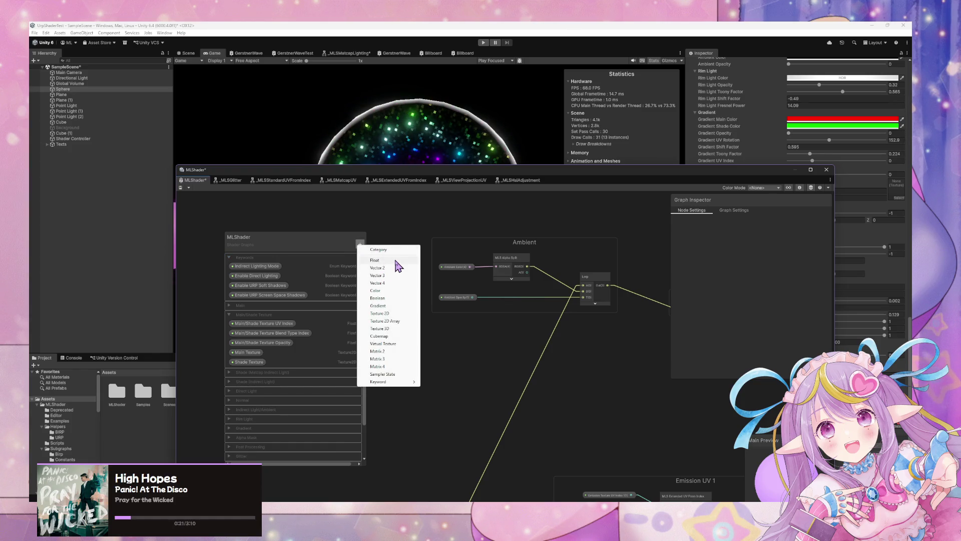
mouse_move(376, 383)
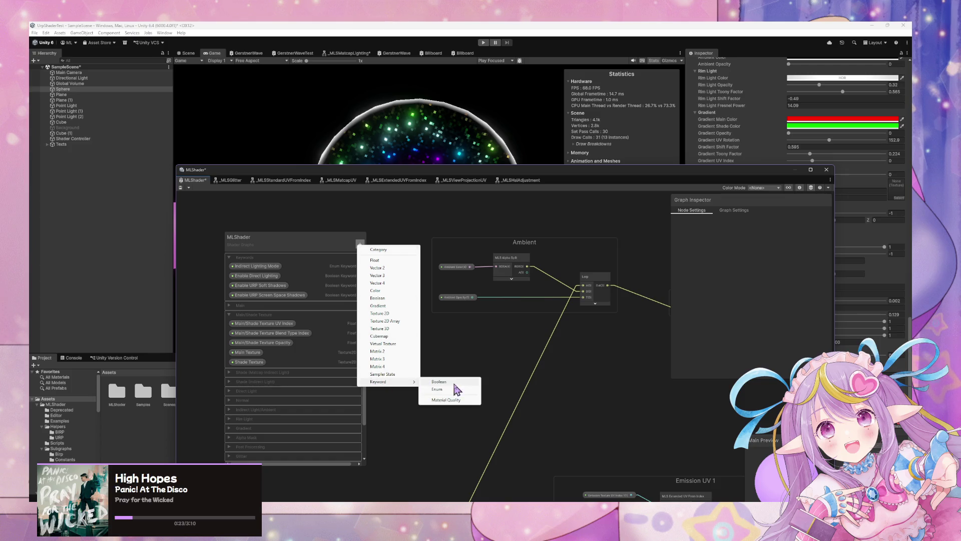
left_click(462, 383)
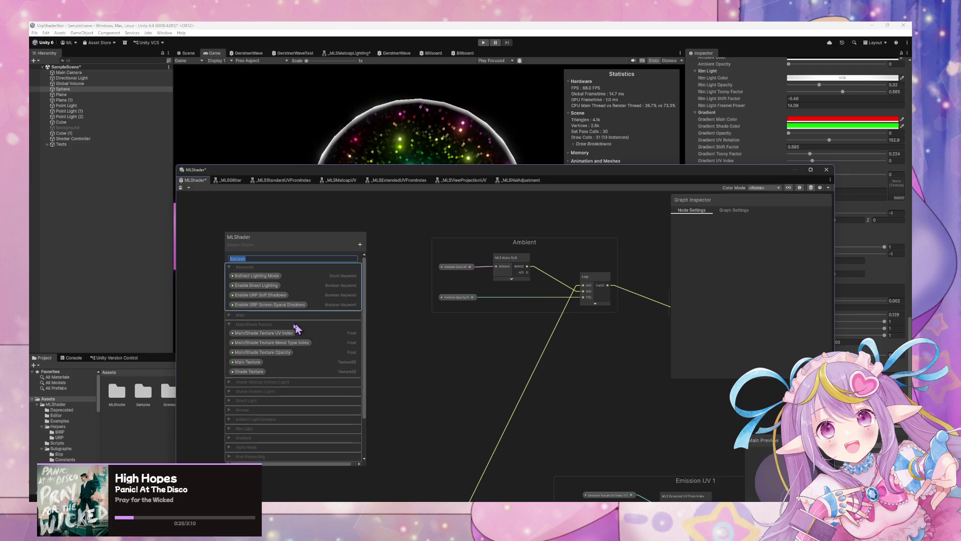
type("En")
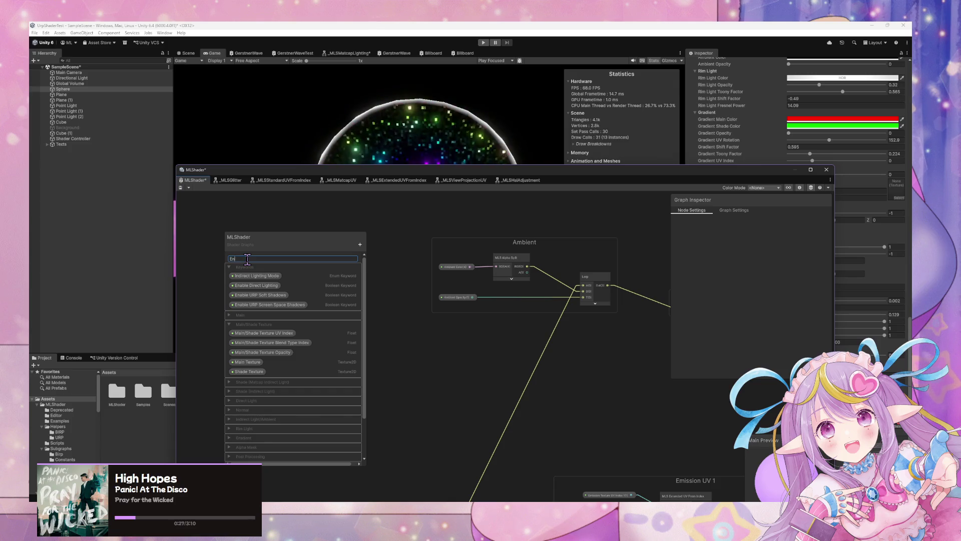
type("able Ambient")
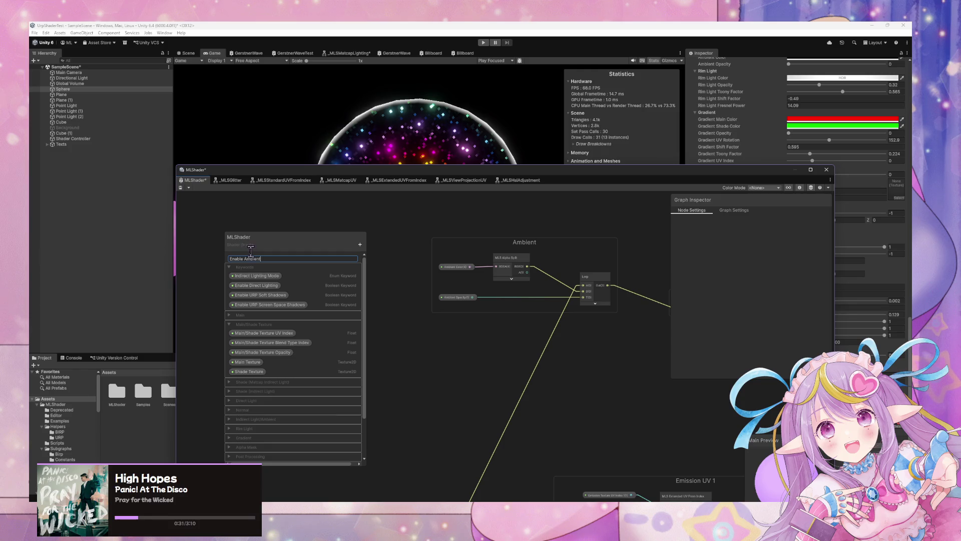
key("Return")
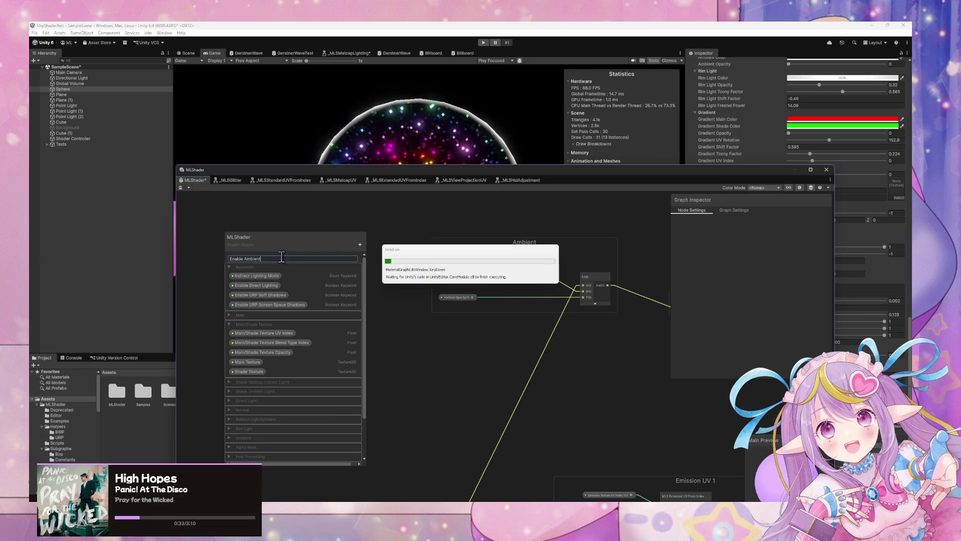
mouse_move(260, 262)
left_mouse_down()
mouse_move(278, 326)
mouse_move(280, 287)
mouse_move(285, 300)
left_mouse_up()
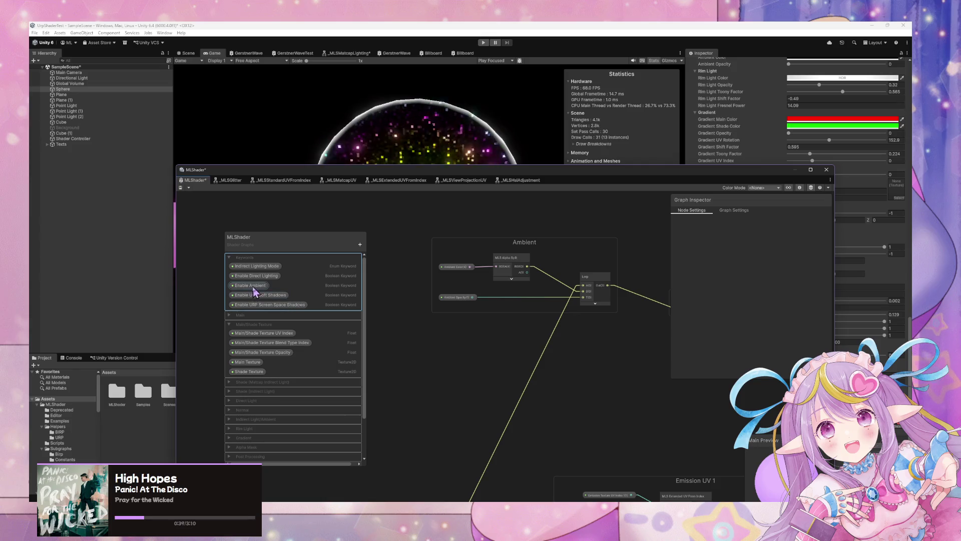
key("space")
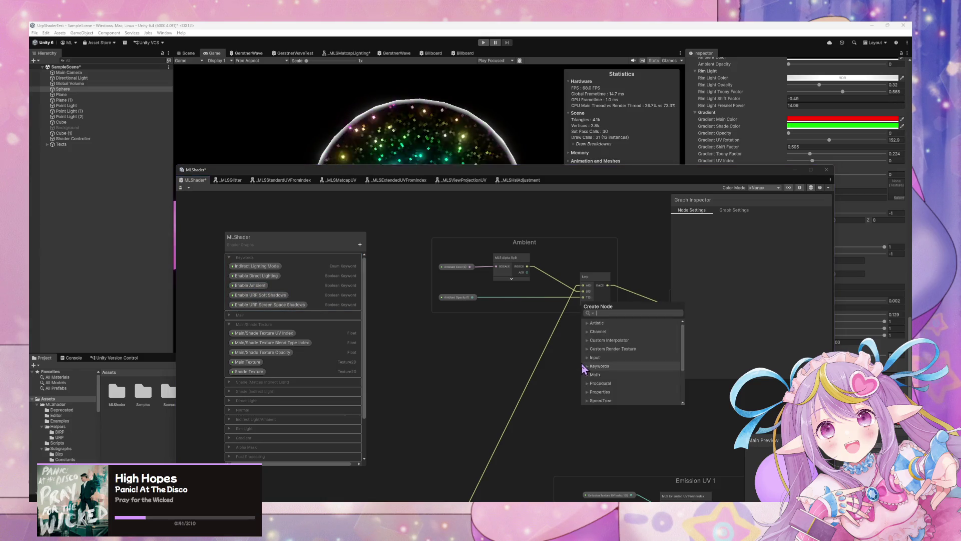
- Add the Enable Ambient keyword node, found by searching 'enable am', with its preview collapsed
type("am")
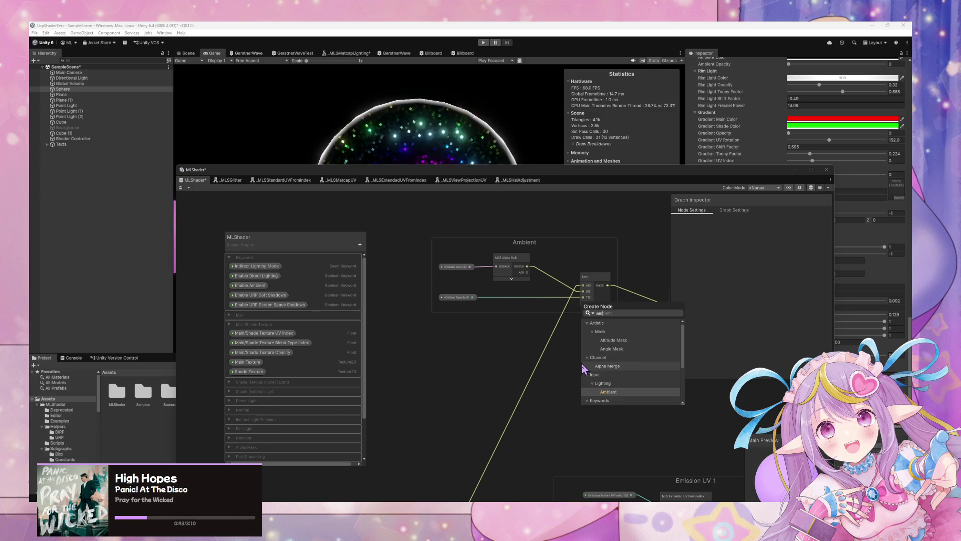
key("BackSpace")
key("BackSpace")
type("enable")
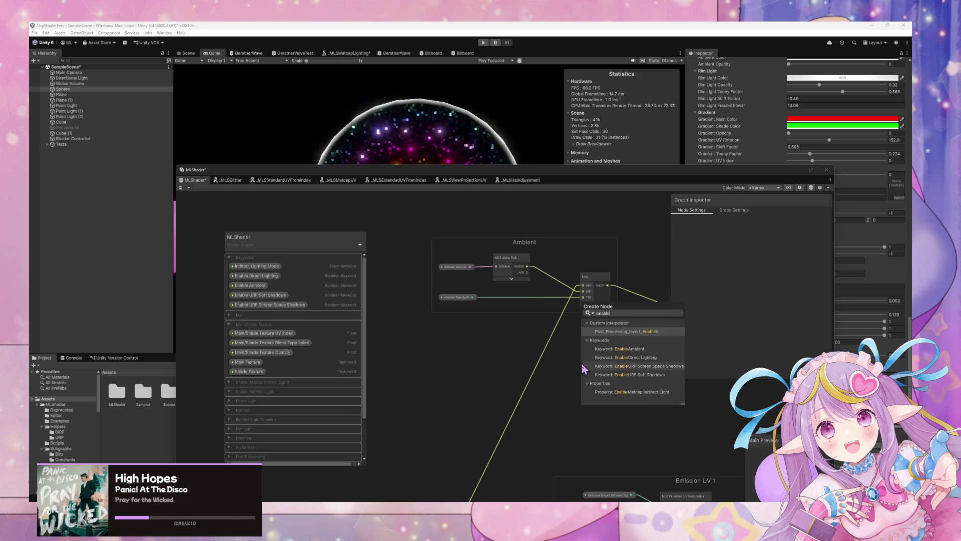
type(" am")
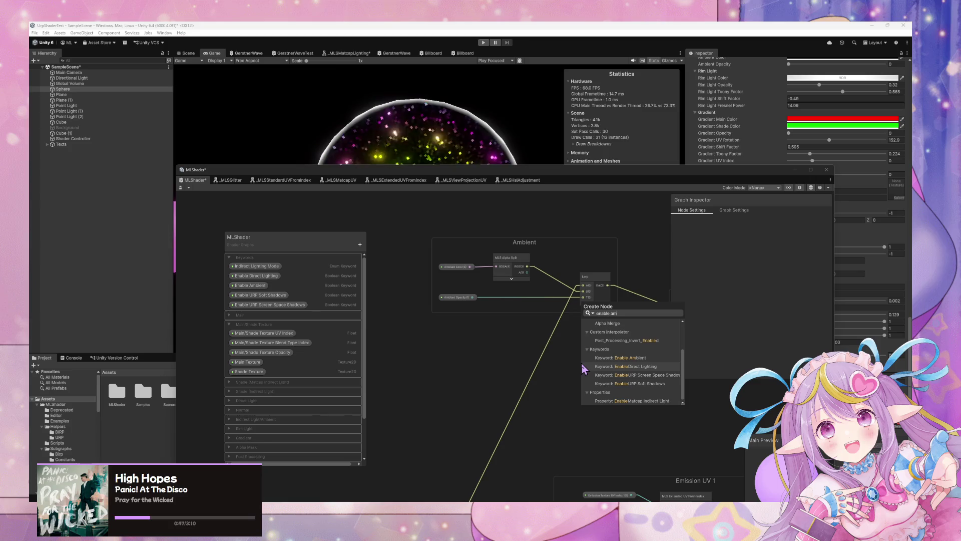
left_click(624, 357)
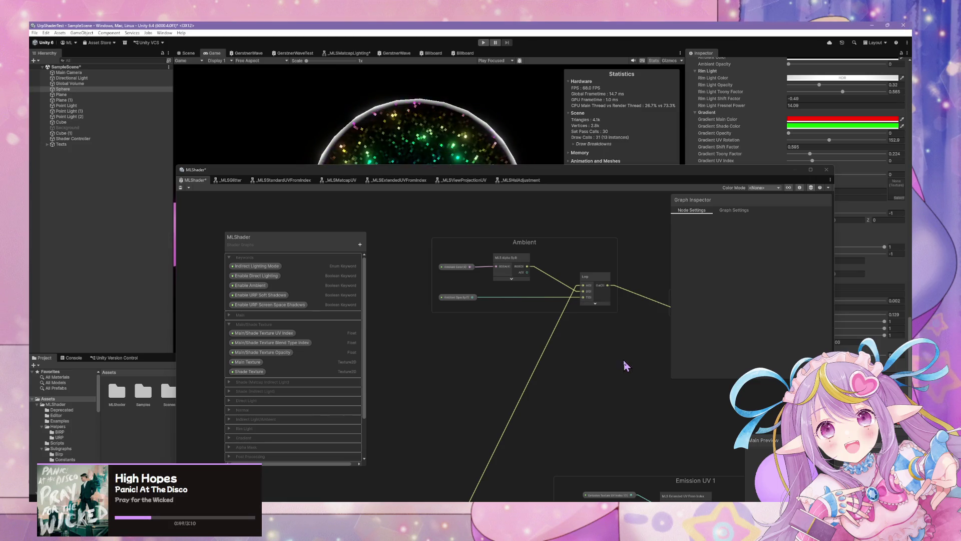
left_click(607, 399)
left_click_drag(601, 381, 592, 358)
- Add a redirect point on the yellow connection and rearrange Enable Ambient, Post Ambient and Sample Texture 2D
left_click(532, 381)
double_click(532, 379)
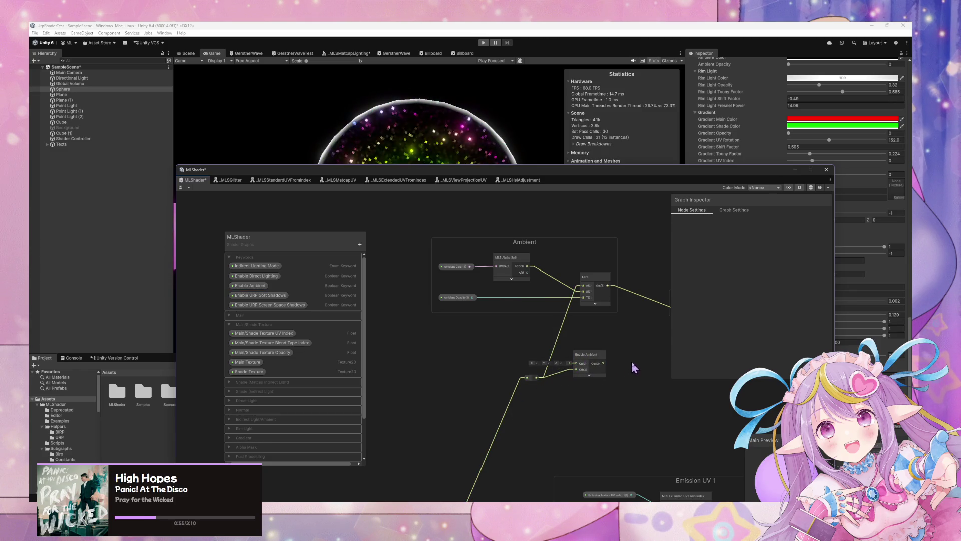
mouse_move(587, 360)
left_mouse_down()
mouse_move(655, 367)
mouse_move(637, 343)
mouse_move(490, 330)
left_mouse_up()
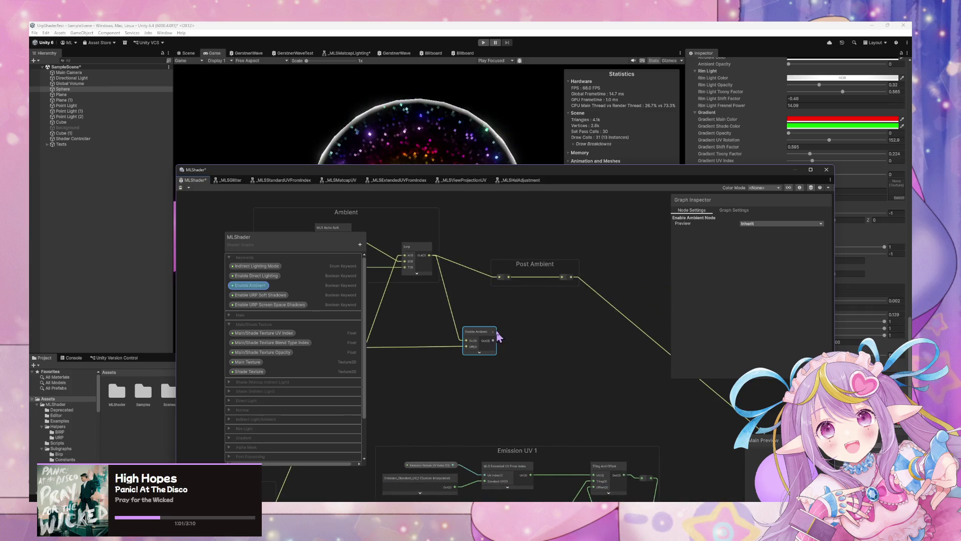
left_click_drag(520, 270, 597, 337)
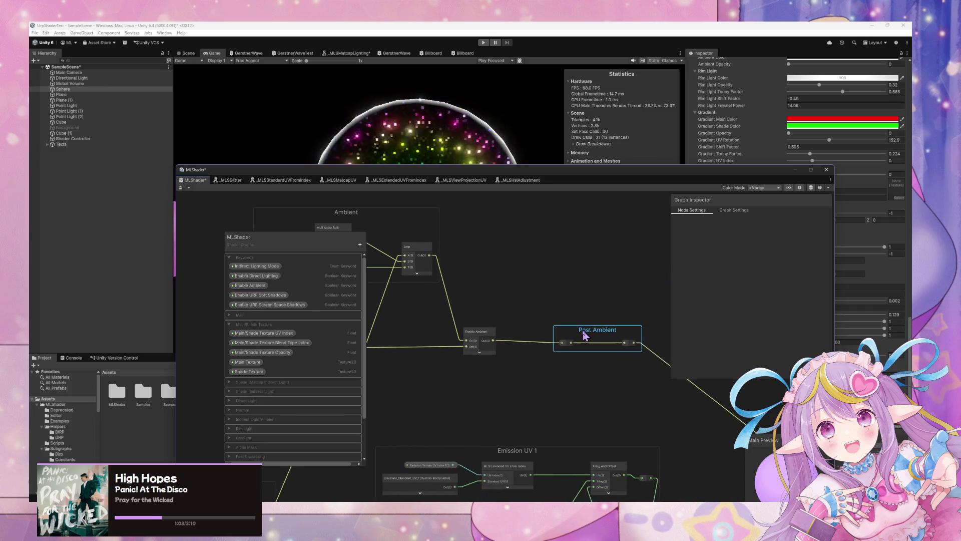
scroll(509, 347, "down", 3)
scroll(508, 347, "up", 3)
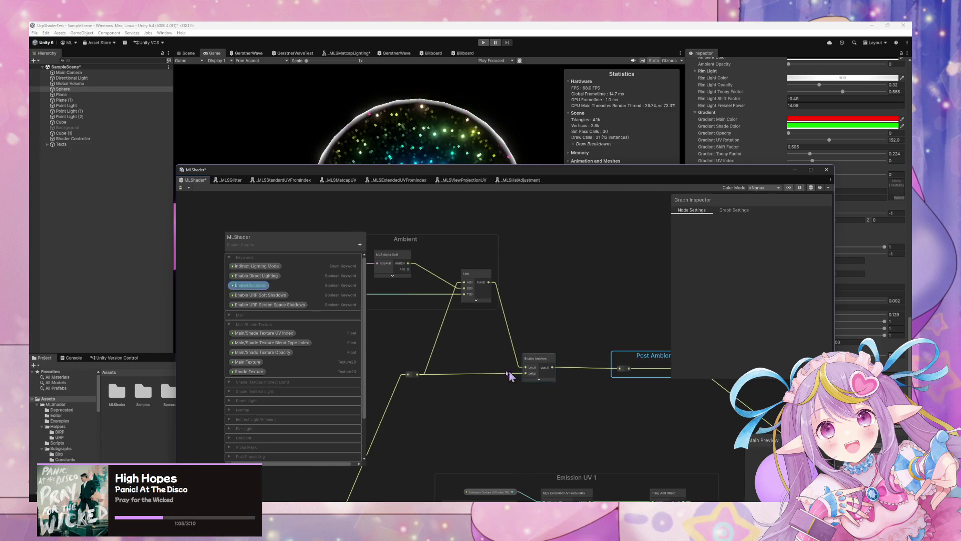
scroll(496, 390, "down", 1)
mouse_move(501, 386)
left_mouse_down()
mouse_move(554, 337)
mouse_move(560, 356)
mouse_move(586, 375)
mouse_move(622, 386)
mouse_move(510, 308)
mouse_move(624, 326)
mouse_move(534, 316)
mouse_move(612, 326)
left_mouse_up()
left_click_drag(563, 390, 600, 390)
scroll(298, 374, "down", 3)
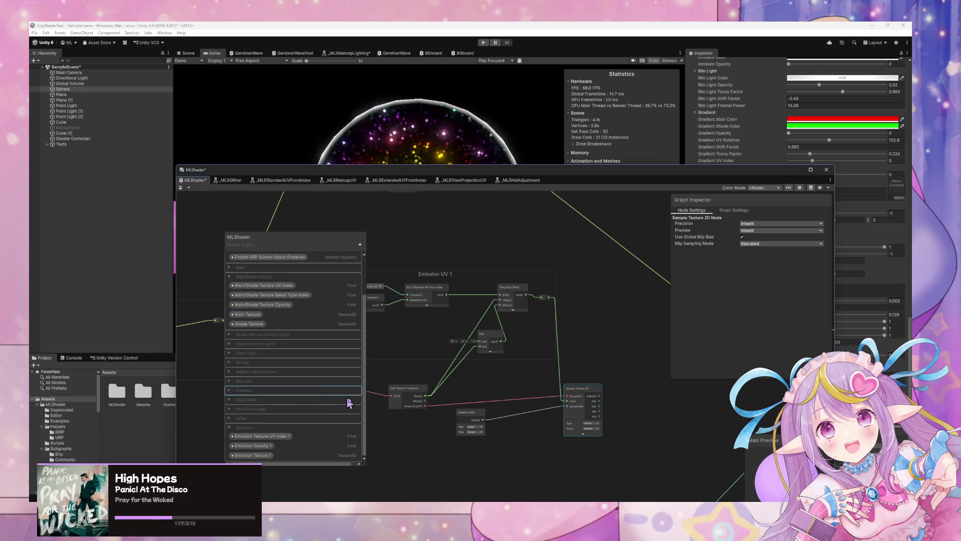
- Add a Lerp node to the emission chain, then delete it again
left_click(635, 343)
key("space")
type("lerp")
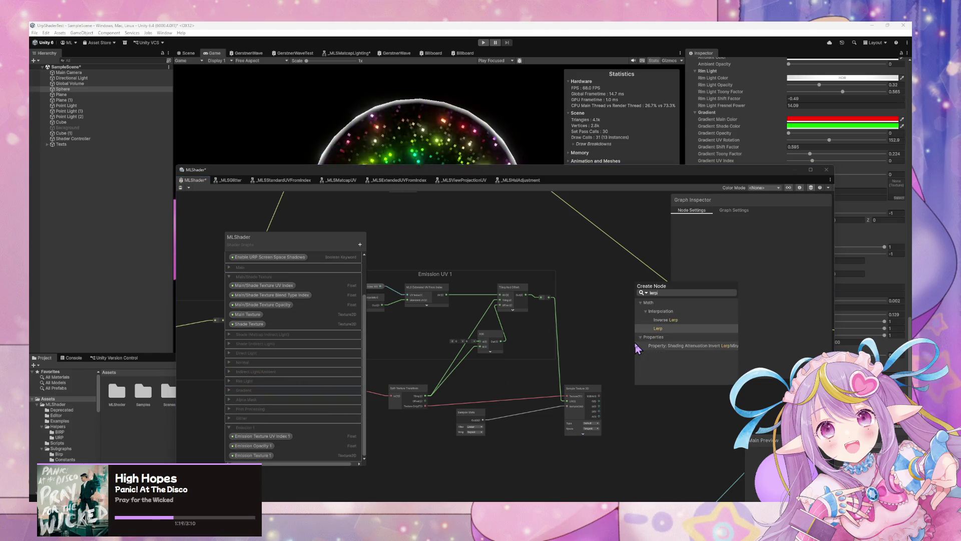
key("Return")
scroll(626, 441, "up", 2)
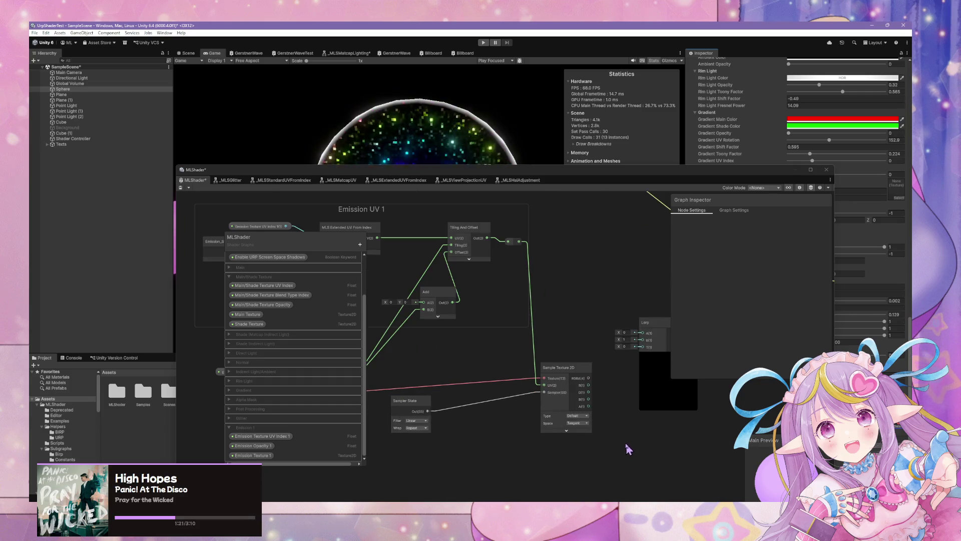
left_click_drag(596, 378, 597, 377)
left_click(625, 347)
key("Delete")
- Add a Blend node and connect the Sample Texture 2D alpha to its Opacity
key("space")
type("bl")
key("Return")
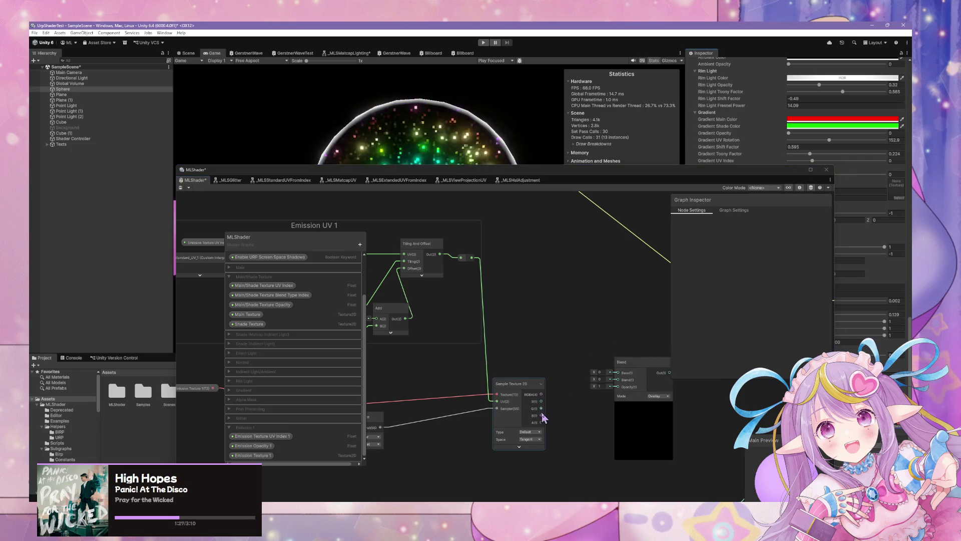
left_click(570, 410)
left_click_drag(620, 392, 621, 375)
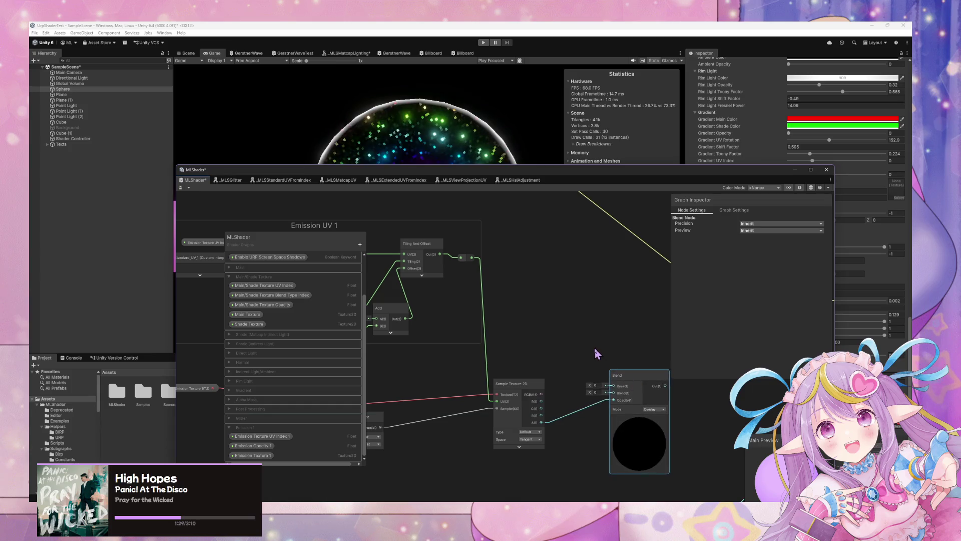
- Add the MLS Alpha Split sub-graph node by searching 'rgba split'
key("space")
type("rog")
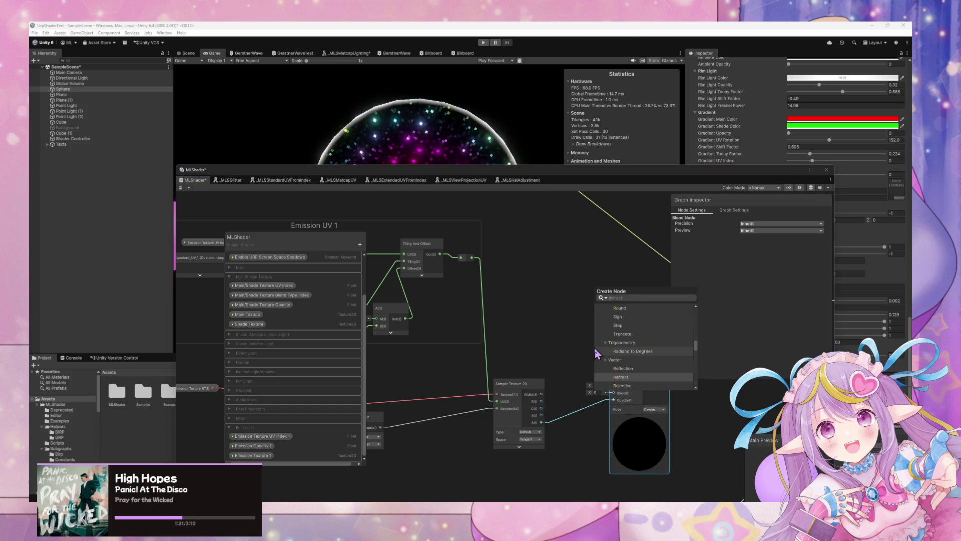
key("BackSpace")
key("BackSpace")
key("BackSpace")
type("gba")
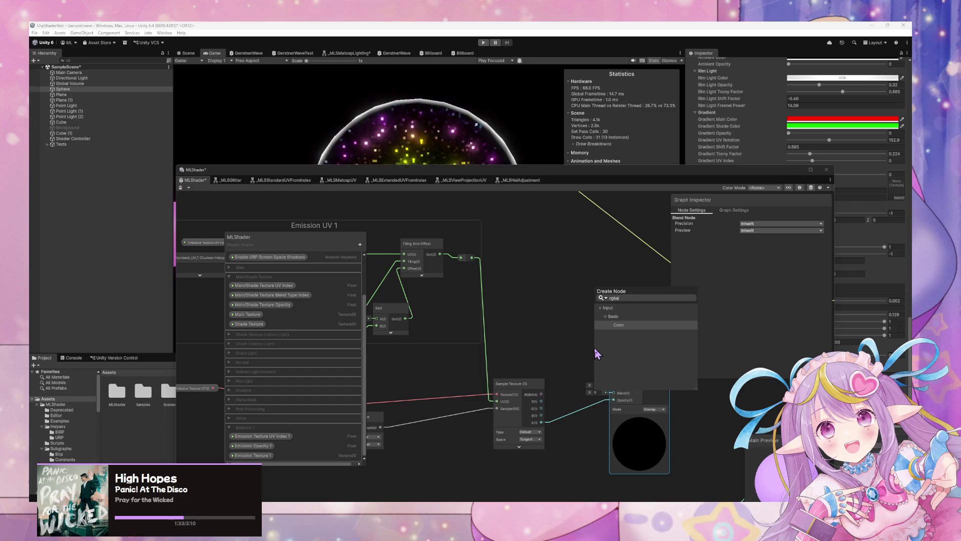
key("BackSpace")
type(" split")
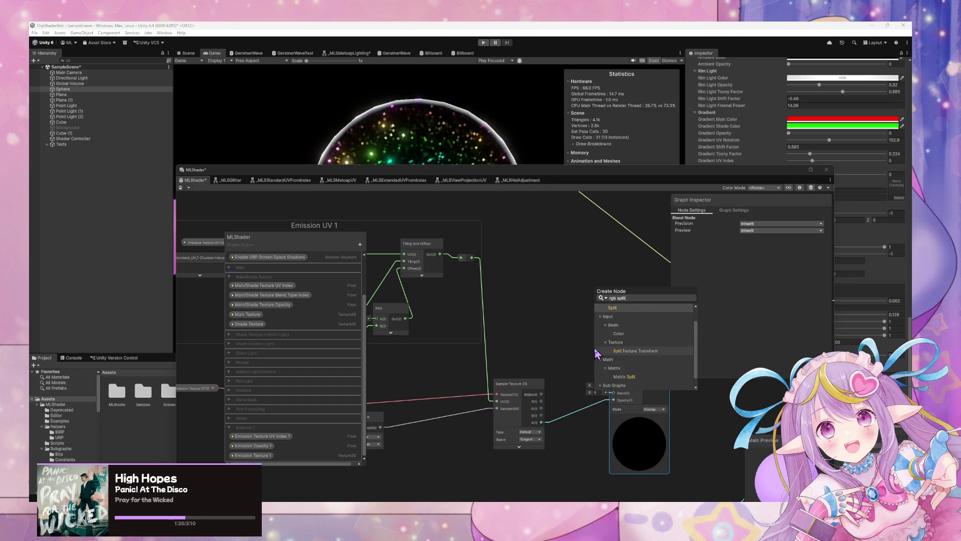
key("Down")
key("Down")
key("Down")
key("Return")
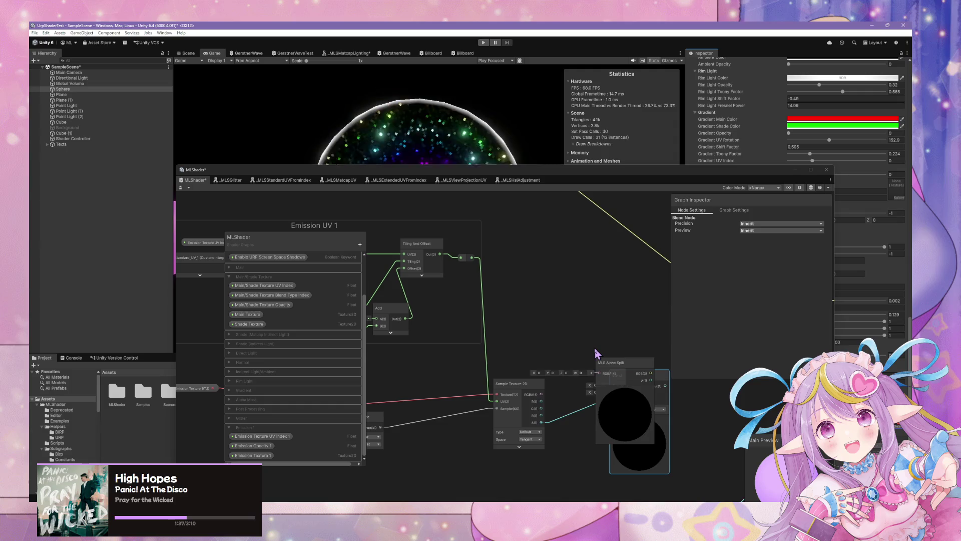
- Collapse the MLS Alpha Split node and wire its RGB into Blend's Blend input
left_click(624, 389)
left_click_drag(612, 362, 590, 334)
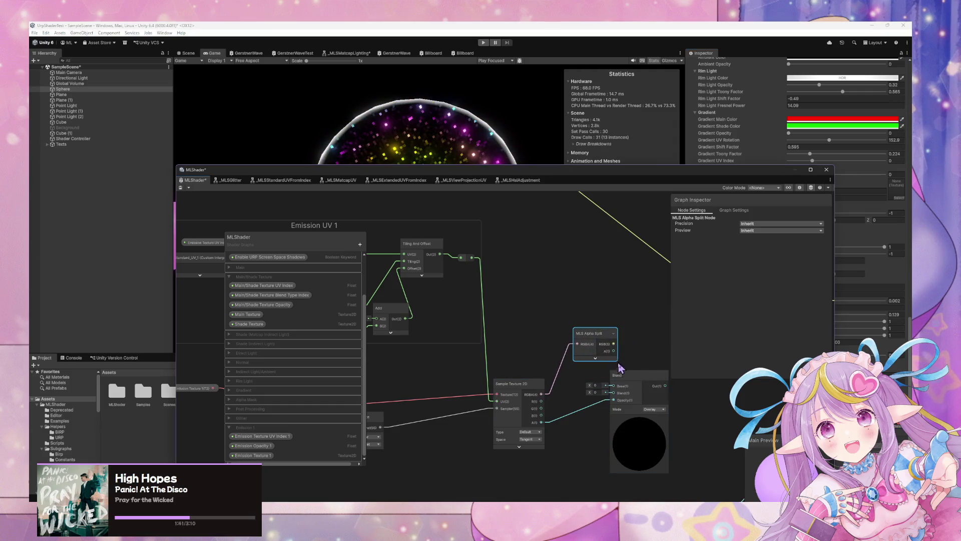
mouse_move(615, 398)
left_mouse_down()
mouse_move(607, 392)
mouse_move(681, 364)
left_mouse_up()
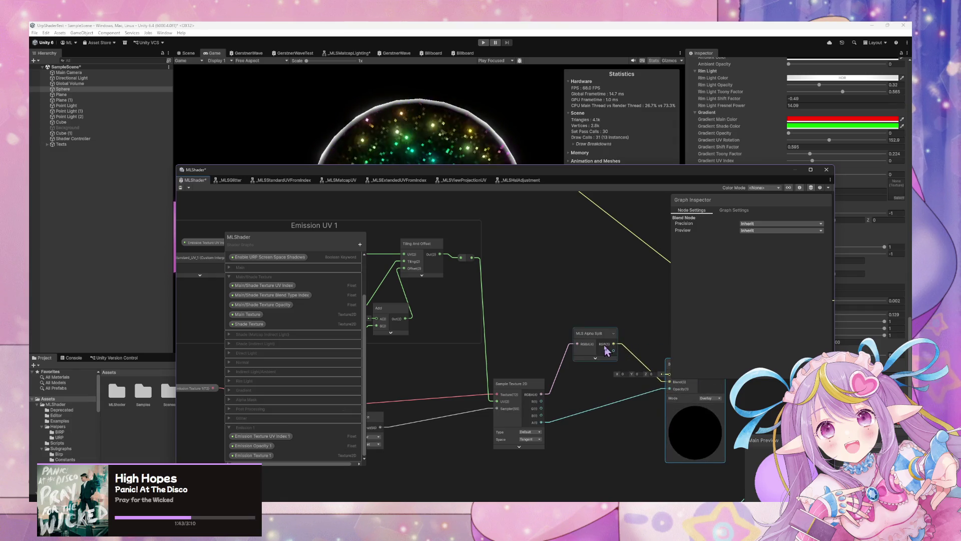
left_click_drag(604, 351, 599, 390)
- Feed the Post Ambient output into Blend's Base input and adjust the output wire's reroute point
scroll(476, 338, "down", 3)
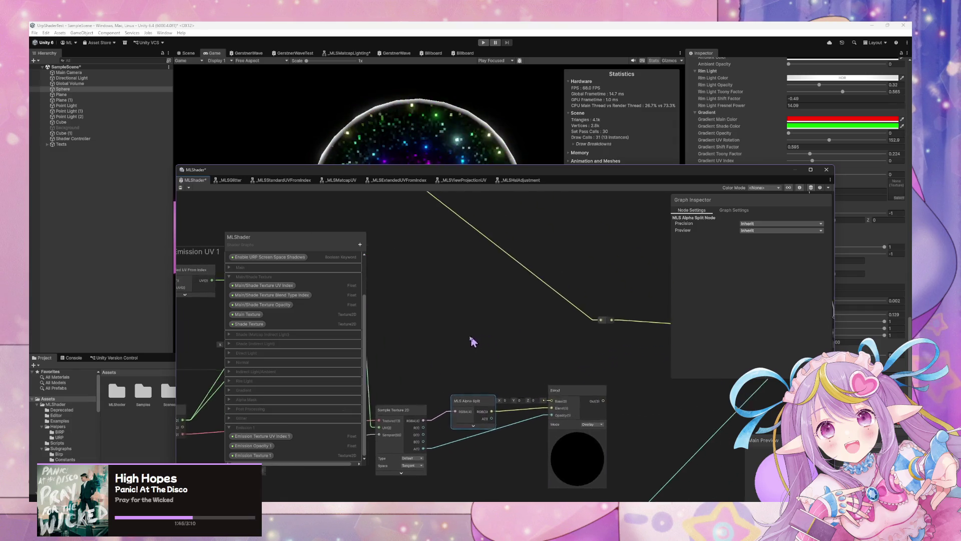
scroll(576, 345, "down", 3)
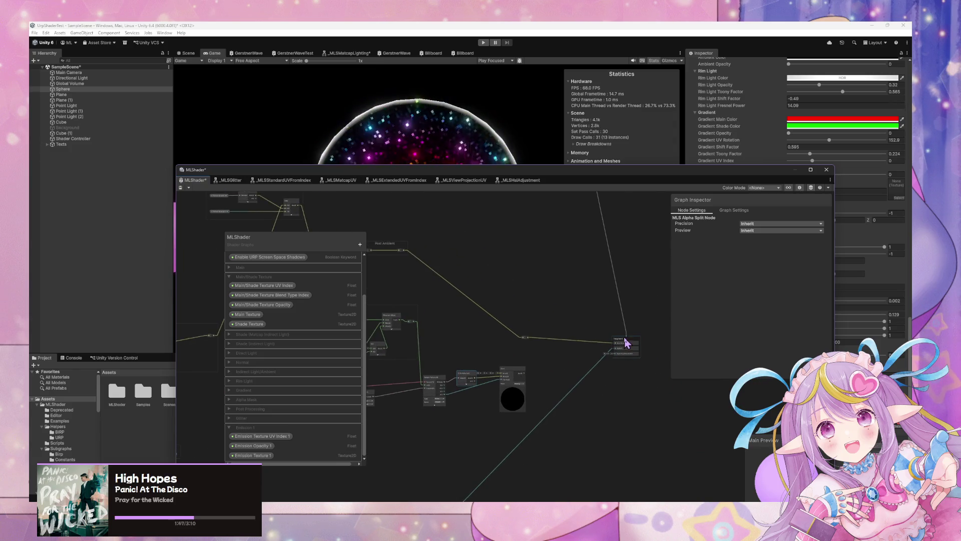
scroll(626, 342, "down", 5)
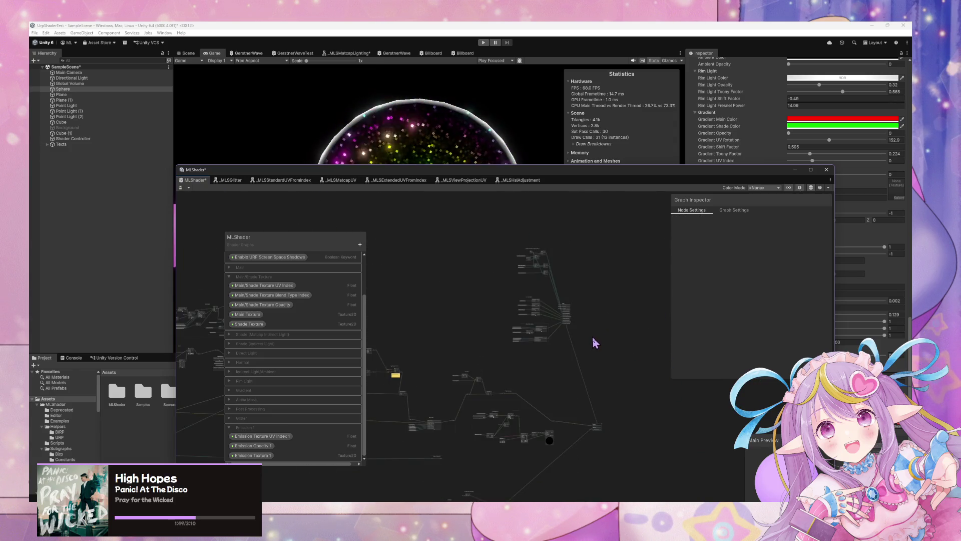
left_click_drag(529, 250, 531, 253)
scroll(551, 258, "up", 2)
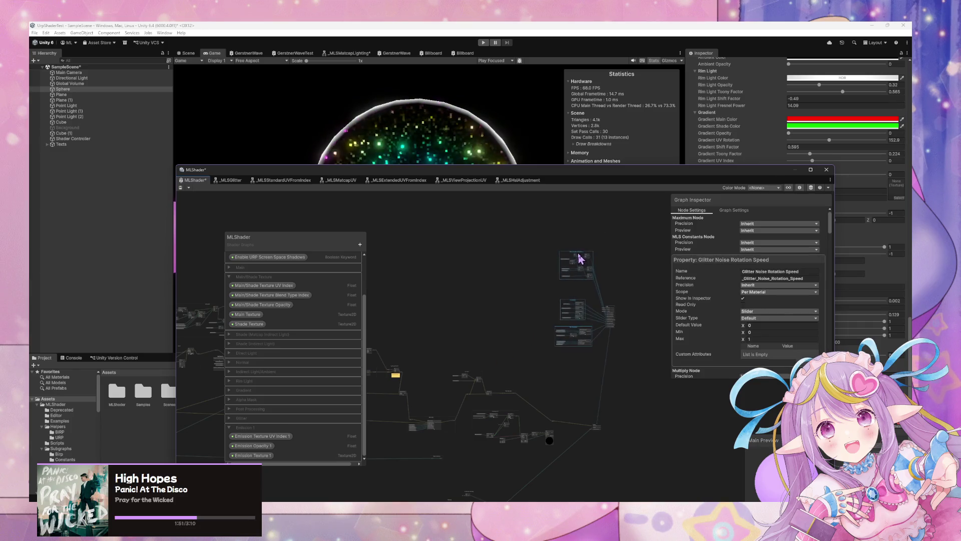
scroll(545, 431, "up", 6)
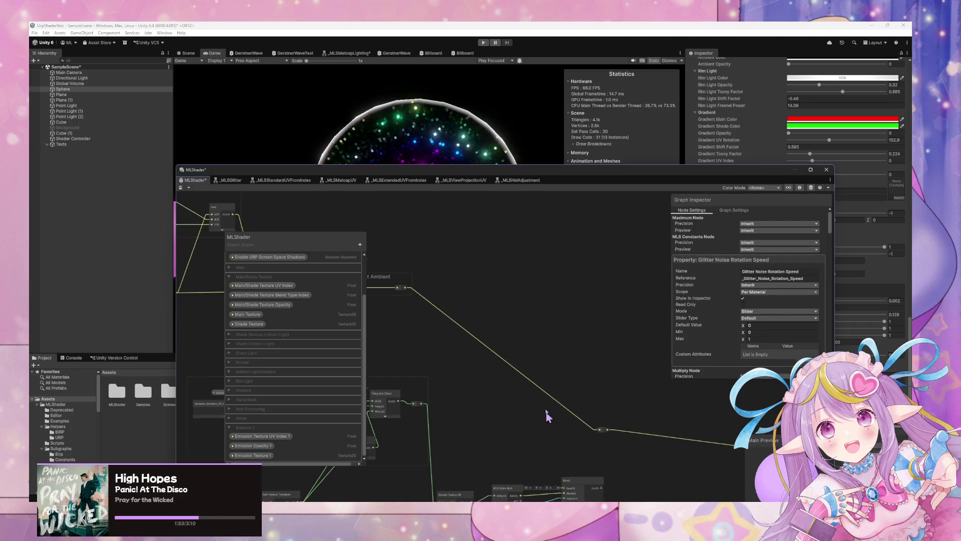
mouse_move(442, 227)
left_mouse_down()
mouse_move(576, 425)
mouse_move(601, 436)
mouse_move(598, 427)
left_mouse_up()
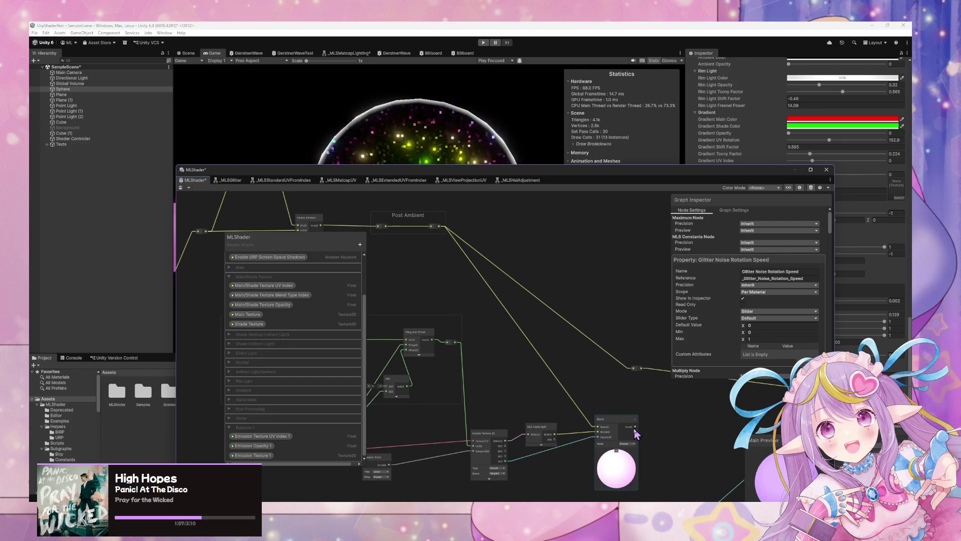
left_click_drag(644, 372, 691, 402)
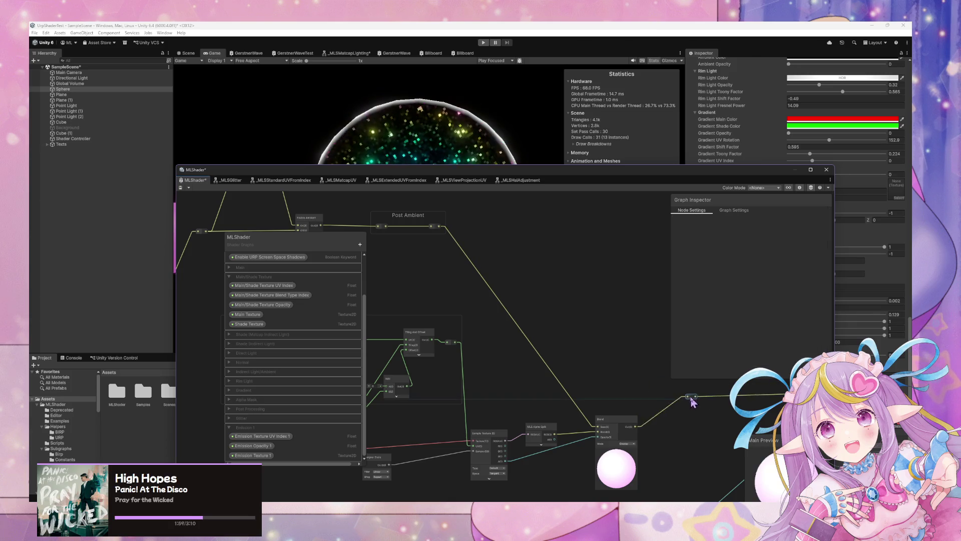
mouse_move(589, 399)
left_mouse_down()
mouse_move(553, 348)
mouse_move(564, 333)
mouse_move(556, 345)
mouse_move(498, 319)
left_mouse_up()
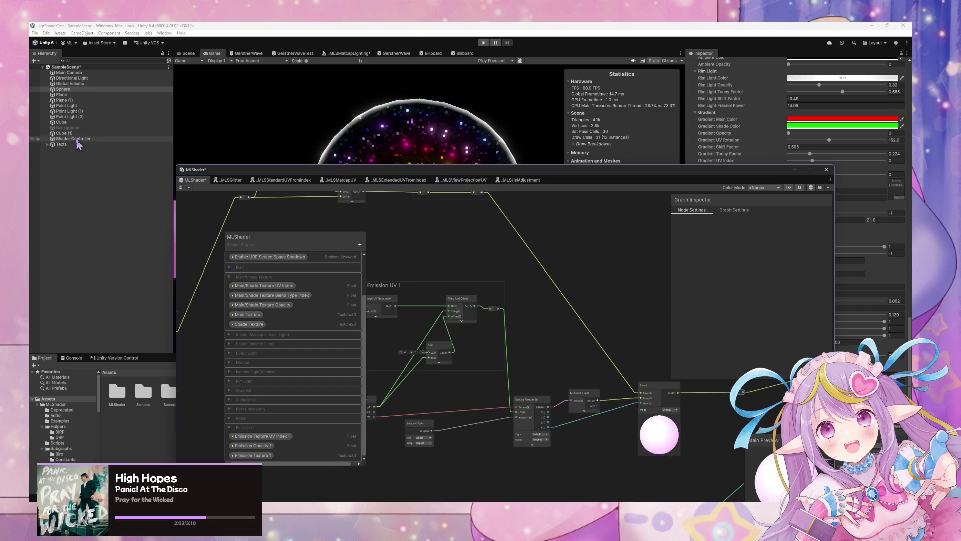
- Set the Blend node's mode to Overwrite and save the shader graph
left_click(670, 409)
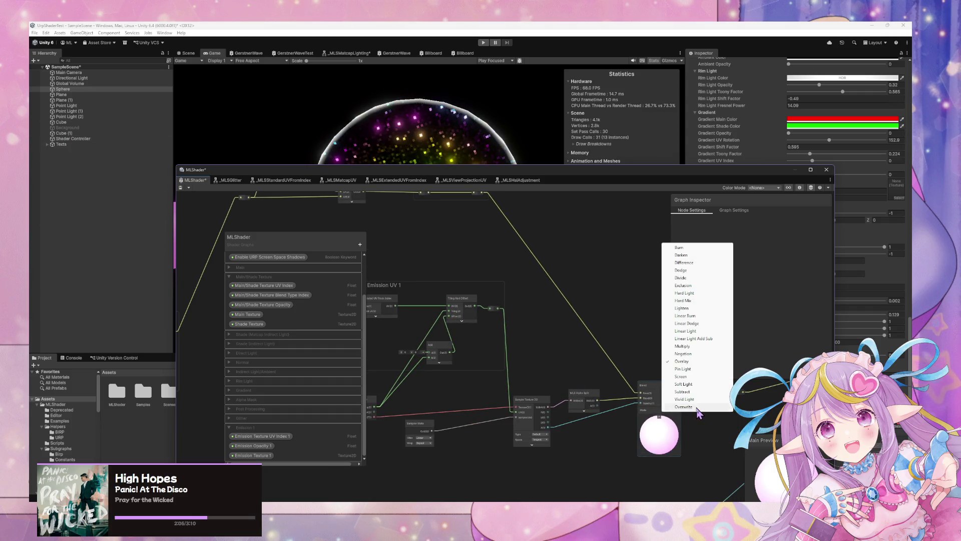
left_click(684, 407)
left_click(180, 188)
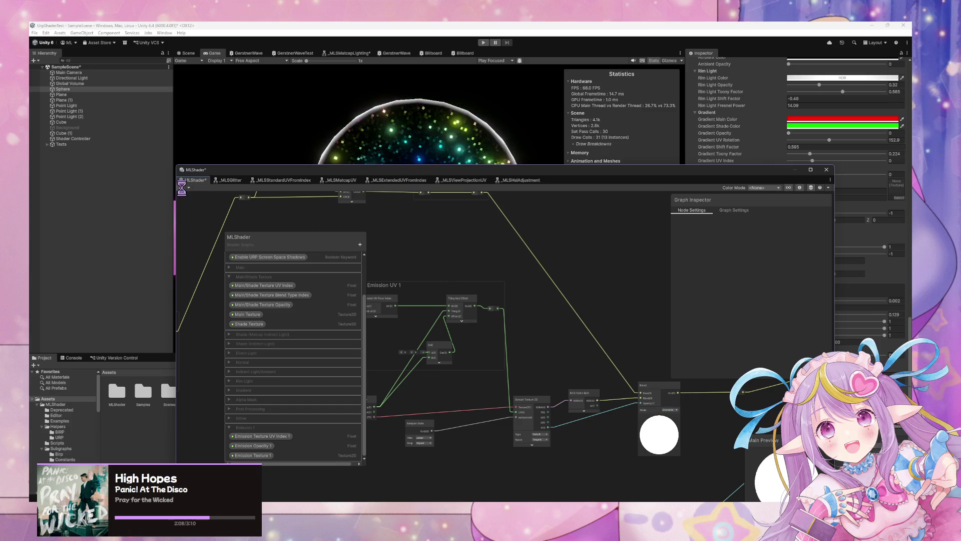
- Select Emission Opacity 1 and check its material setting against the Game-view sphere
left_click(260, 446)
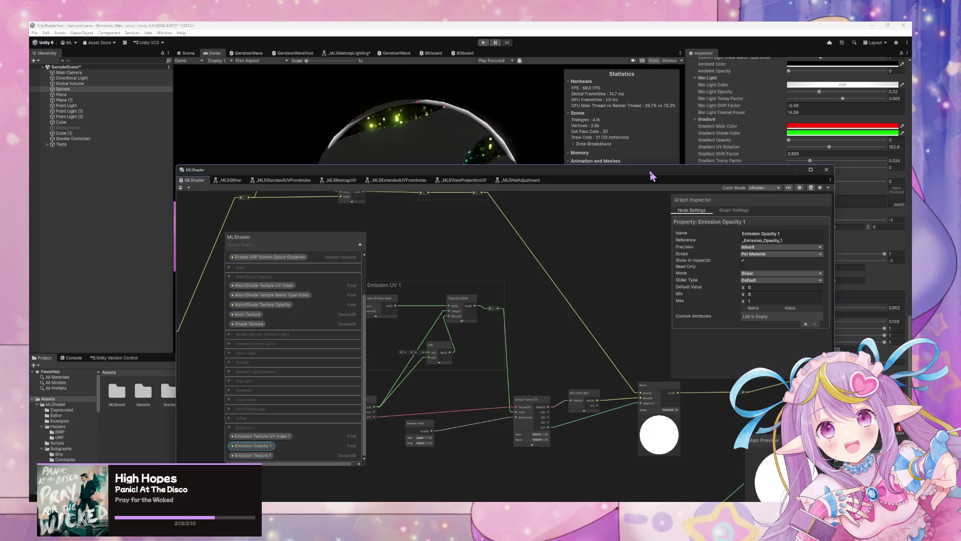
mouse_move(652, 175)
left_mouse_down()
mouse_move(462, 246)
mouse_move(521, 109)
mouse_move(441, 318)
left_mouse_up()
scroll(801, 271, "down", 1)
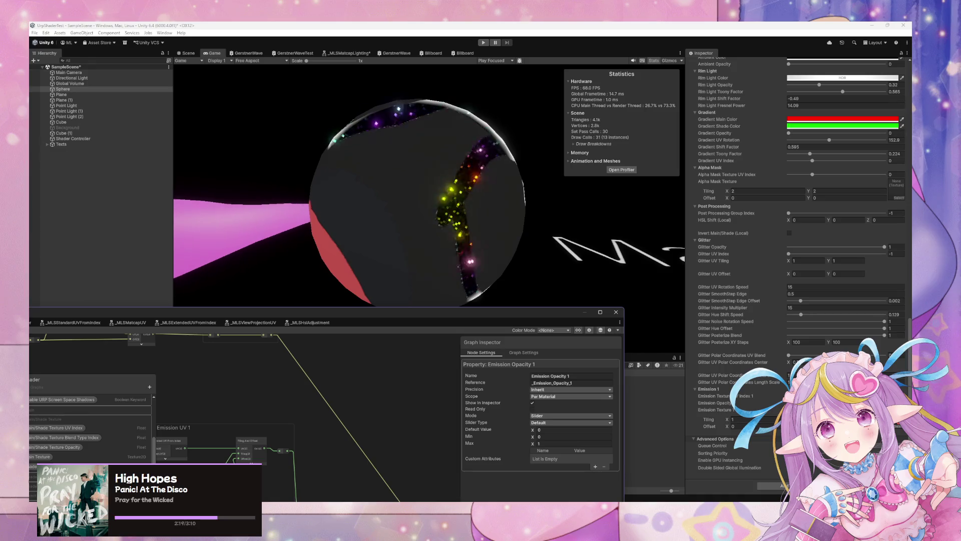
left_click(714, 402)
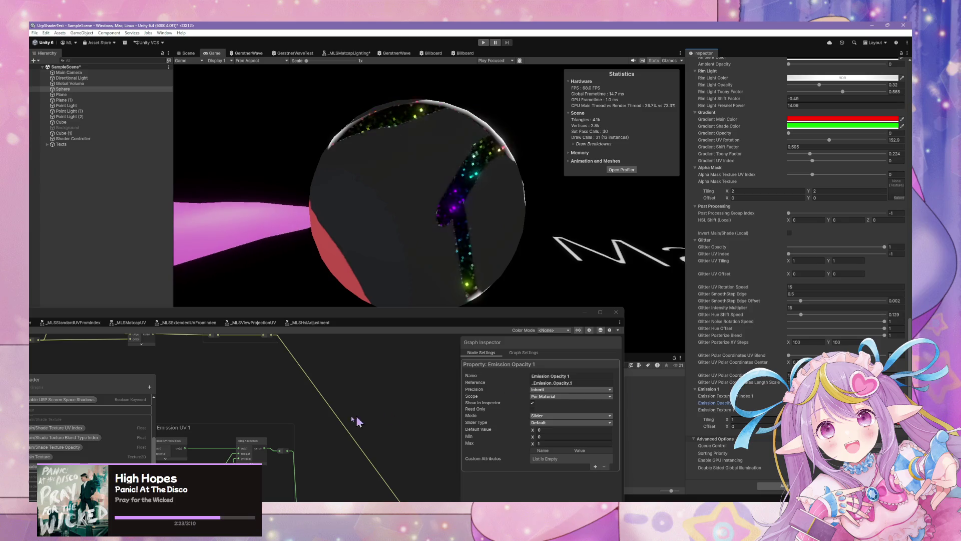
mouse_move(386, 323)
left_mouse_down()
mouse_move(446, 183)
mouse_move(510, 140)
left_mouse_up()
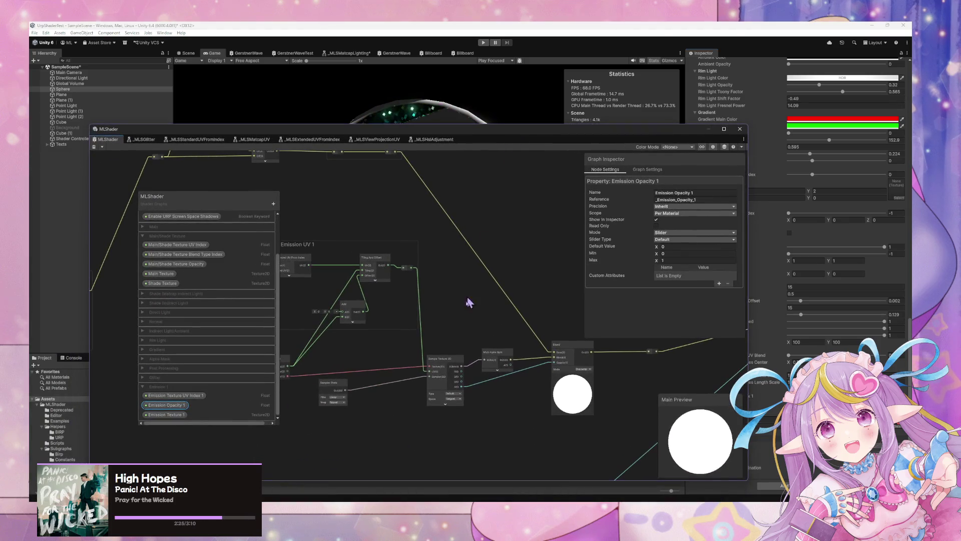
- Add a Multiply node beside the Emission UV 1 group with its preview collapsed
scroll(462, 361, "down", 2)
left_click_drag(493, 401, 471, 400)
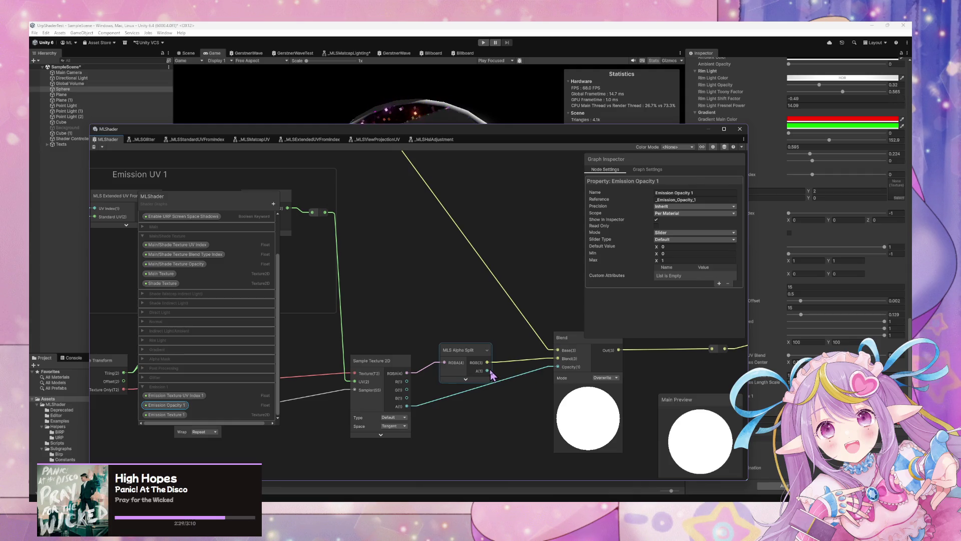
scroll(496, 401, "down", 1)
mouse_move(496, 401)
left_mouse_down()
mouse_move(530, 395)
mouse_move(508, 388)
left_mouse_up()
scroll(501, 391, "down", 1)
scroll(449, 390, "up", 1)
mouse_move(448, 391)
left_mouse_down()
mouse_move(584, 446)
mouse_move(465, 365)
left_mouse_up()
scroll(575, 376, "down", 1)
scroll(404, 344, "up", 1)
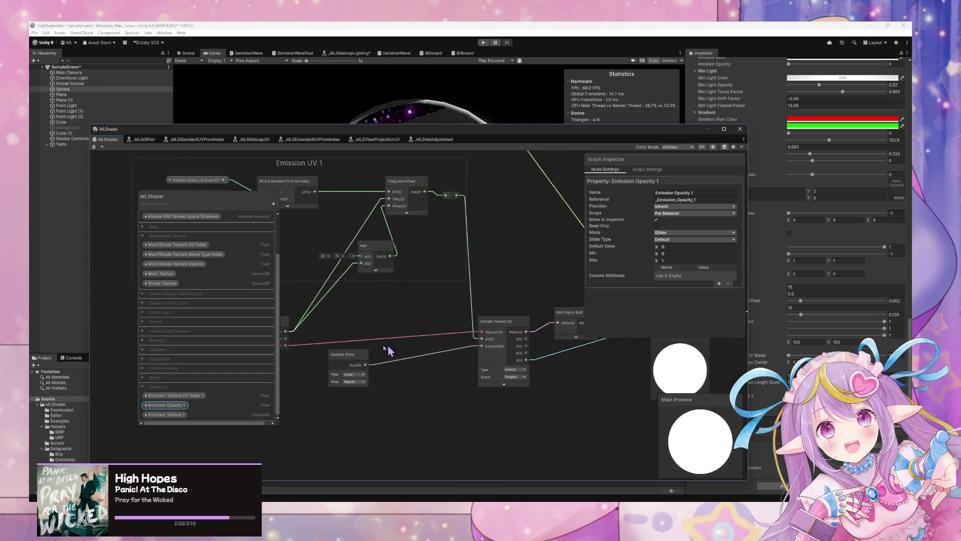
key("space")
type("multiply")
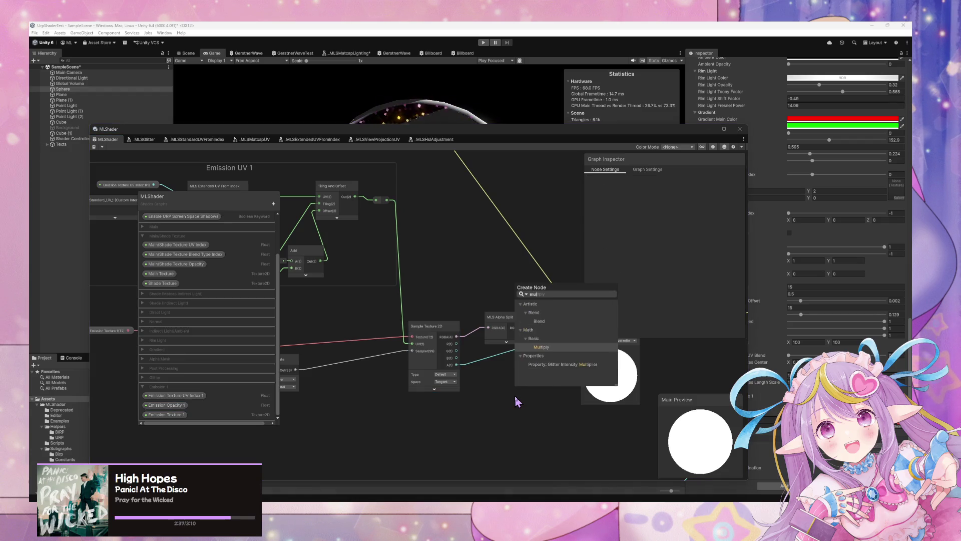
key("Return")
left_click(546, 437)
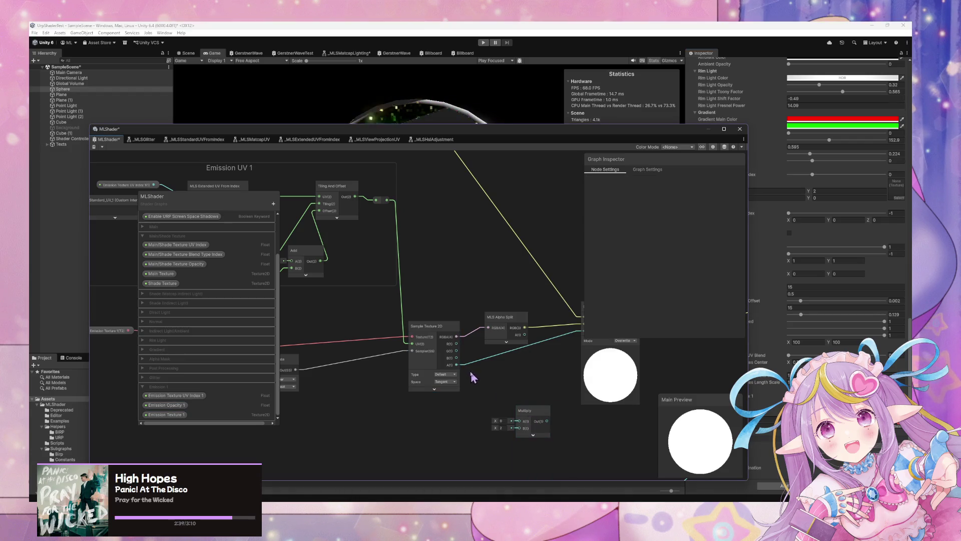
- Wire the texture alpha into Multiply A and an Emission Opacity 1 node into Multiply B
mouse_move(456, 365)
left_mouse_down()
mouse_move(519, 422)
mouse_move(550, 344)
left_mouse_up()
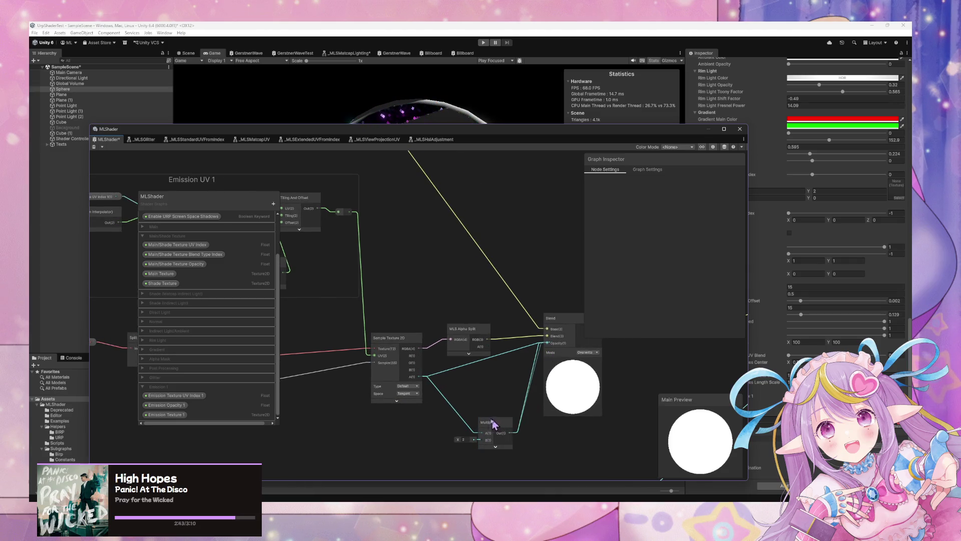
left_click_drag(494, 425, 491, 396)
left_click(166, 405)
mouse_move(165, 405)
left_mouse_down()
mouse_move(431, 431)
mouse_move(478, 411)
left_mouse_up()
mouse_move(399, 429)
left_mouse_down()
mouse_move(420, 423)
mouse_move(410, 423)
left_mouse_up()
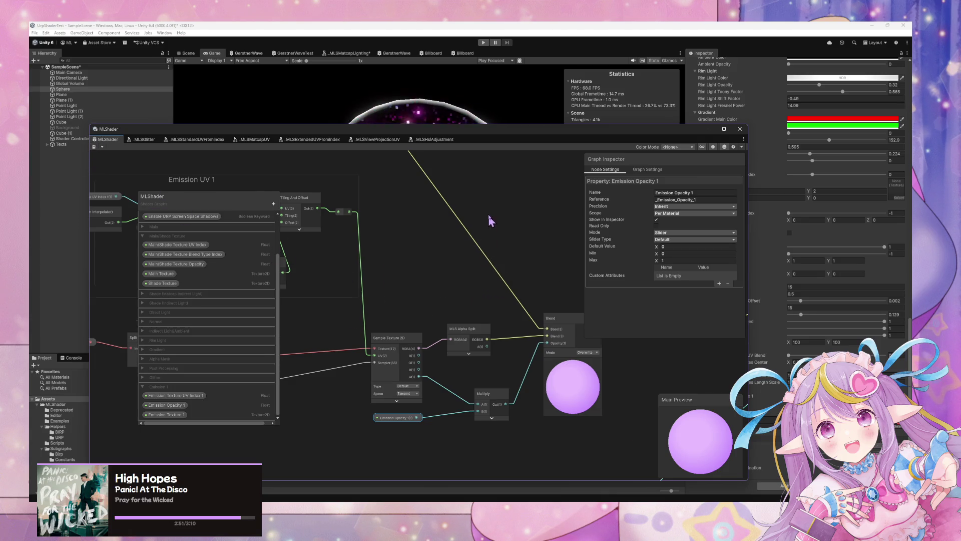
mouse_move(490, 142)
left_mouse_down()
mouse_move(312, 296)
mouse_move(308, 312)
left_mouse_up()
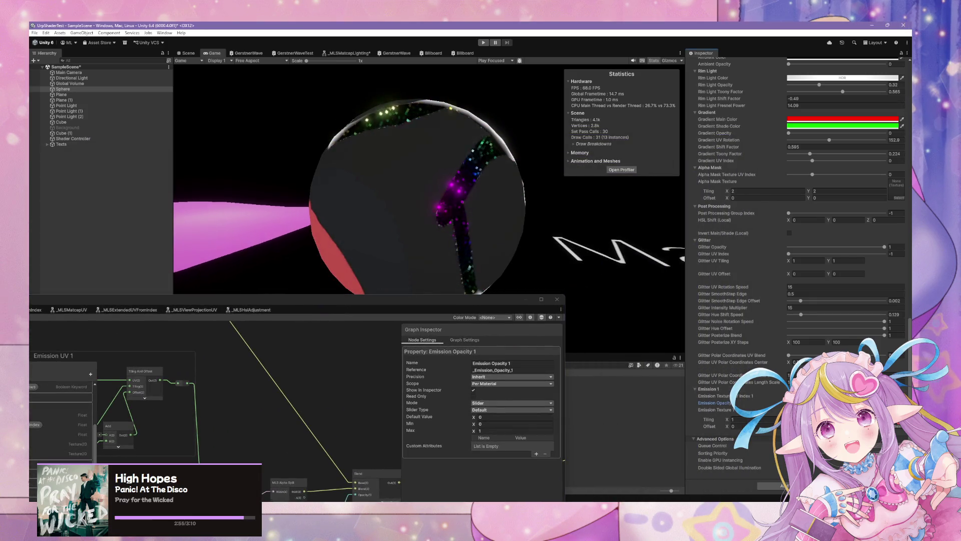
- Focus the Emission Texture UV Index 1 setting and enlarge the graph window at screen centre
left_click(777, 397)
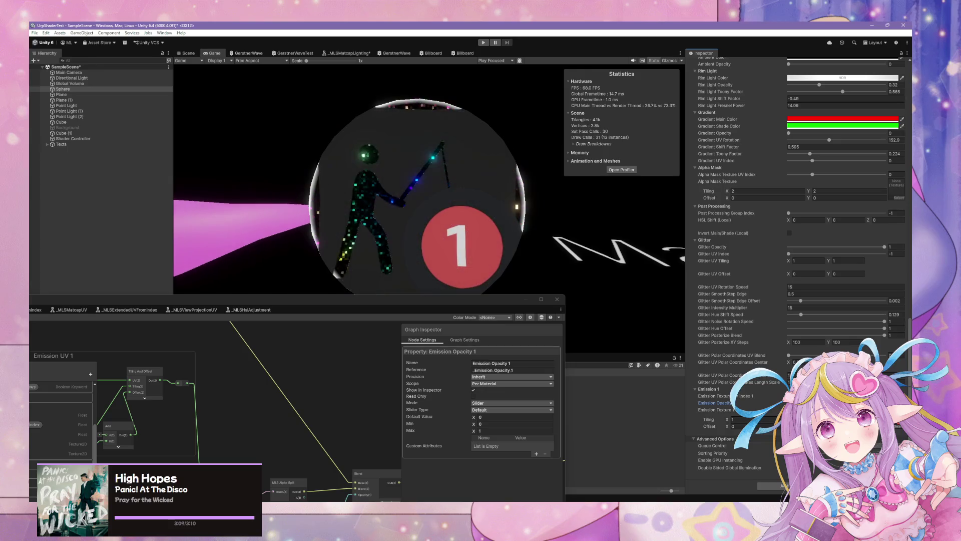
left_click_drag(381, 310, 575, 226)
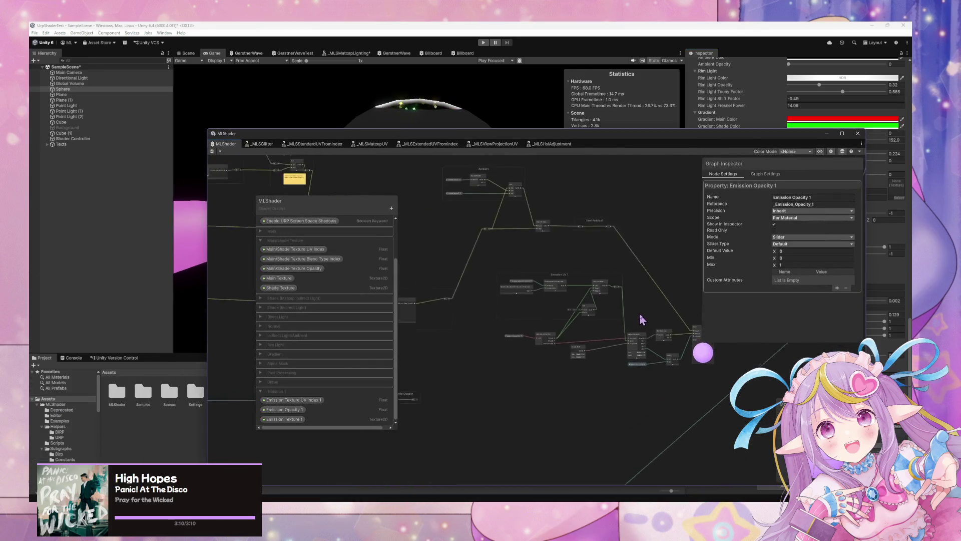
- Reposition the Rim Light group and bring Emission UV 1 and Post Ambient into view
mouse_move(522, 290)
left_mouse_down()
mouse_move(497, 281)
mouse_move(624, 279)
left_mouse_up()
scroll(624, 279, "up", 2)
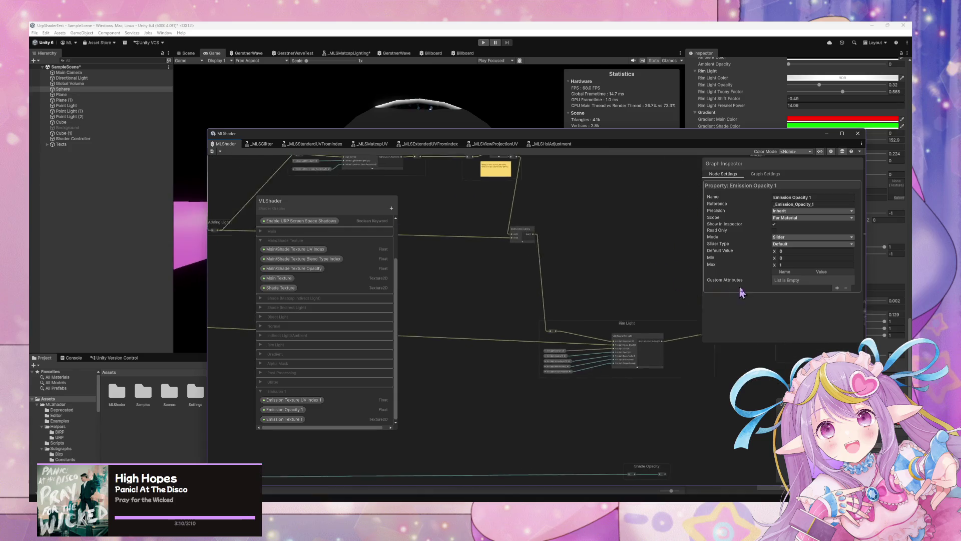
left_click_drag(631, 335, 701, 333)
left_click_drag(585, 285, 660, 401)
scroll(339, 315, "down", 3)
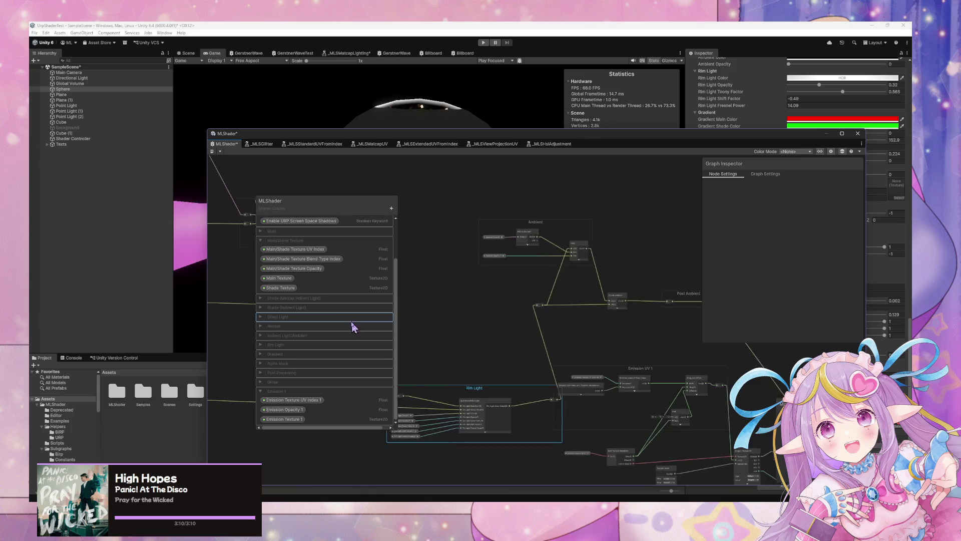
scroll(628, 313, "up", 3)
mouse_move(628, 313)
left_mouse_down()
mouse_move(227, 225)
mouse_move(322, 242)
left_mouse_up()
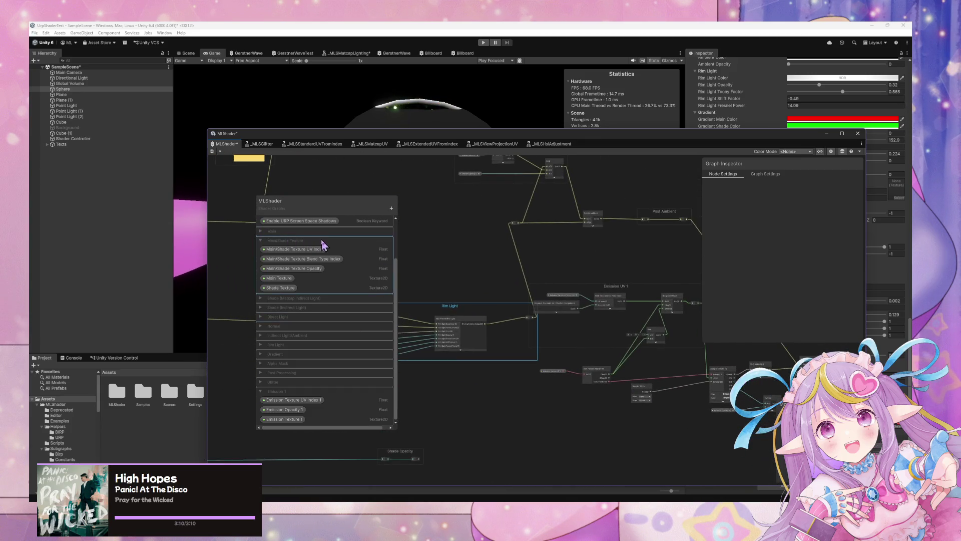
left_click_drag(457, 305, 406, 302)
left_click_drag(501, 300, 361, 277)
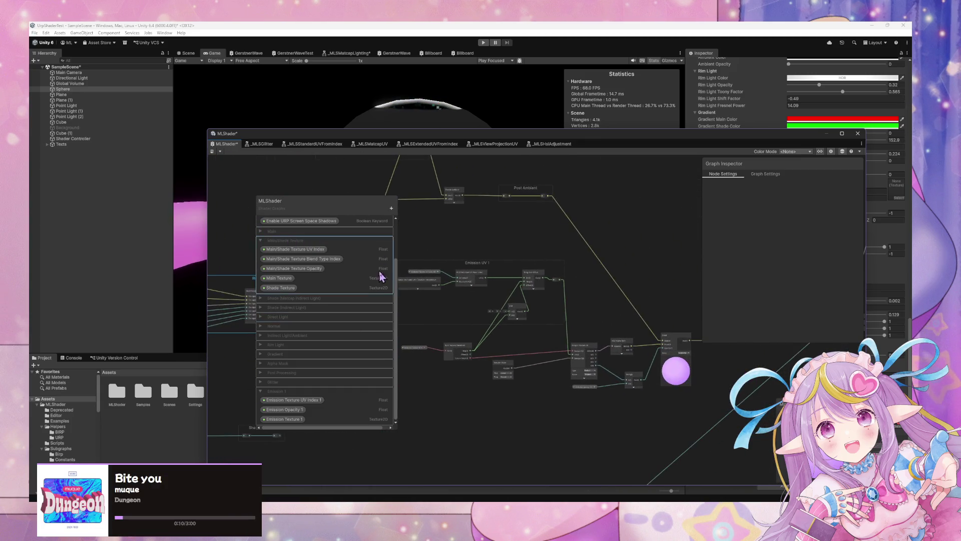
scroll(661, 370, "down", 1)
left_click_drag(690, 393, 609, 393)
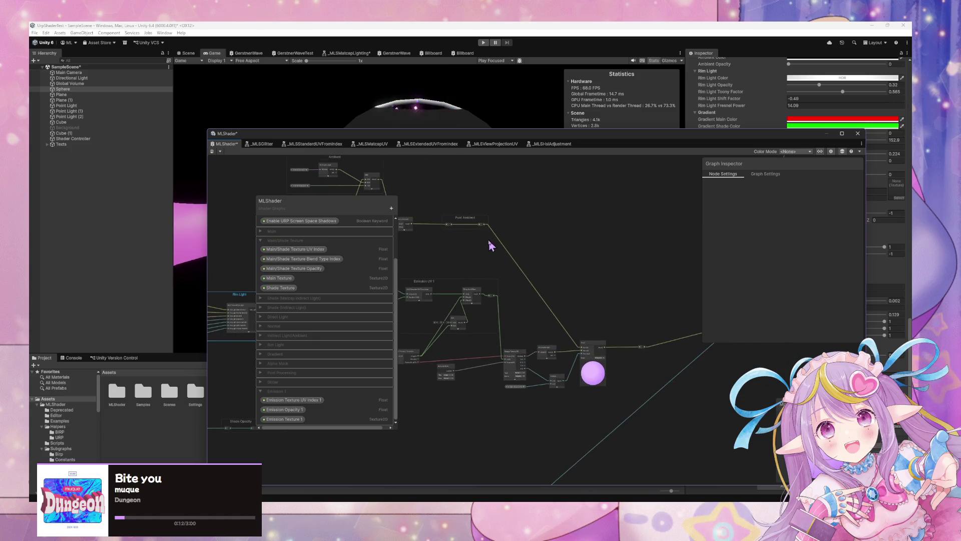
- Connect Post Ambient's output to a second small node and zoom in on the lower node group
left_click_drag(487, 228, 642, 351)
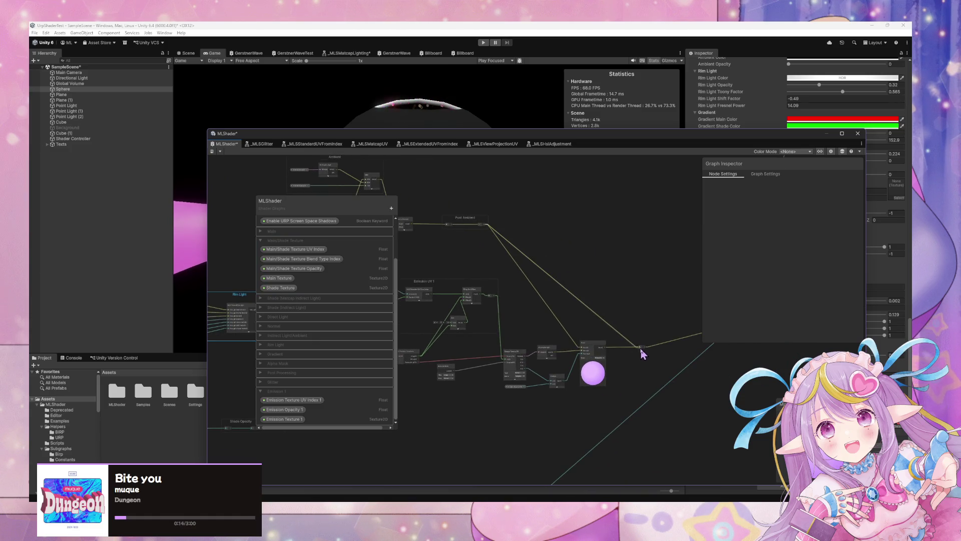
scroll(618, 344, "down", 2)
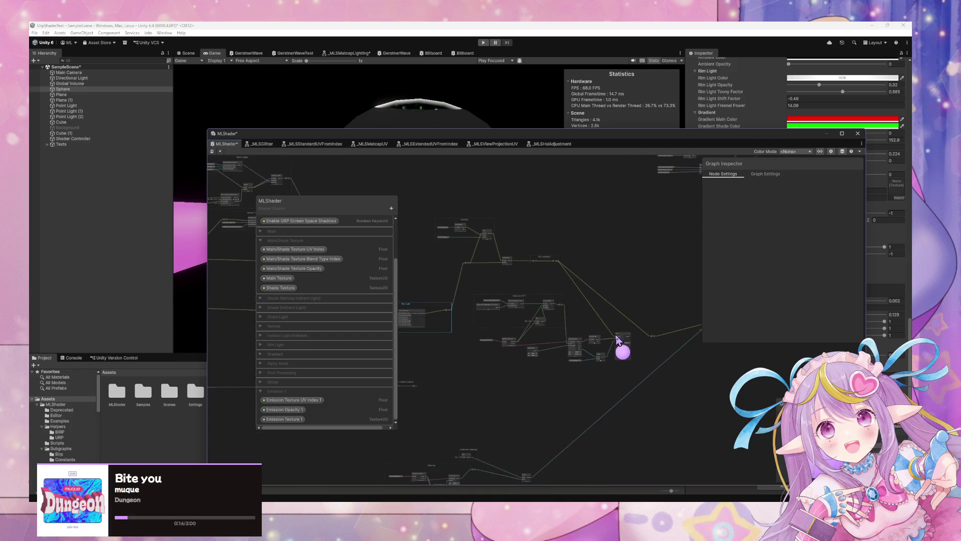
mouse_move(628, 367)
left_mouse_down()
mouse_move(457, 314)
mouse_move(637, 375)
mouse_move(475, 337)
left_mouse_up()
scroll(554, 356, "up", 3)
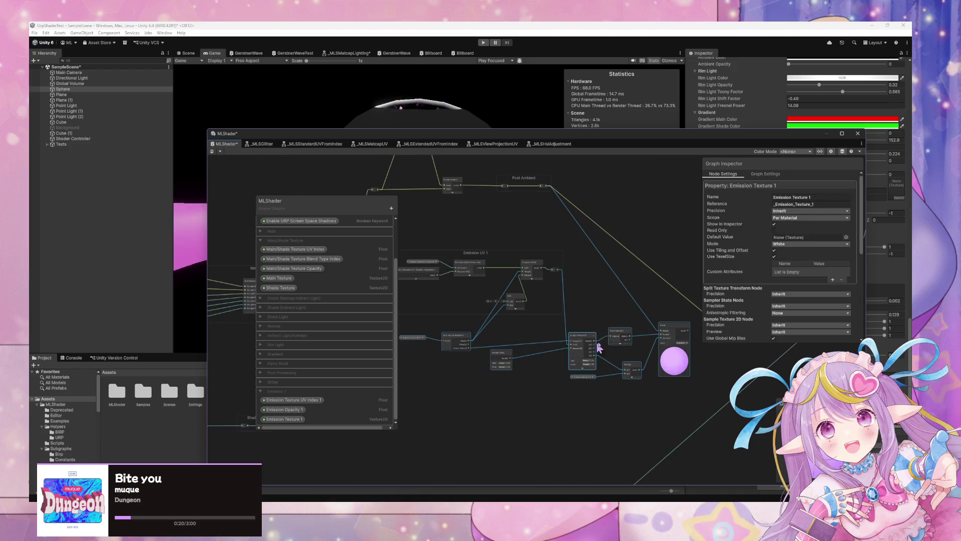
scroll(635, 326, "up", 3)
scroll(559, 313, "up", 4)
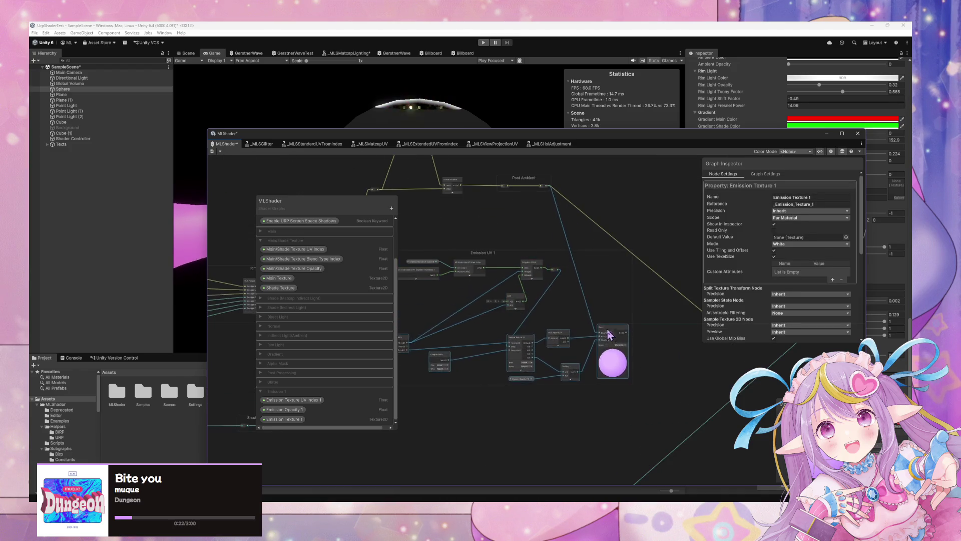
- Move the Emission UV 1 nodes down-left, add a reroute, and delete its wire into Post Ambient
mouse_move(637, 267)
left_mouse_down()
mouse_move(633, 279)
mouse_move(531, 326)
left_mouse_up()
left_click(689, 341)
double_click(683, 336)
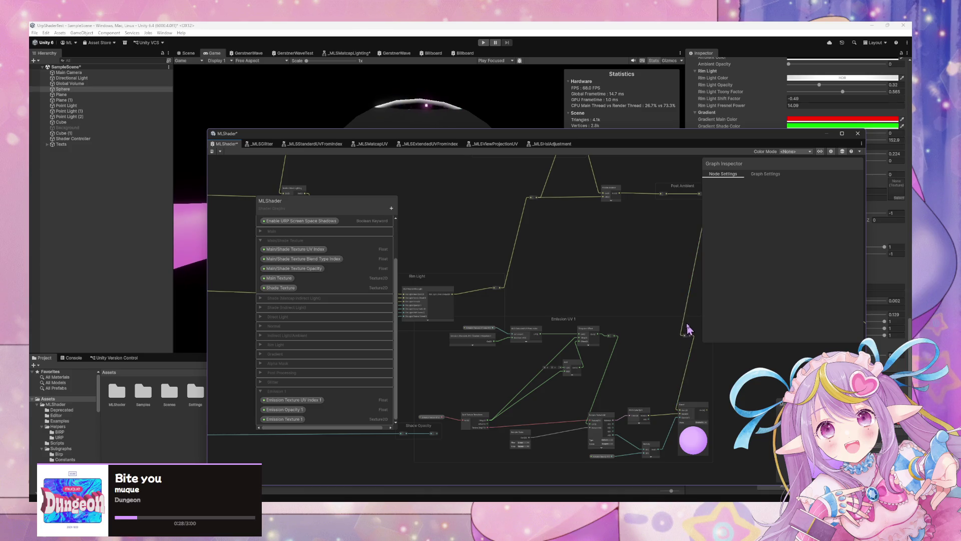
left_click_drag(684, 326, 620, 334)
left_click(633, 258)
key("Delete")
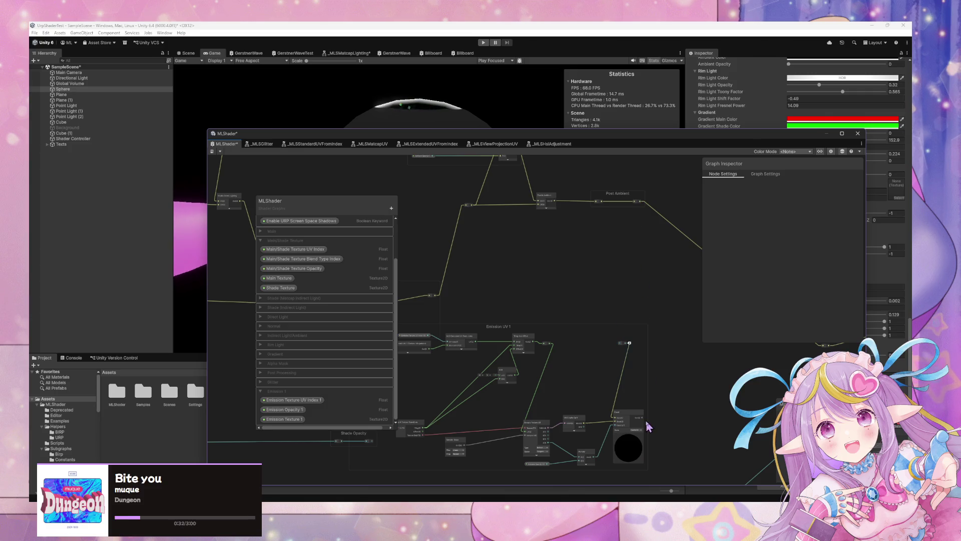
- Reposition the Emission UV 1 group, then select the nodes above Rim Light and the alpha mask texture nodes
mouse_move(647, 424)
left_mouse_down()
mouse_move(536, 333)
mouse_move(676, 326)
mouse_move(525, 304)
left_mouse_up()
mouse_move(545, 270)
left_mouse_down()
mouse_move(761, 278)
mouse_move(461, 262)
mouse_move(651, 279)
mouse_move(307, 241)
mouse_move(582, 284)
left_mouse_up()
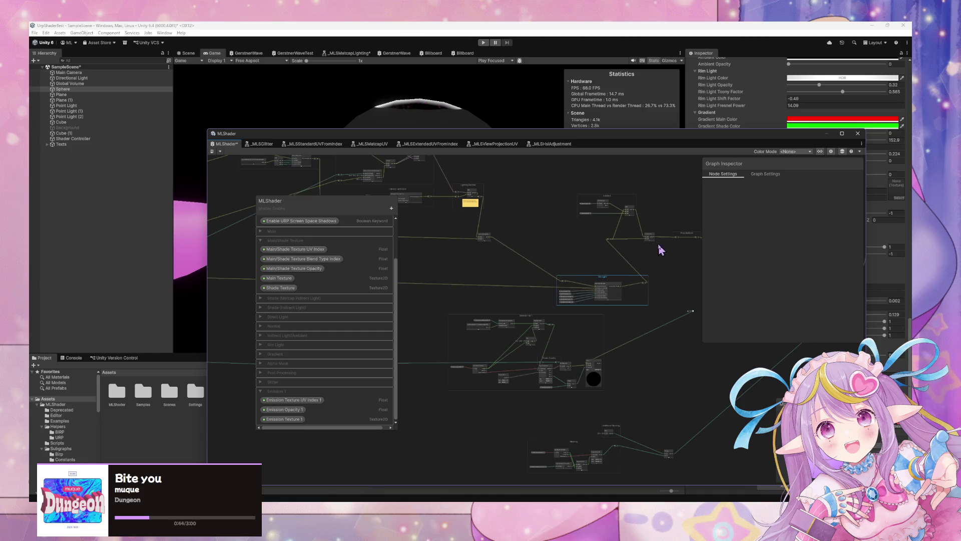
scroll(519, 266, "down", 3)
mouse_move(520, 266)
left_mouse_down()
mouse_move(673, 293)
mouse_move(616, 277)
mouse_move(626, 277)
left_mouse_up()
left_click_drag(606, 438, 573, 408)
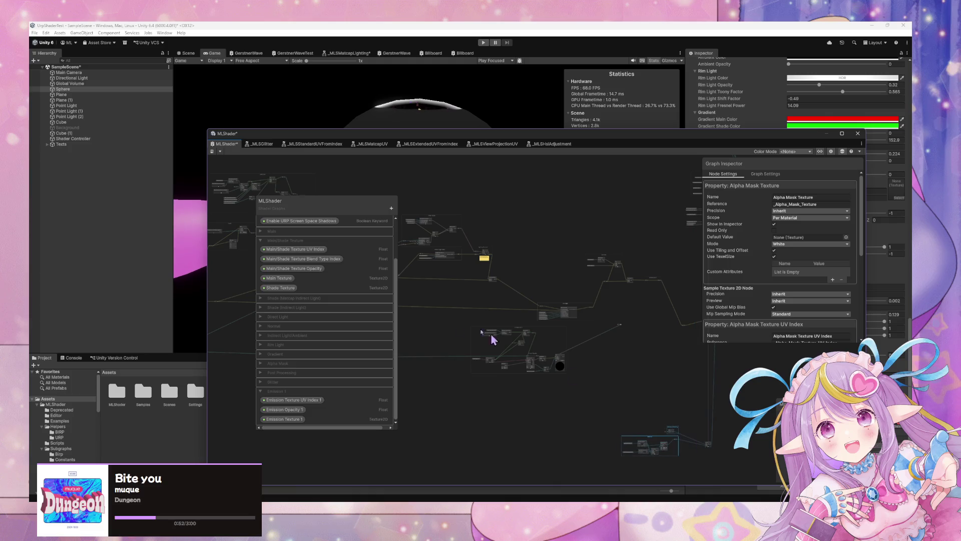
- Box-select the Emission UV 1 nodes and shift them left and down beside the emission Multiply and Blend nodes
scroll(590, 335, "up", 5)
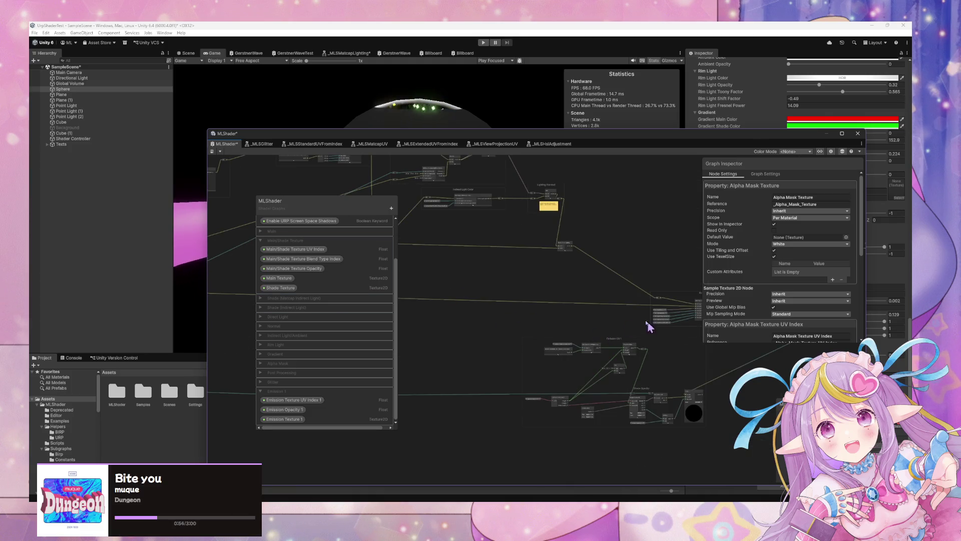
scroll(651, 305, "down", 3)
mouse_move(694, 355)
left_mouse_down()
mouse_move(527, 293)
mouse_move(459, 281)
left_mouse_up()
left_click(678, 333)
left_click_drag(549, 287, 450, 316)
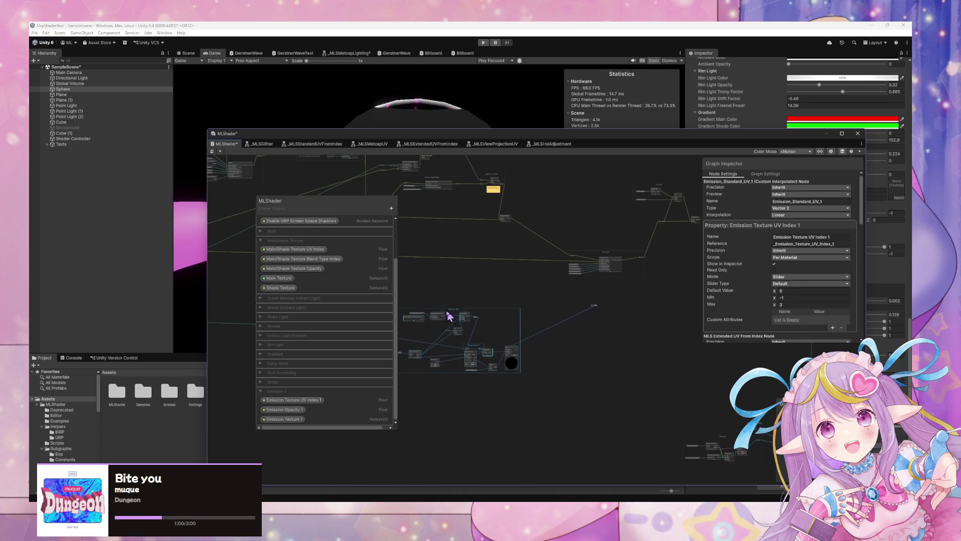
scroll(506, 232, "up", 5)
scroll(598, 230, "up", 1)
left_click(746, 386)
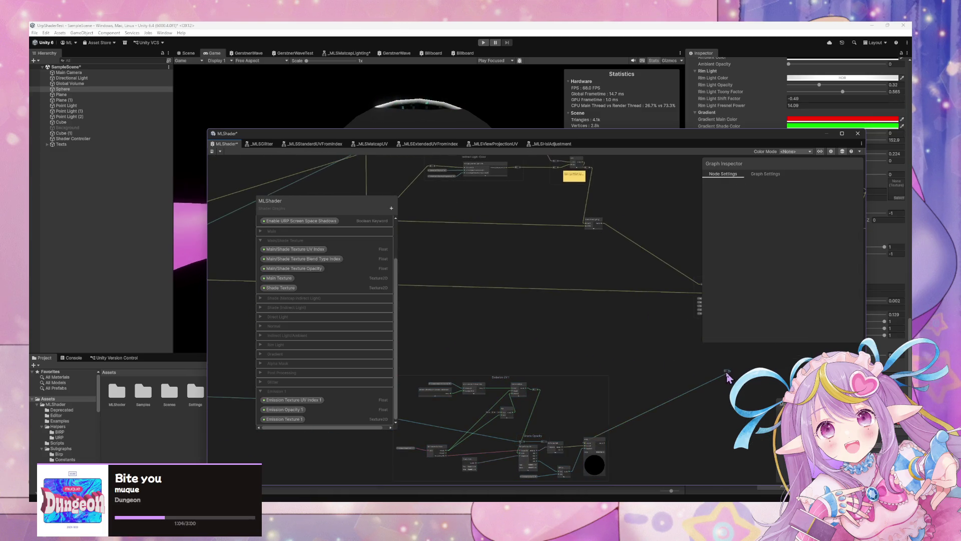
mouse_move(639, 380)
left_mouse_down()
mouse_move(696, 373)
mouse_move(585, 382)
left_mouse_up()
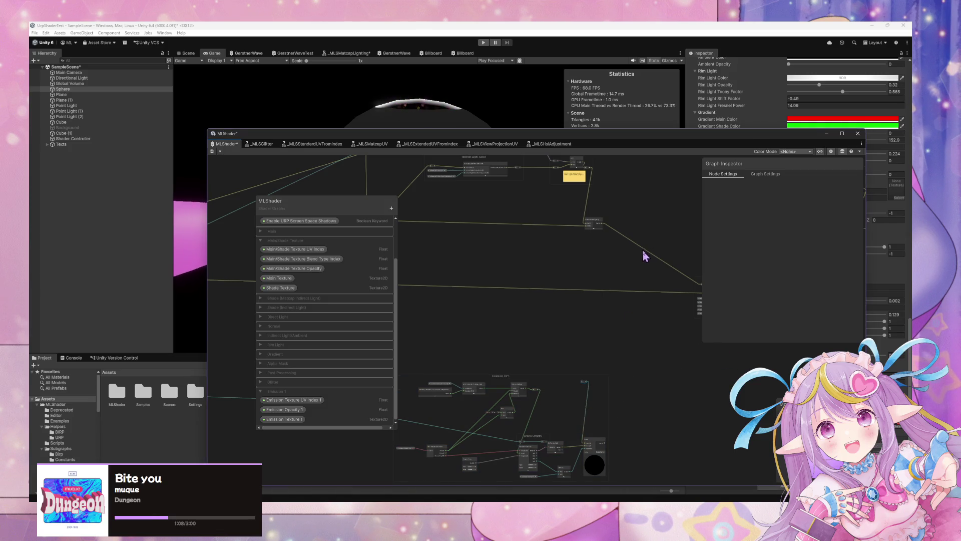
- Add a redirect node on the wire toward Rim Light, rename it Pre-Rim Light, and move it left
double_click(644, 249)
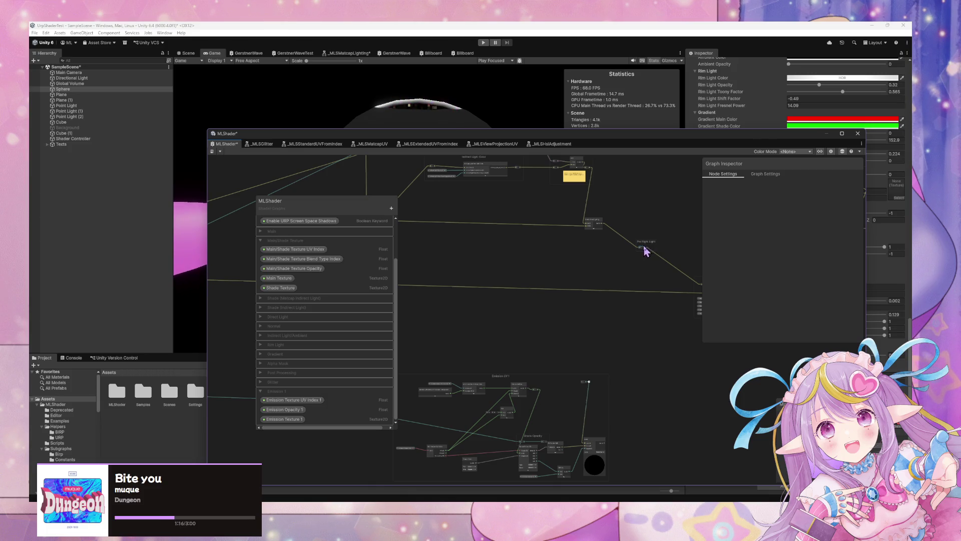
scroll(646, 251, "up", 5)
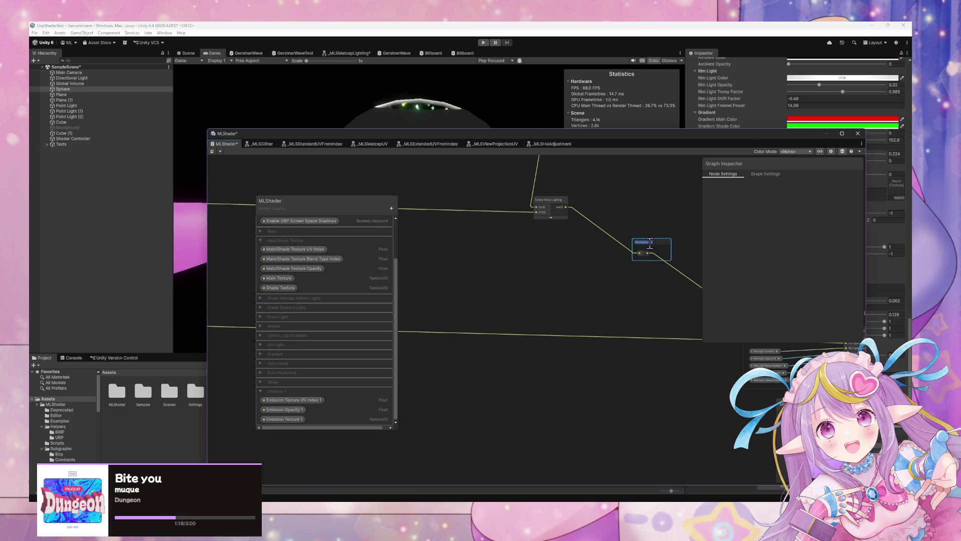
double_click(650, 244)
type("Pre Rim Light")
left_click_drag(642, 245, 604, 248)
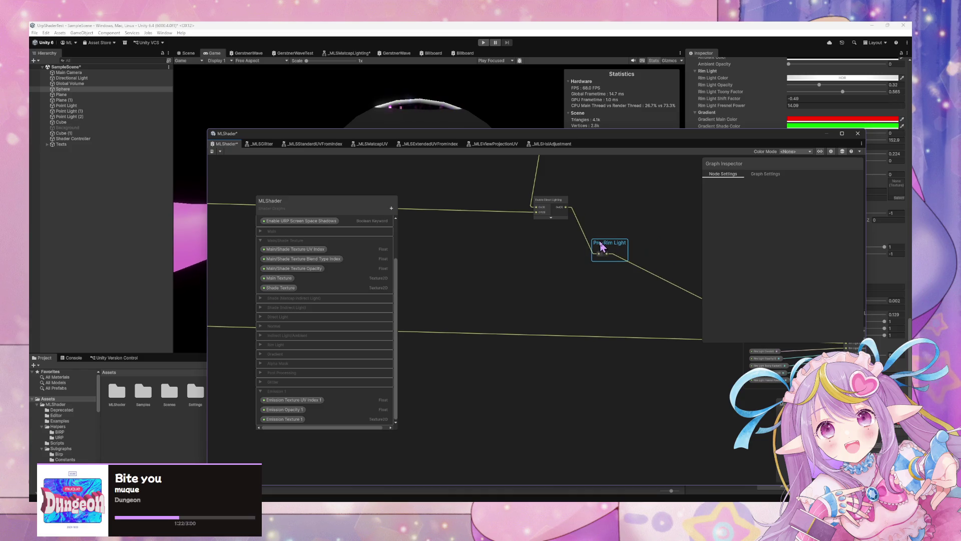
scroll(611, 295, "down", 4)
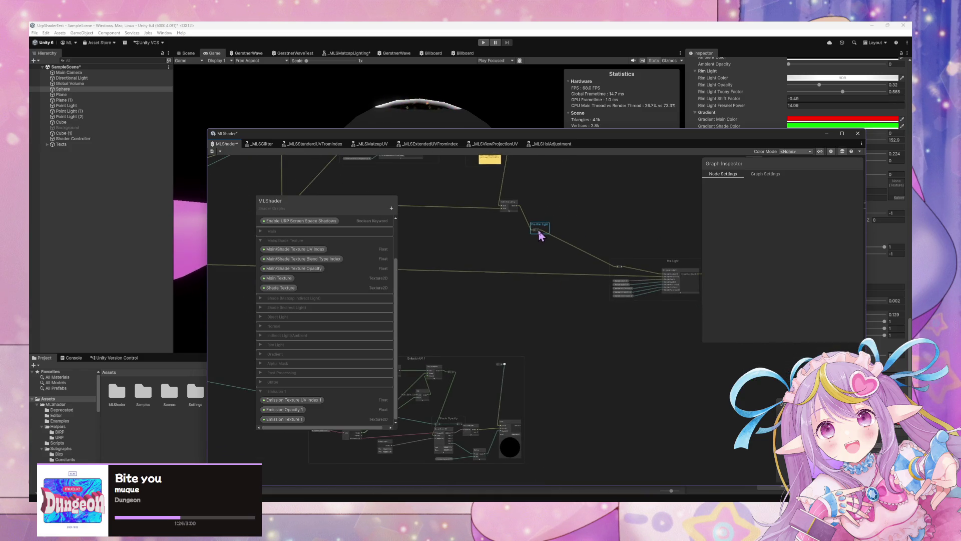
left_click_drag(540, 231, 498, 369)
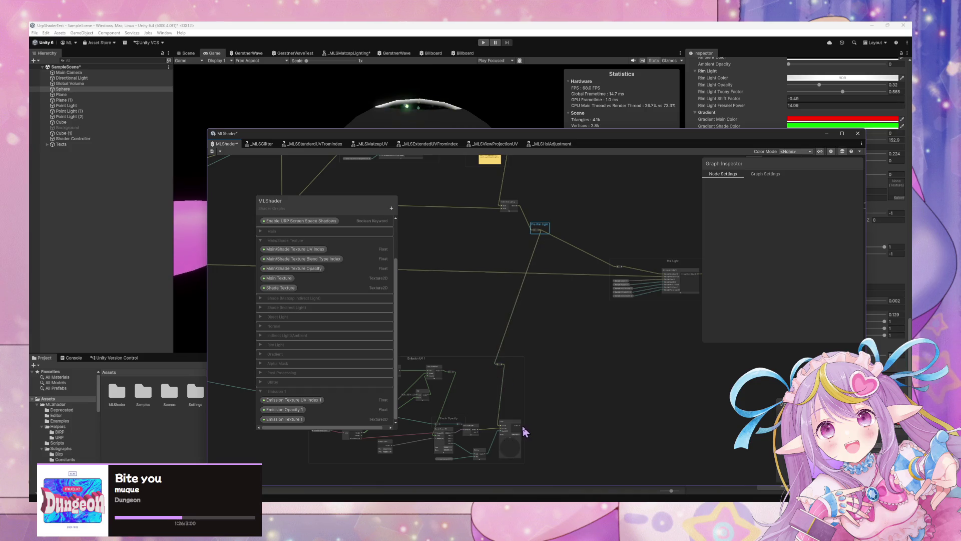
- Connect Pre-Rim Light into the Rim Light node and open the _MLSFresnelRimLight subgraph in its own tab
mouse_move(524, 426)
left_mouse_down()
mouse_move(575, 359)
mouse_move(617, 268)
left_mouse_up()
mouse_move(624, 304)
left_mouse_down()
mouse_move(610, 358)
mouse_move(609, 305)
left_mouse_up()
left_click(607, 316)
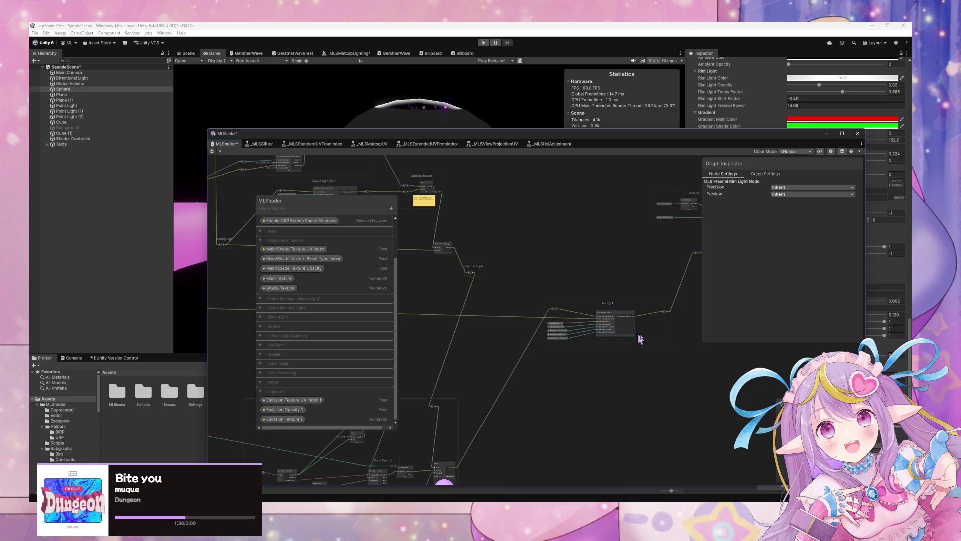
double_click(616, 322)
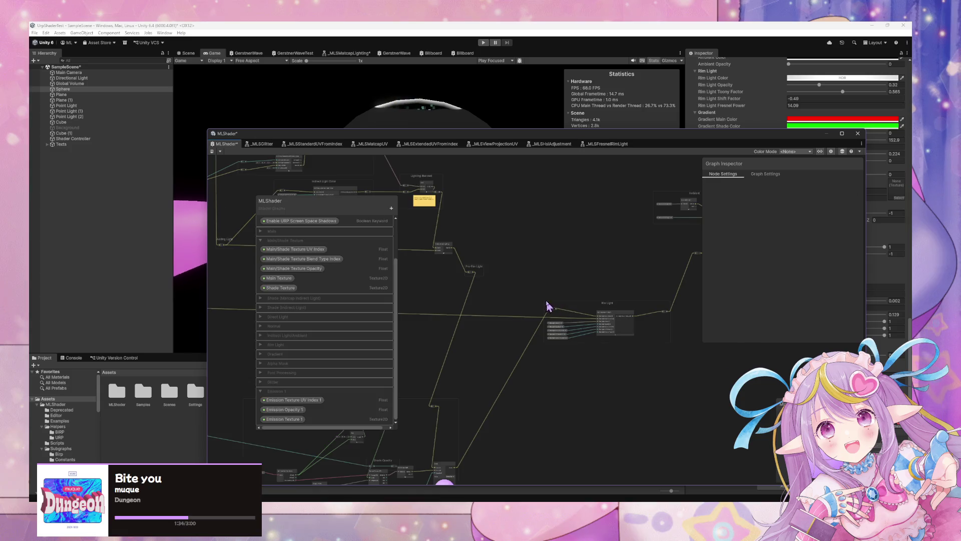
- Add a reroute on the Blend node's output wire and move the Blend node right
scroll(518, 319, "up", 3)
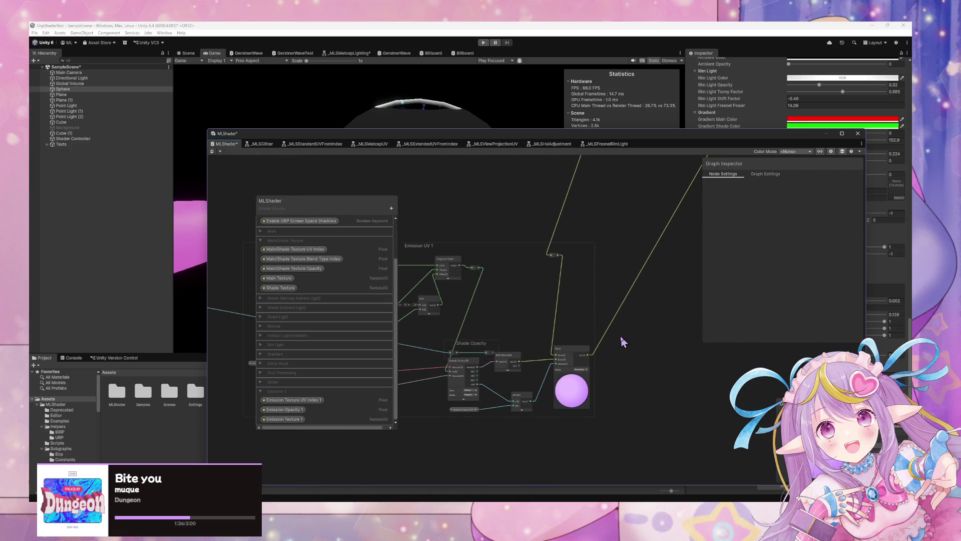
double_click(602, 345)
mouse_move(602, 344)
left_mouse_down()
mouse_move(587, 349)
mouse_move(657, 357)
left_mouse_up()
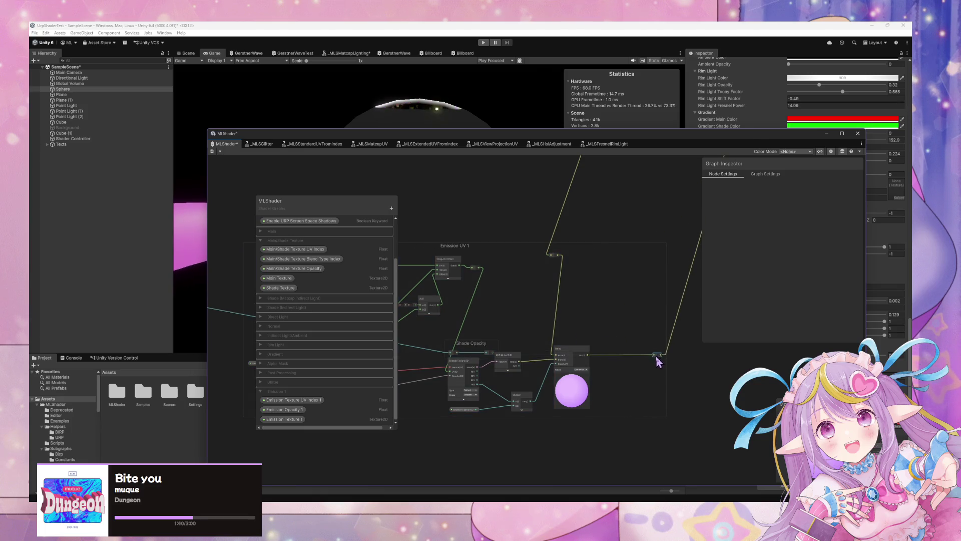
left_click_drag(564, 354, 604, 355)
right_click(572, 340)
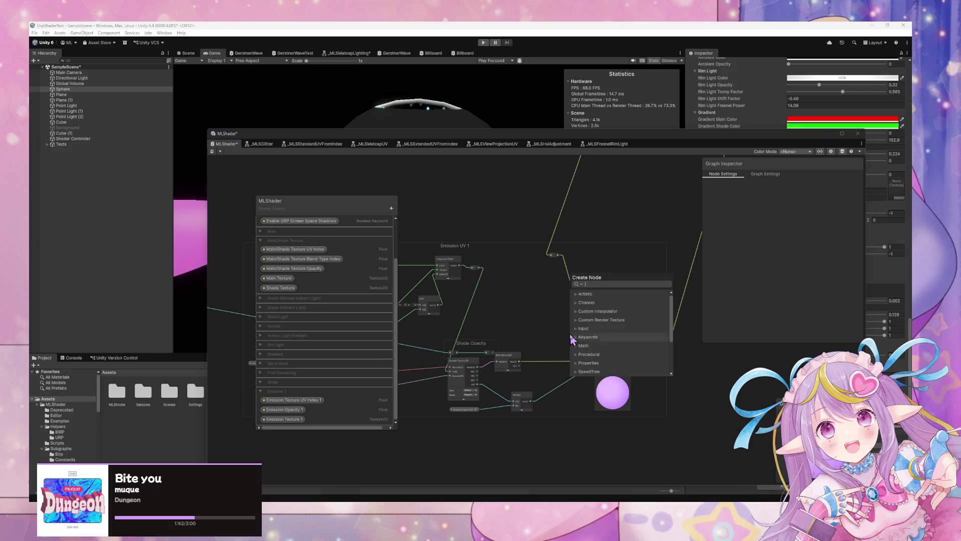
- Add an MLS Alpha Split node after the Blend output and remove the stray node overlapping Add
left_click(572, 340)
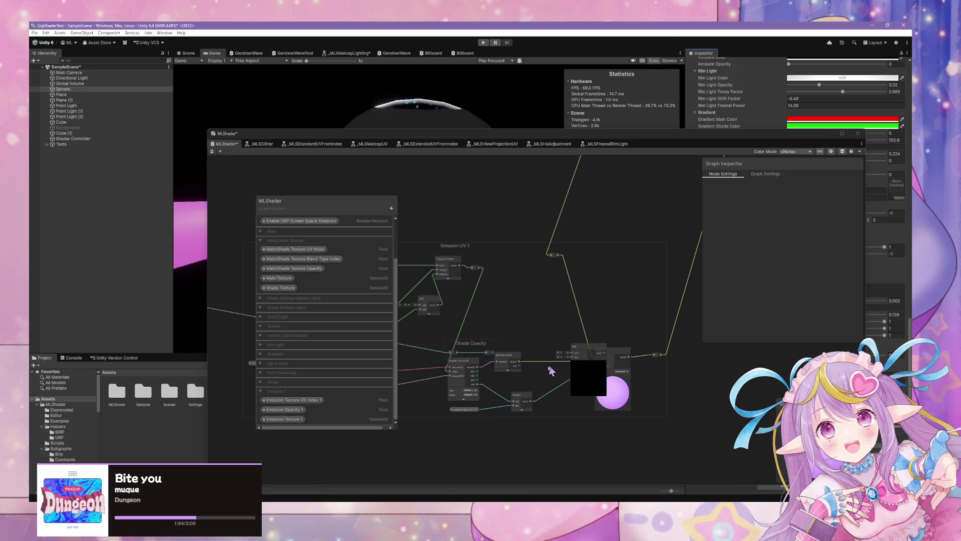
left_click_drag(523, 367, 572, 357)
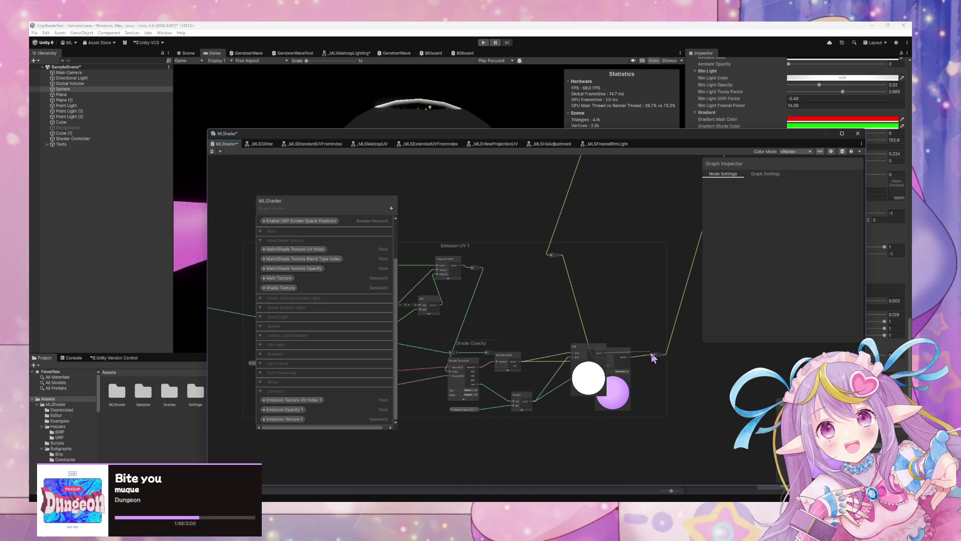
left_click(621, 354)
key("Delete")
left_click_drag(595, 356, 614, 362)
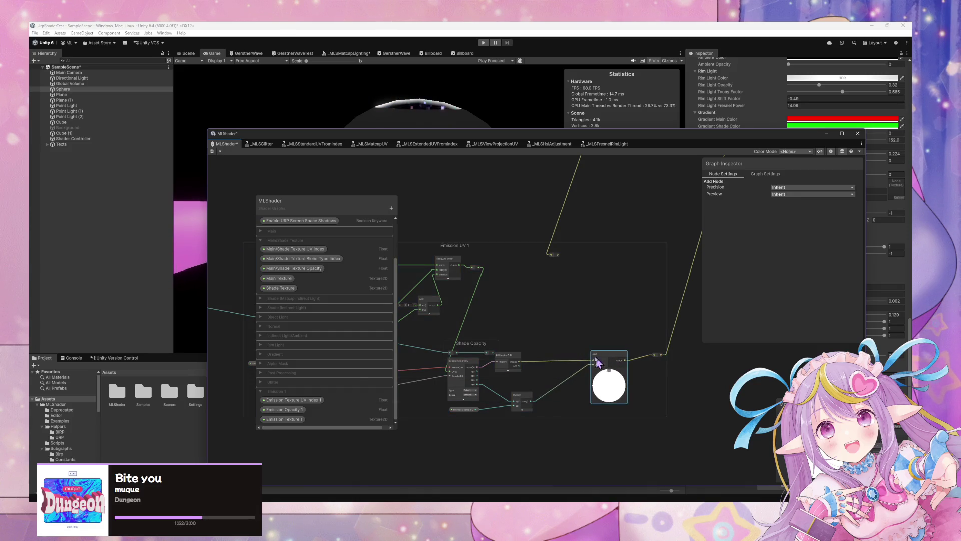
- Delete the Multiply-to-Add B link and rearrange the Add and MLS Alpha Split nodes
left_click_drag(575, 313, 592, 335)
scroll(594, 335, "down", 1)
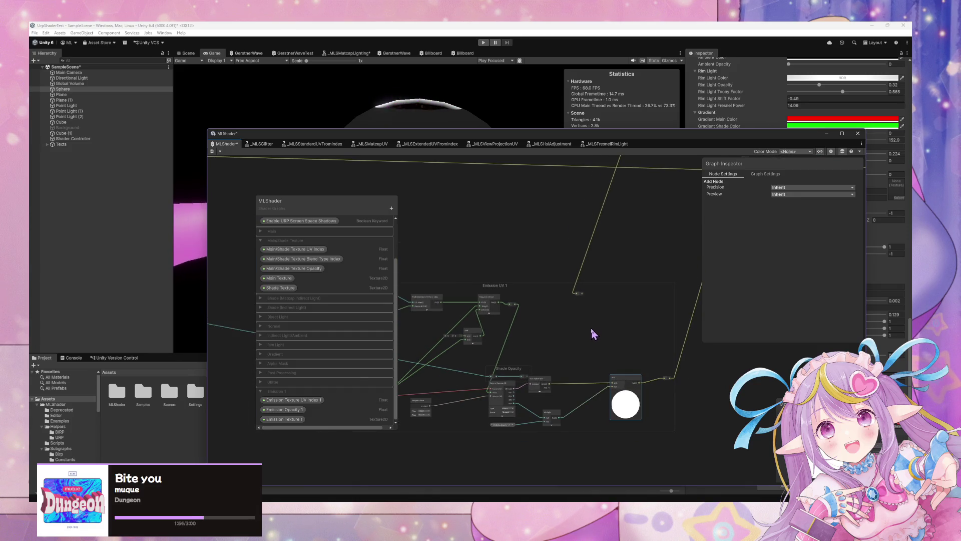
scroll(592, 331, "up", 2)
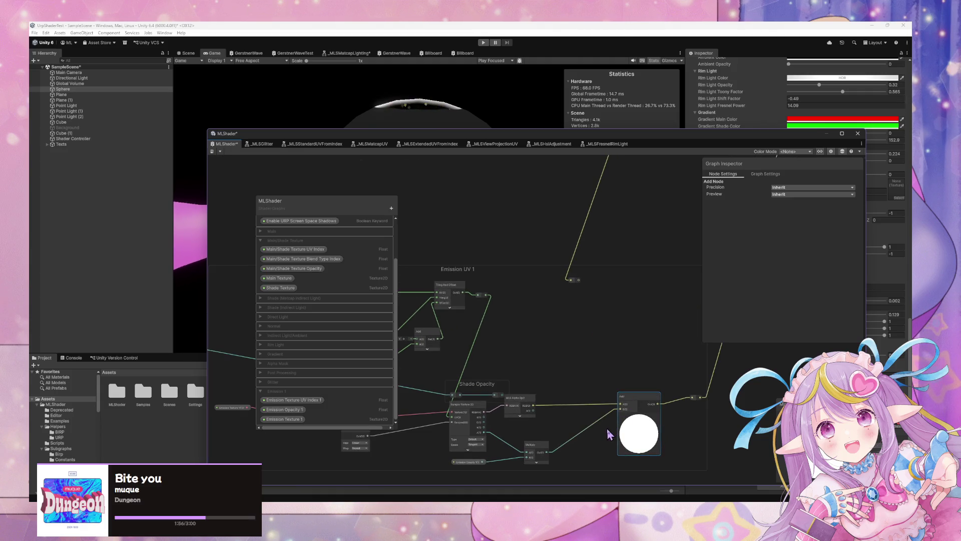
left_click_drag(527, 404, 542, 411)
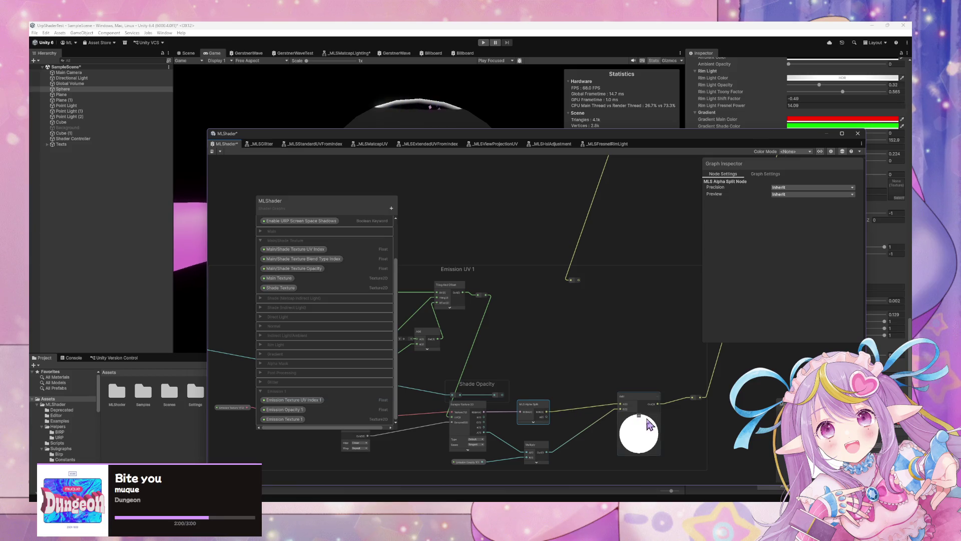
left_click(606, 417)
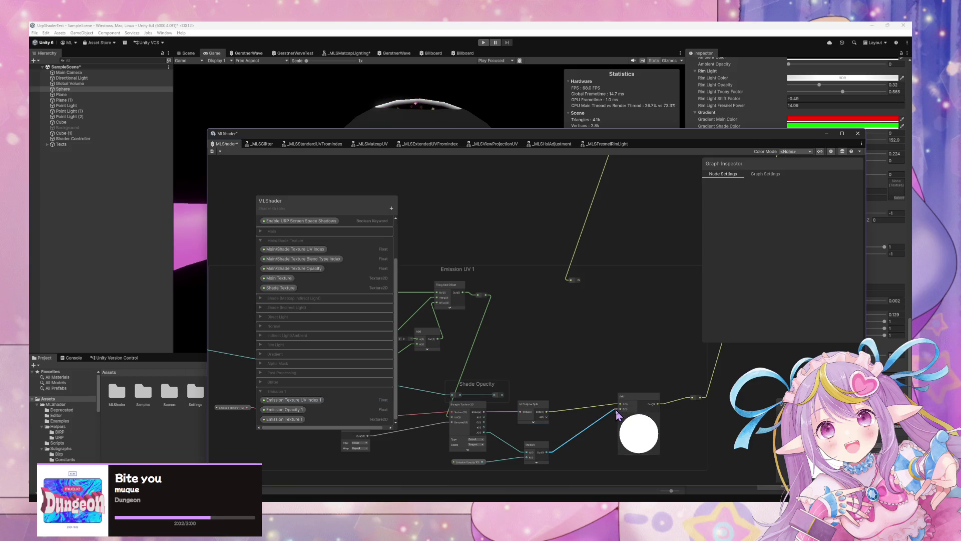
key("Delete")
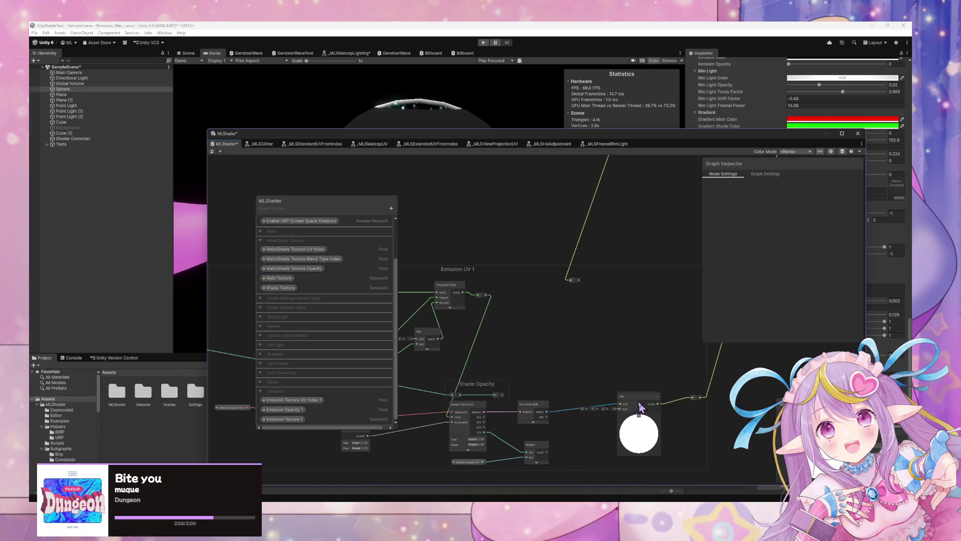
left_click_drag(626, 396, 639, 403)
left_click(574, 429)
key("space")
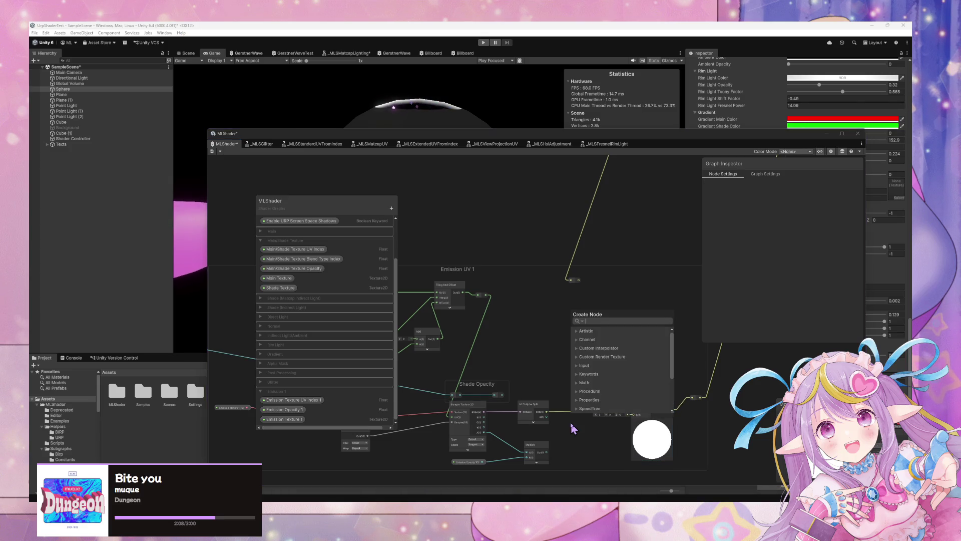
- Create a Lerp node fed by Add's output and collapse its preview
key("Escape")
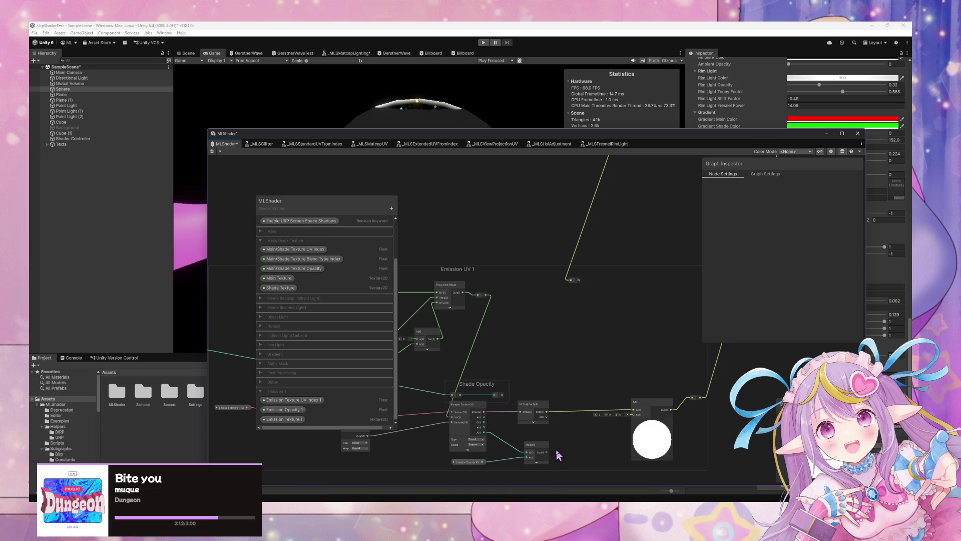
mouse_move(658, 412)
left_mouse_down()
mouse_move(585, 418)
mouse_move(598, 417)
mouse_move(635, 365)
left_mouse_up()
type("lerp")
key("Return")
left_click_drag(666, 421, 646, 353)
left_click(645, 360)
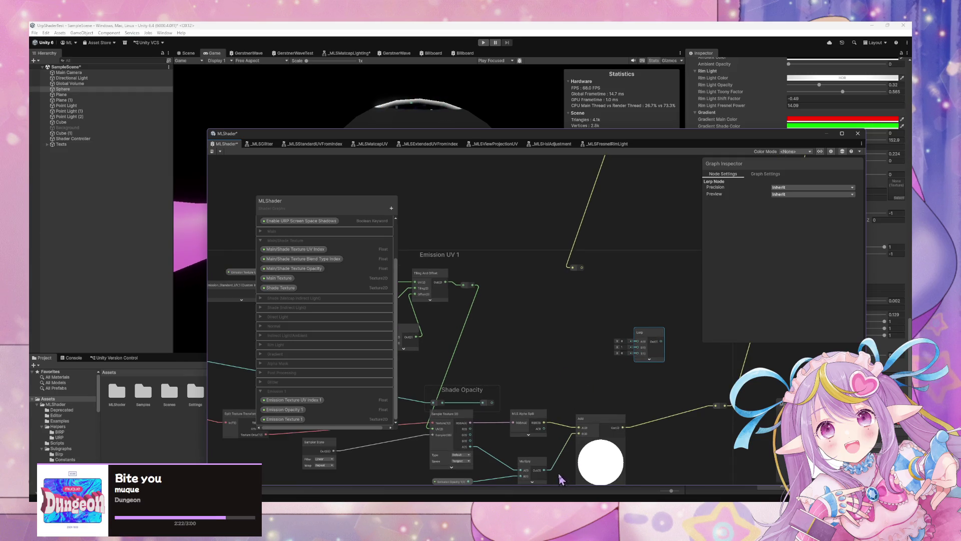
scroll(591, 383, "up", 1)
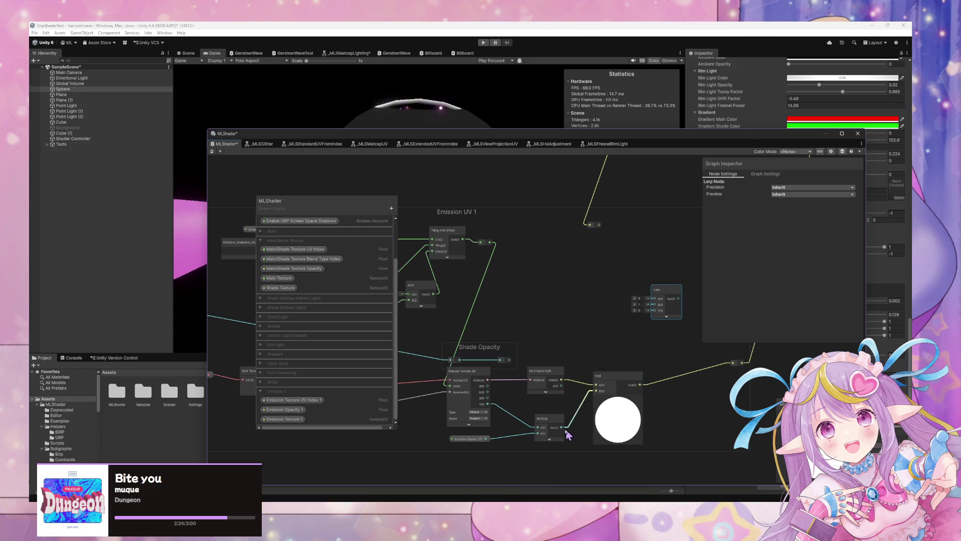
- Wire the rerouted emission line into Add A and Lerp A, and Add's output into Lerp B
left_click_drag(593, 383, 655, 310)
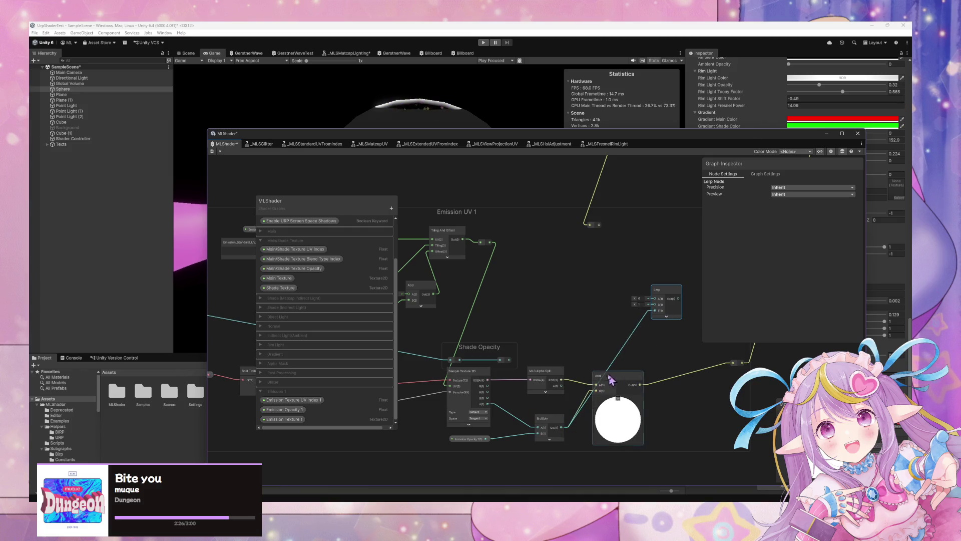
left_click(599, 230)
mouse_move(599, 230)
left_mouse_down()
mouse_move(592, 284)
mouse_move(567, 274)
mouse_move(596, 391)
mouse_move(603, 365)
mouse_move(630, 376)
left_mouse_up()
left_click_drag(561, 379, 599, 385)
left_click_drag(571, 271, 598, 380)
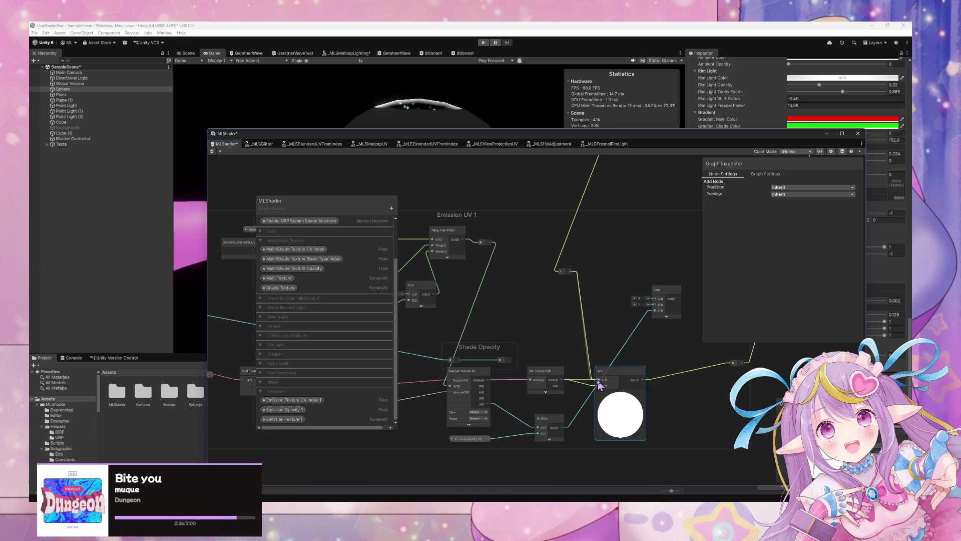
left_click_drag(663, 289, 675, 309)
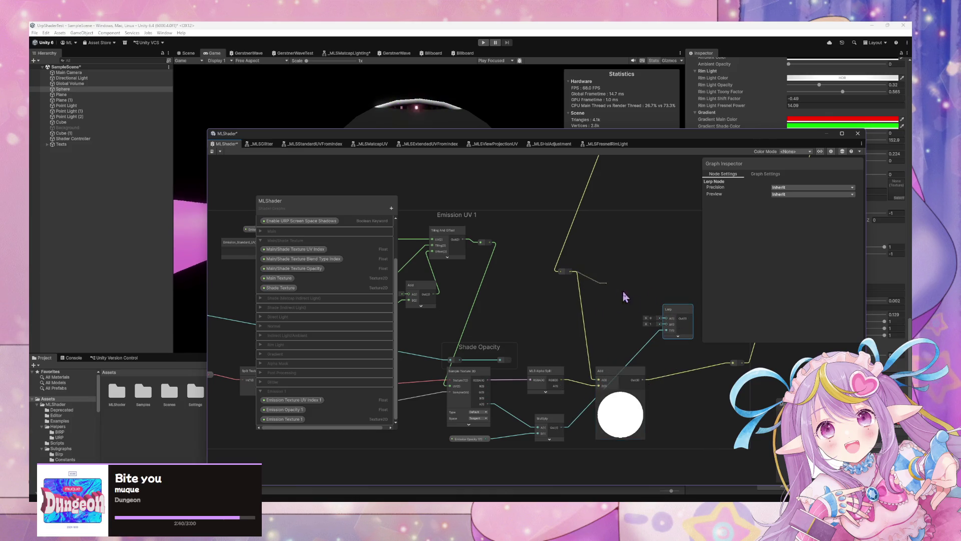
left_click_drag(665, 319, 666, 319)
left_click_drag(643, 380, 666, 324)
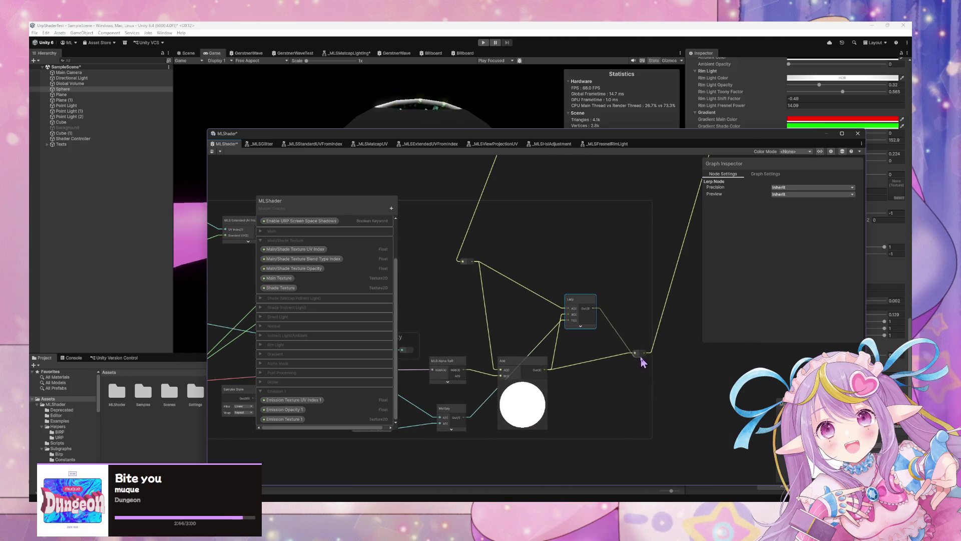
- Line up the Add and Lerp nodes, collapse Add's preview, and move the graph window to reveal the glittering sphere
mouse_move(580, 298)
left_mouse_down()
mouse_move(604, 295)
mouse_move(593, 304)
left_mouse_up()
mouse_move(531, 390)
left_mouse_down()
mouse_move(526, 319)
mouse_move(516, 323)
mouse_move(535, 311)
left_mouse_up()
left_click(518, 314)
scroll(607, 315, "down", 2)
scroll(535, 333, "up", 2)
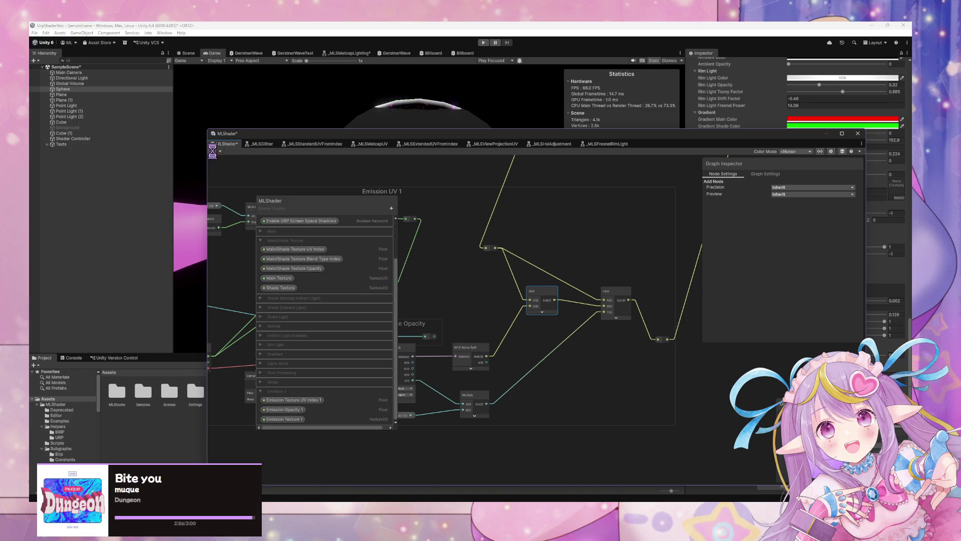
mouse_move(444, 133)
left_mouse_down()
mouse_move(439, 206)
mouse_move(531, 290)
mouse_move(523, 312)
mouse_move(454, 277)
left_mouse_up()
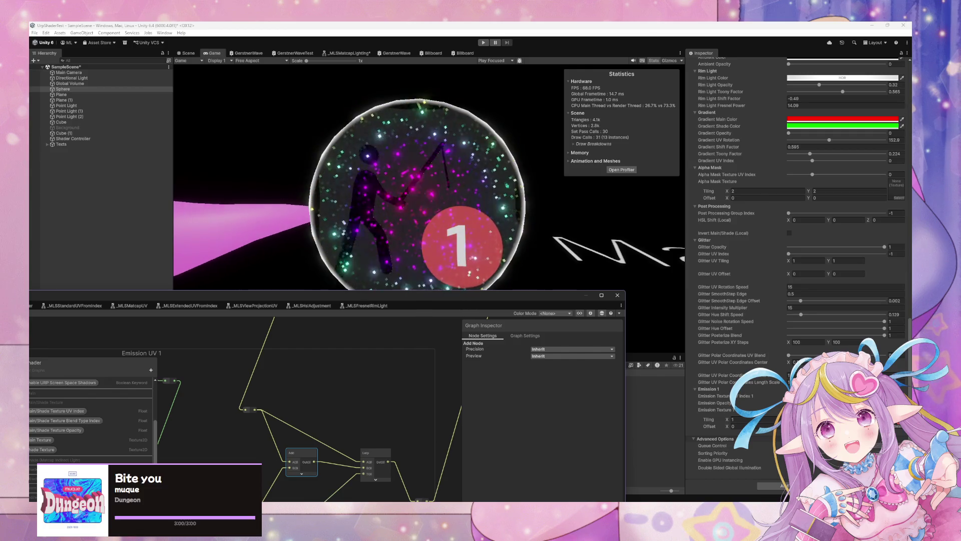
- Move the MLShader graph window back up and right over the Scene view, framing the Add and Lerp nodes
left_click(801, 403)
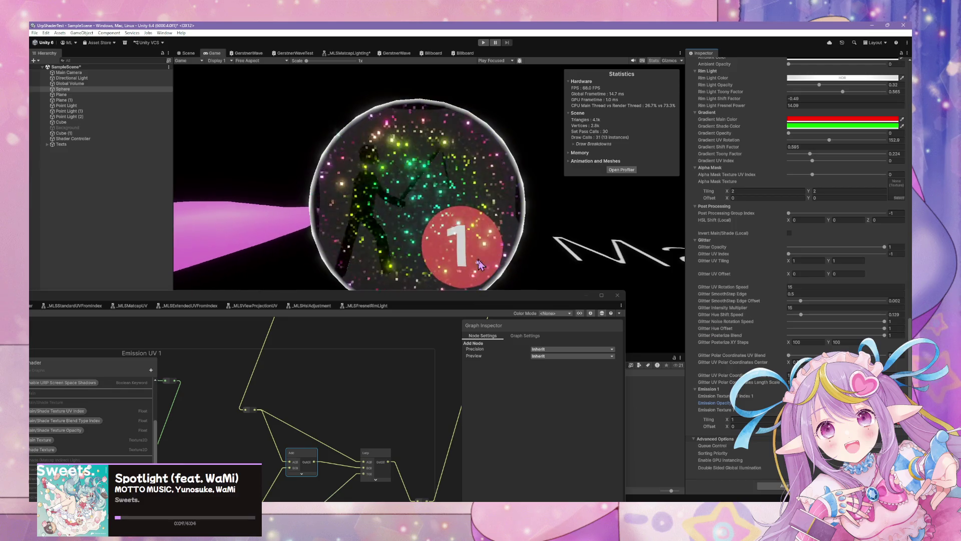
scroll(392, 377, "down", 5)
left_click_drag(470, 293, 636, 216)
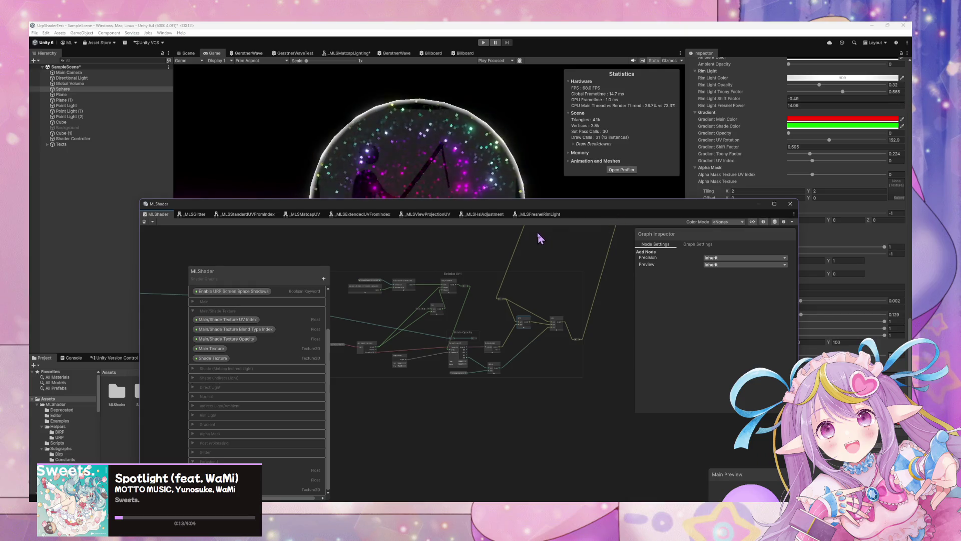
scroll(540, 239, "up", 4)
scroll(540, 239, "down", 2)
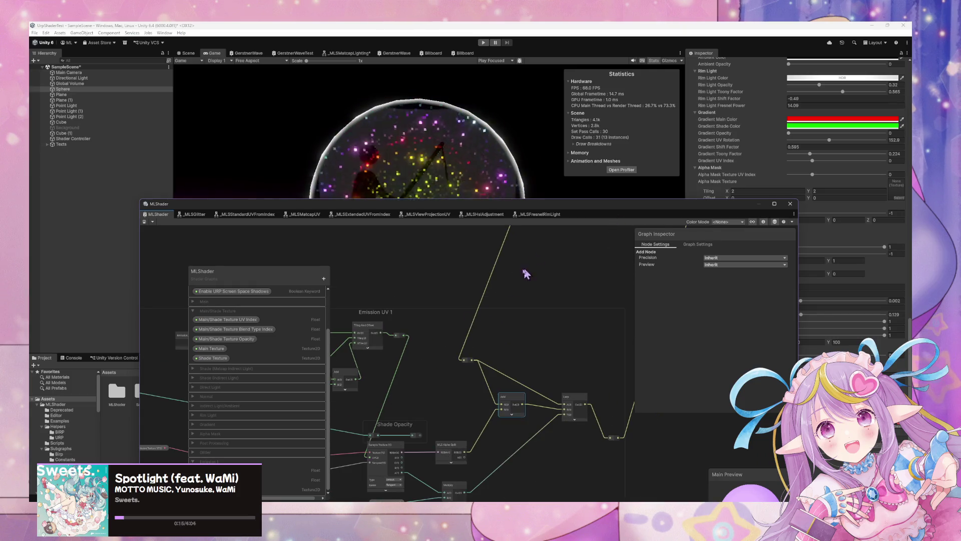
left_click_drag(390, 213, 588, 128)
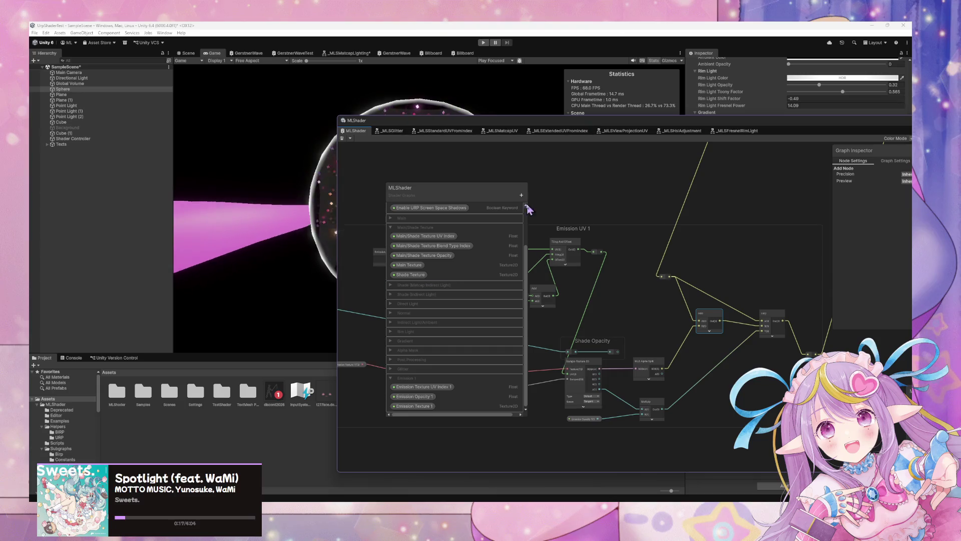
- Create a Color property named Emission Multiply Color and file it under the Emission 1 category
left_click(521, 195)
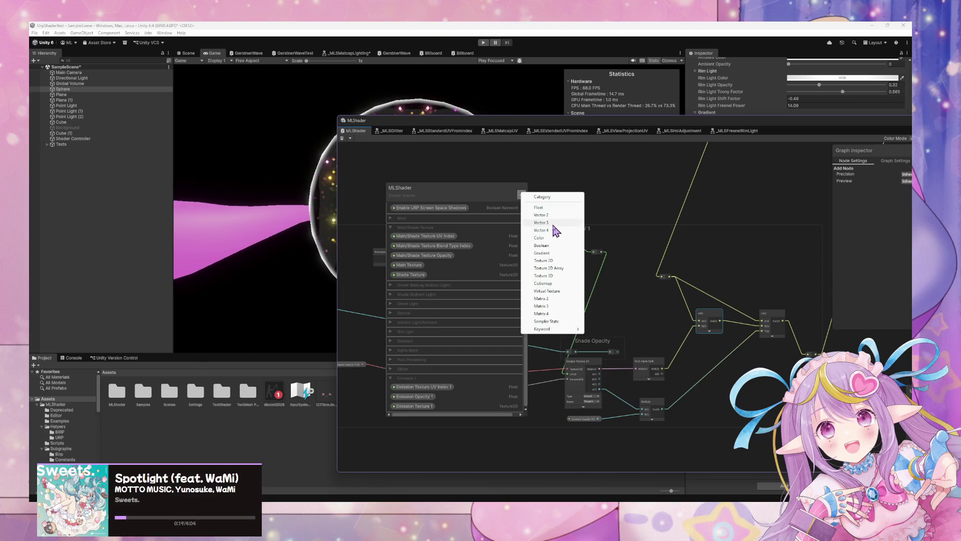
left_click(551, 238)
type("Emission Multiply Color 1")
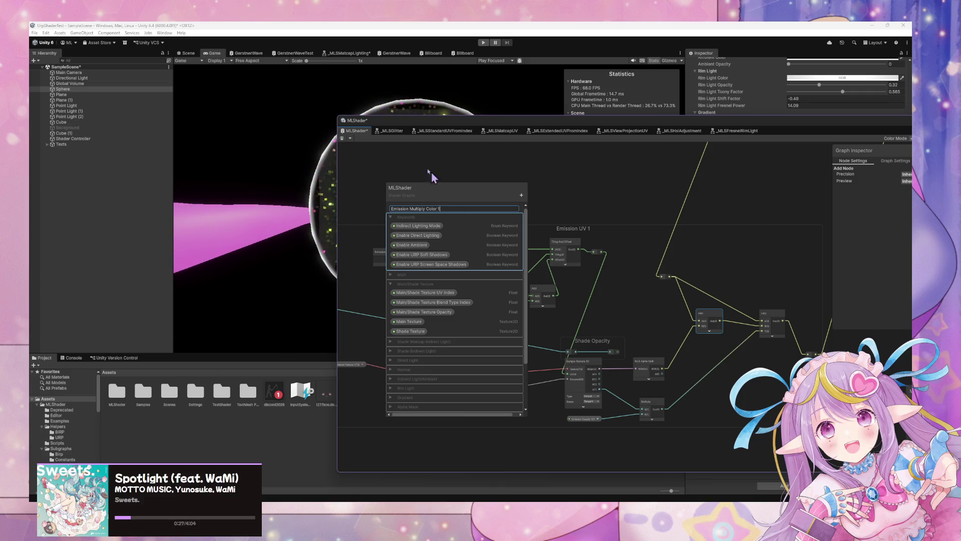
key("Return")
mouse_move(443, 207)
left_mouse_down()
mouse_move(462, 414)
mouse_move(453, 421)
mouse_move(448, 404)
mouse_move(433, 410)
mouse_move(429, 396)
left_mouse_up()
left_click_drag(621, 119, 383, 91)
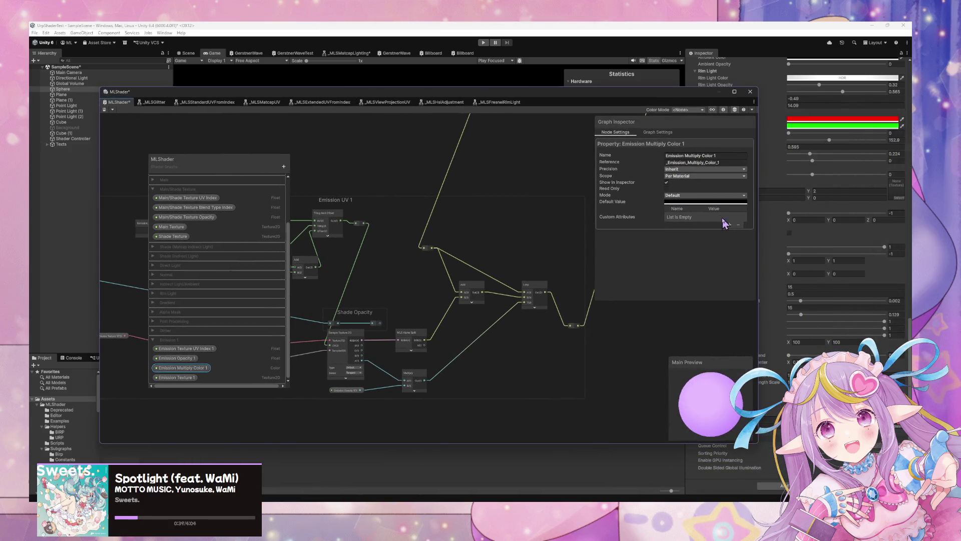
- Switch Emission Multiply Color 1 to HDR mode and change its default colour from black to white
left_click(694, 203)
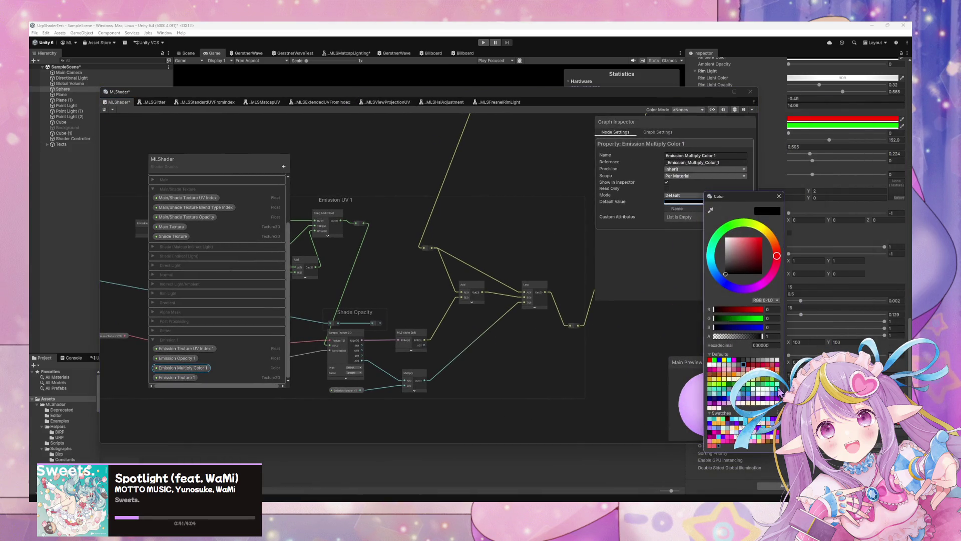
left_click(685, 202)
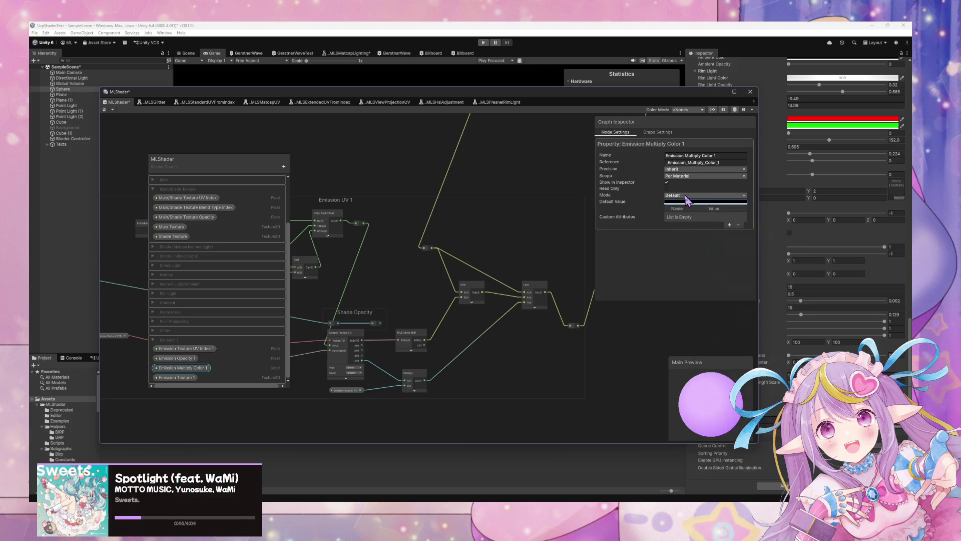
left_click(679, 209)
left_click(682, 202)
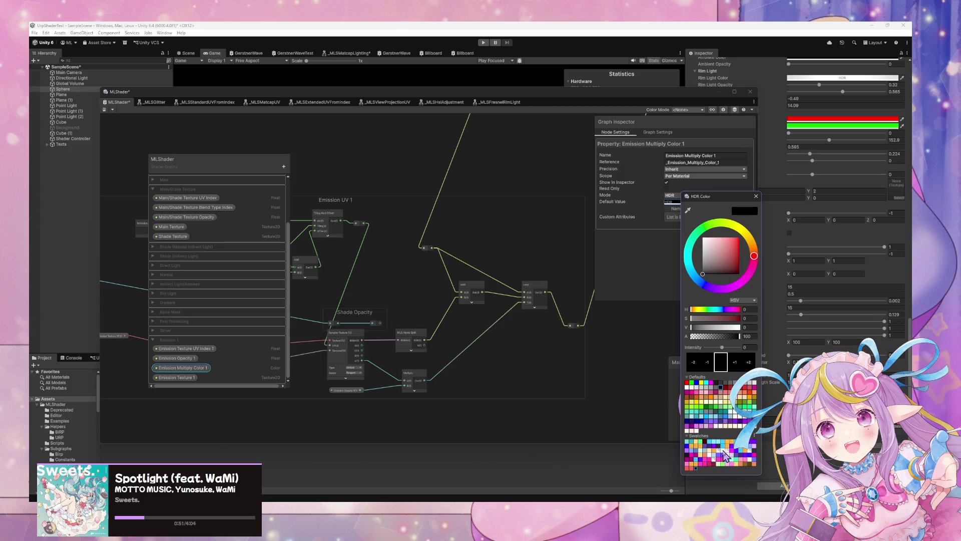
left_click(707, 199)
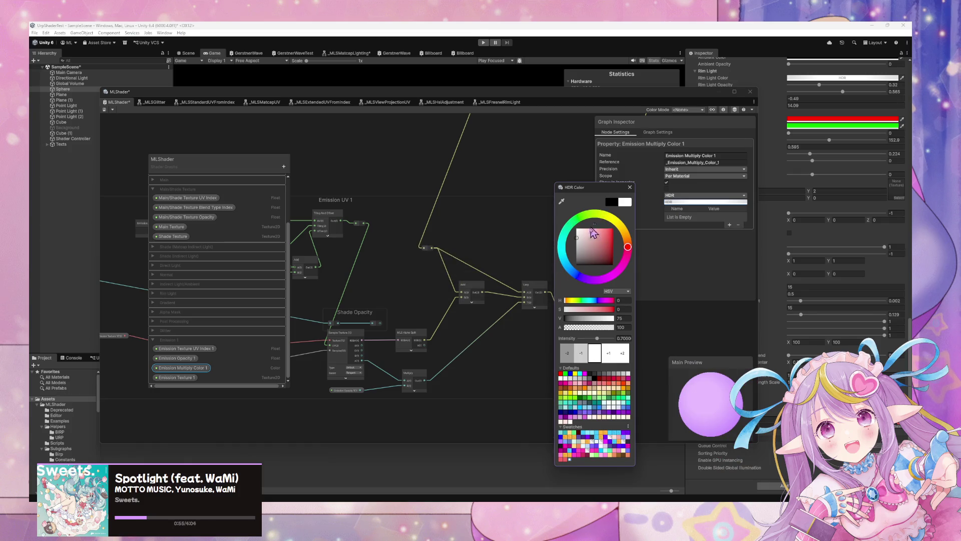
scroll(471, 338, "up", 3)
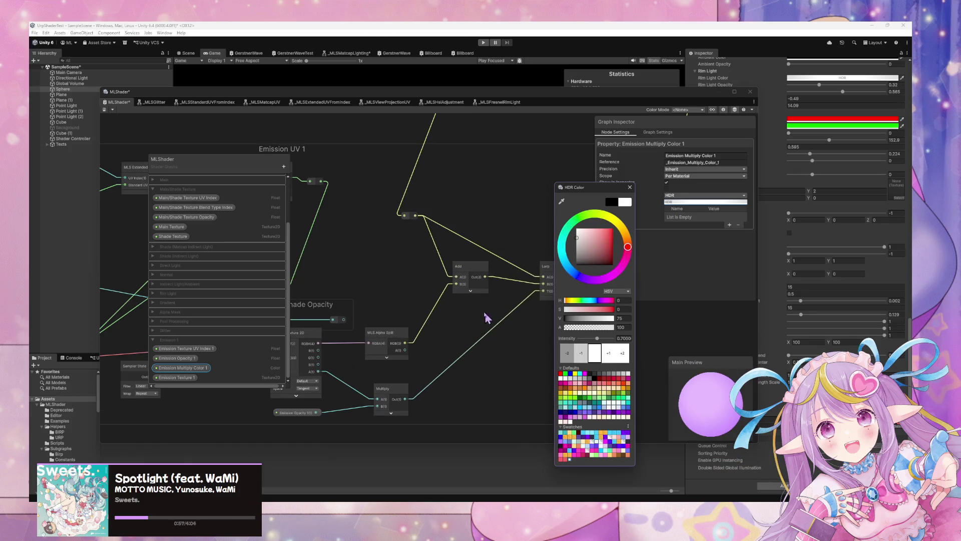
left_click(440, 333)
key("space")
- Add a Multiply node before Lerp with an Emission Multiply Color 1 node wired into its B input
type("mult")
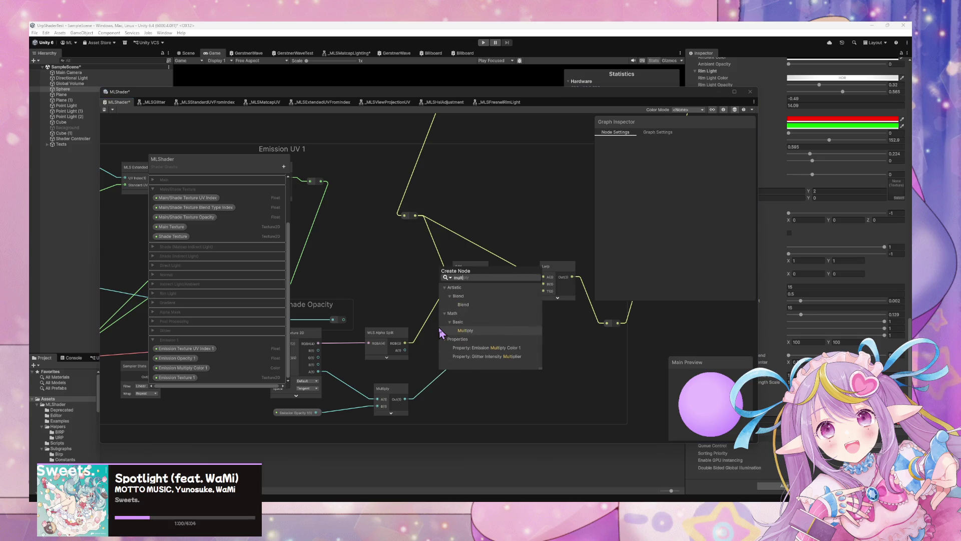
key("Return")
mouse_move(467, 347)
left_mouse_down()
mouse_move(517, 324)
mouse_move(496, 326)
left_mouse_up()
left_click_drag(551, 275, 574, 274)
left_click(181, 373)
mouse_move(307, 349)
left_mouse_down()
mouse_move(440, 361)
mouse_move(431, 364)
left_mouse_up()
mouse_move(490, 359)
left_mouse_down()
mouse_move(498, 342)
mouse_move(444, 339)
left_mouse_up()
left_click(503, 315)
left_click_drag(504, 314, 509, 307)
left_click_drag(449, 337, 452, 332)
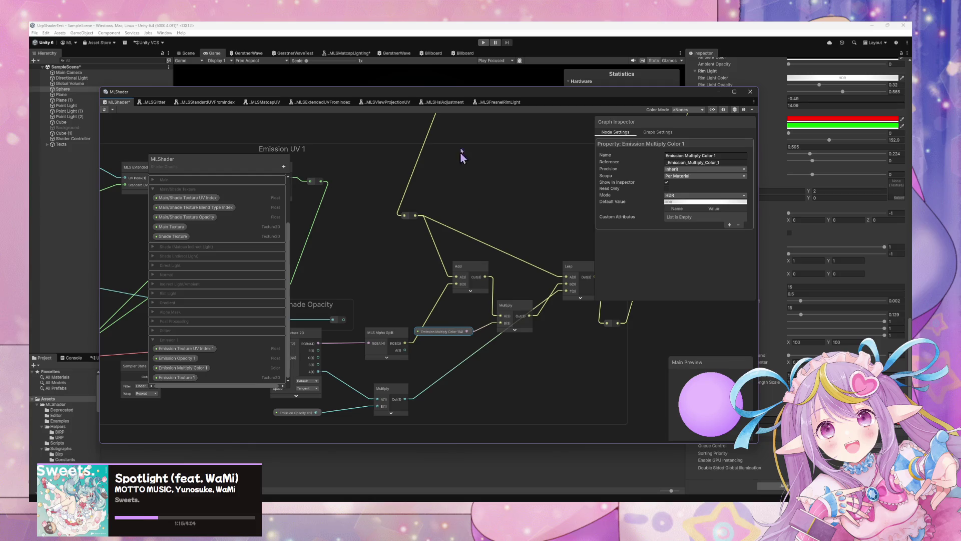
left_click_drag(553, 93, 351, 320)
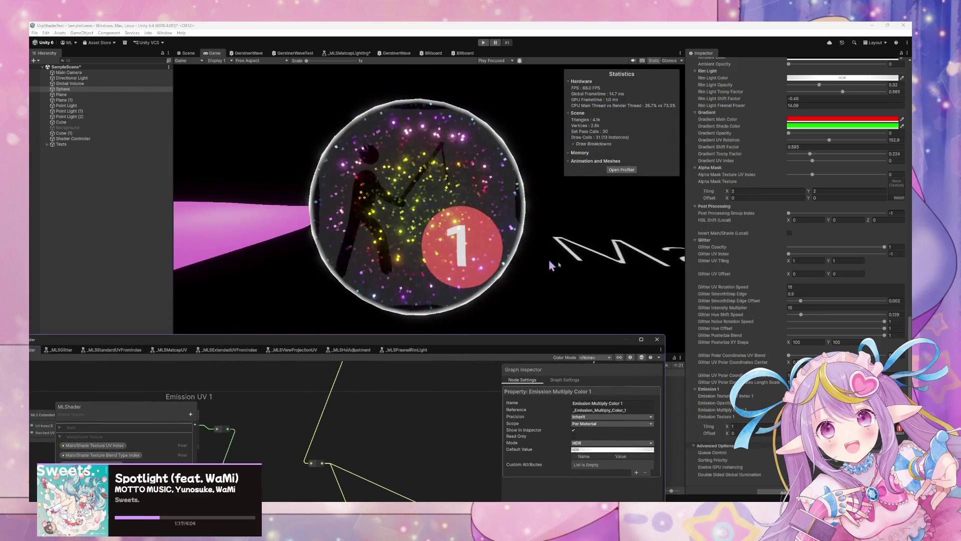